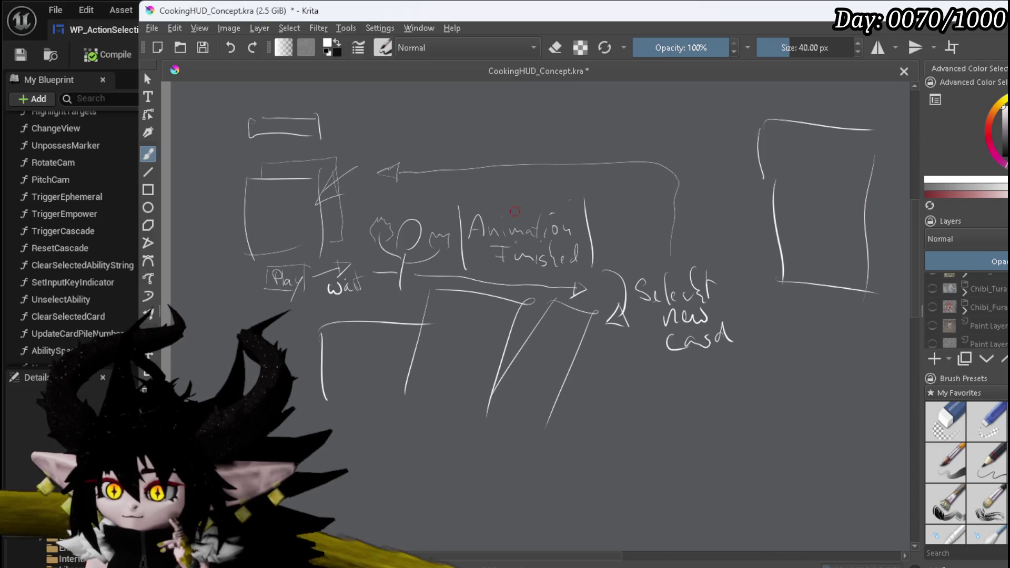
# - Sketch a curved stroke over Animation Finished, an arrowhead, an arc above the left box, and a cross mark
pyautogui.moveTo(597, 215); pyautogui.dragTo(484, 184)
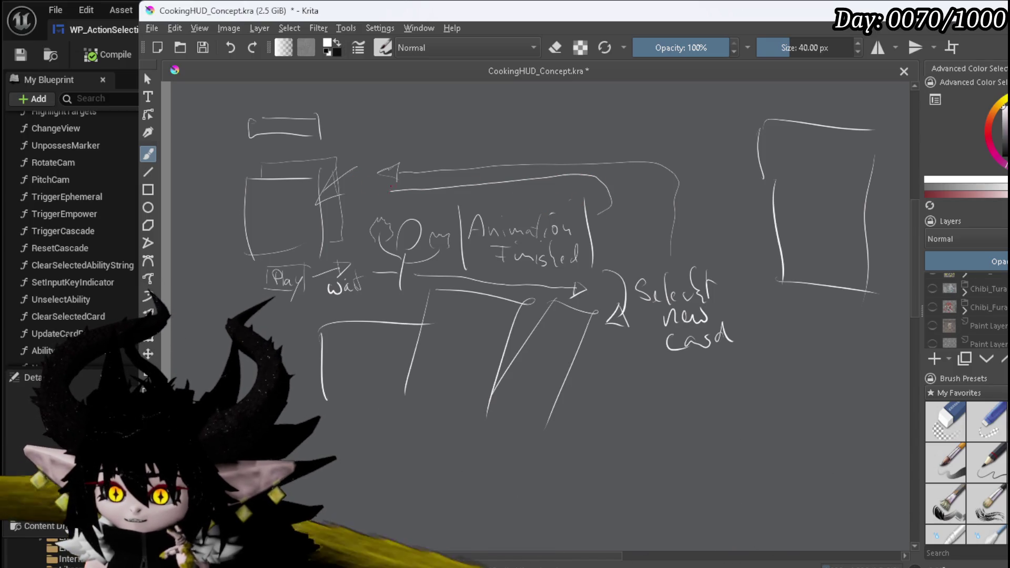
pyautogui.moveTo(392, 185); pyautogui.dragTo(382, 199)
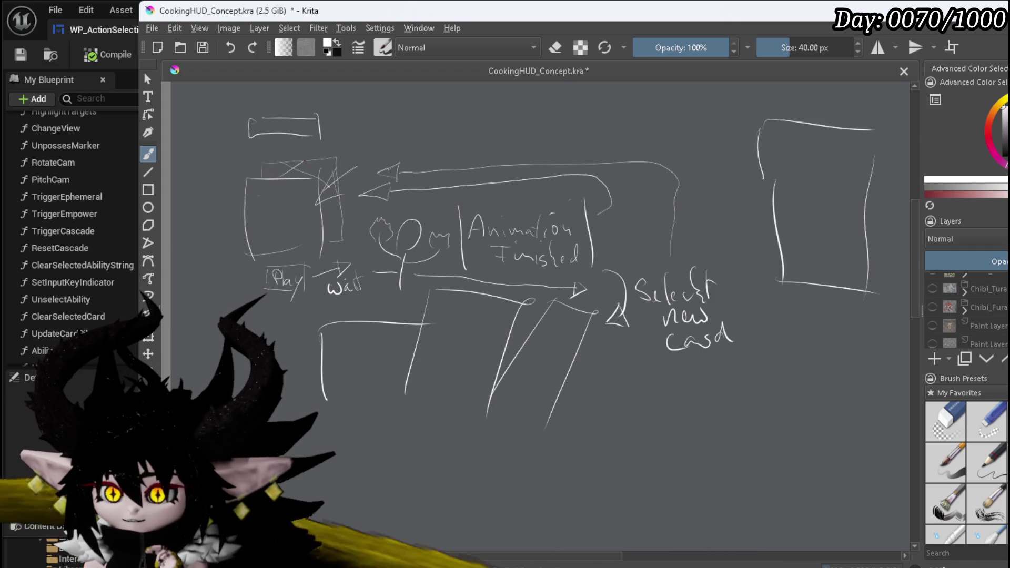
pyautogui.moveTo(281, 156)
pyautogui.mouseDown()
pyautogui.moveTo(227, 166)
pyautogui.moveTo(245, 175)
pyautogui.mouseUp()
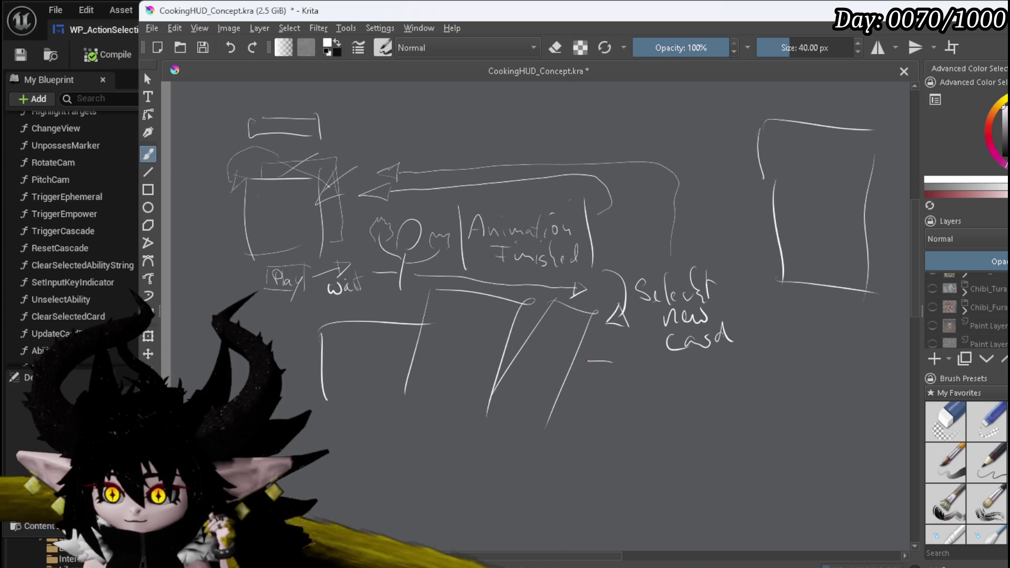
pyautogui.moveTo(589, 366)
pyautogui.mouseDown()
pyautogui.moveTo(594, 350)
pyautogui.moveTo(619, 375)
pyautogui.moveTo(651, 361)
pyautogui.moveTo(689, 375)
pyautogui.mouseUp()
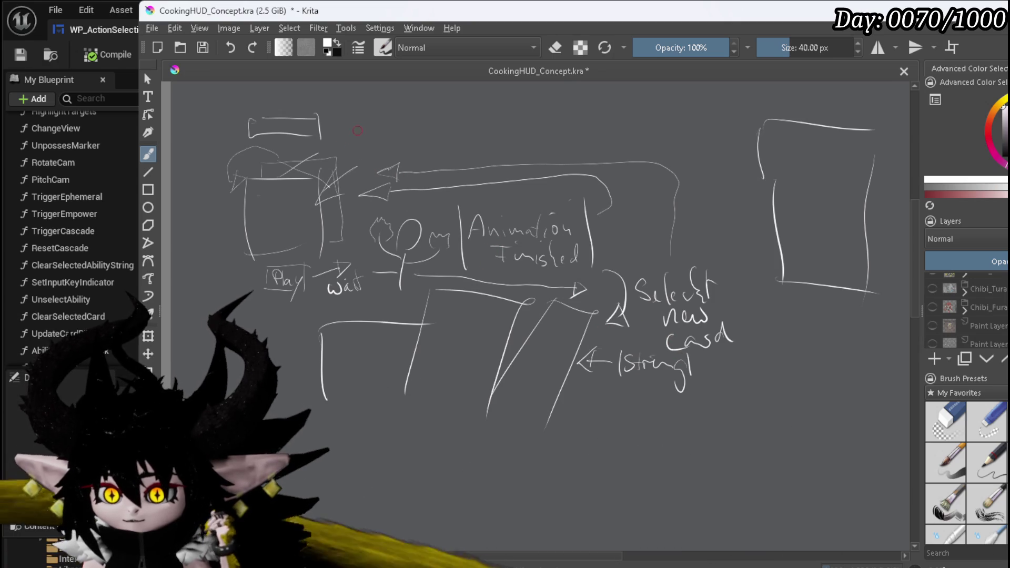
# - Draw a diagonal arrow by the top box, a stroke under Finished, and a bracket arrow beside 'Select new card'
pyautogui.moveTo(359, 130)
pyautogui.mouseDown()
pyautogui.moveTo(340, 144)
pyautogui.moveTo(348, 153)
pyautogui.mouseUp()
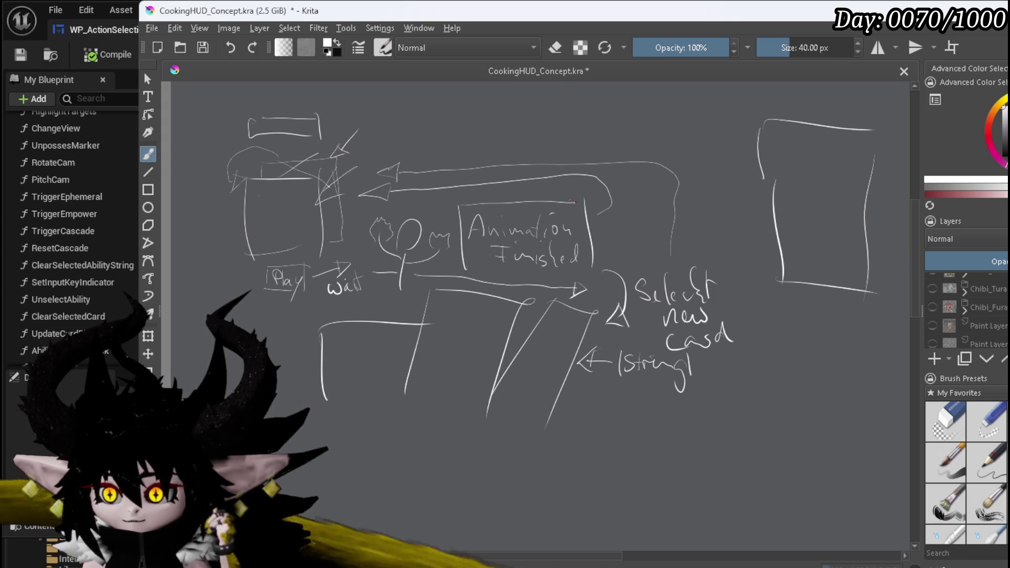
pyautogui.moveTo(493, 272); pyautogui.dragTo(533, 271)
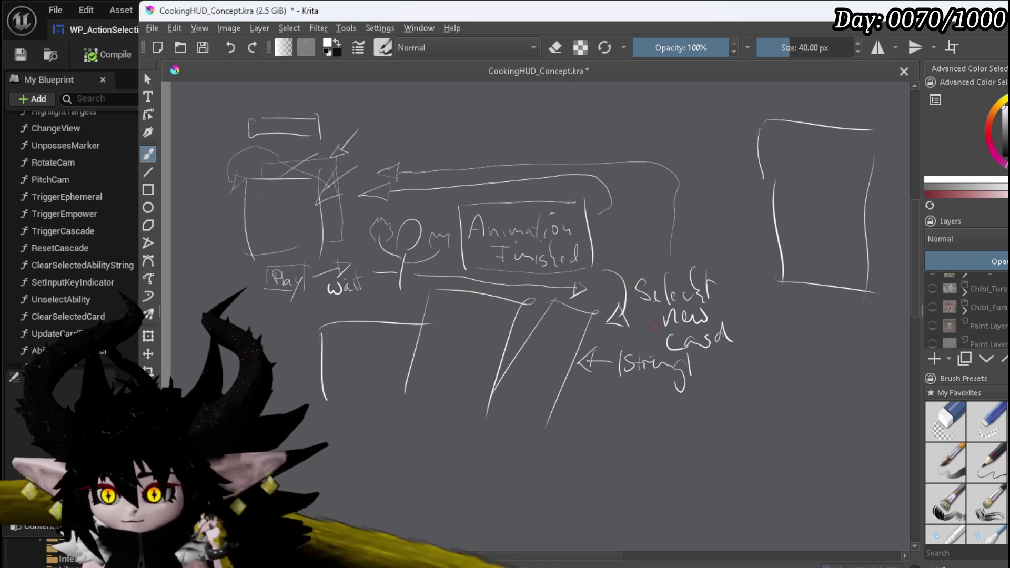
pyautogui.moveTo(720, 254)
pyautogui.mouseDown()
pyautogui.moveTo(715, 267)
pyautogui.moveTo(730, 259)
pyautogui.mouseUp()
pyautogui.moveTo(715, 363)
pyautogui.mouseDown()
pyautogui.moveTo(741, 266)
pyautogui.moveTo(758, 268)
pyautogui.mouseUp()
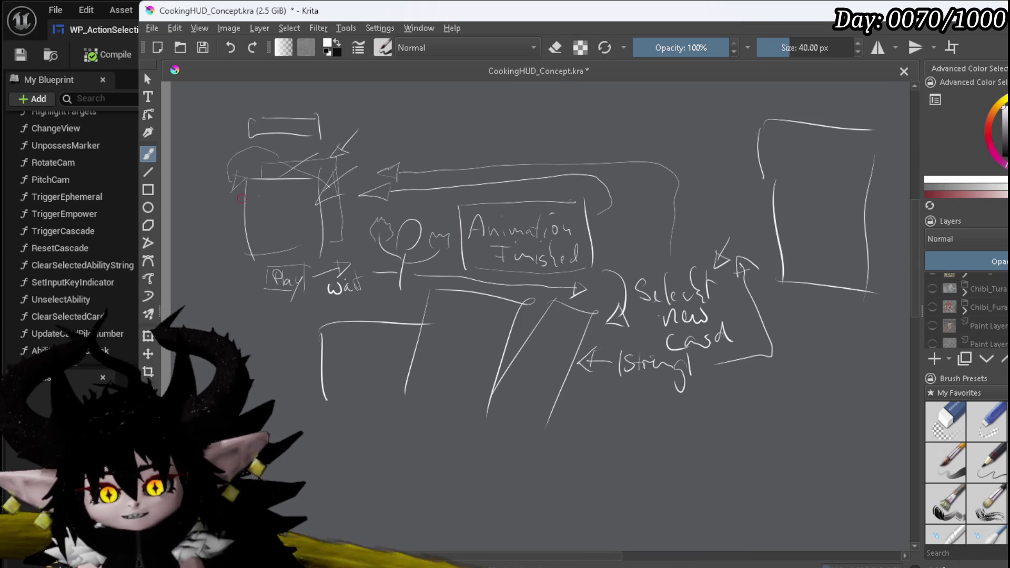
# - Back in Unreal, open WP_ActionSelection's SelectAbilityFromCard function graph
pyautogui.hotkey('alt', 'Tab')
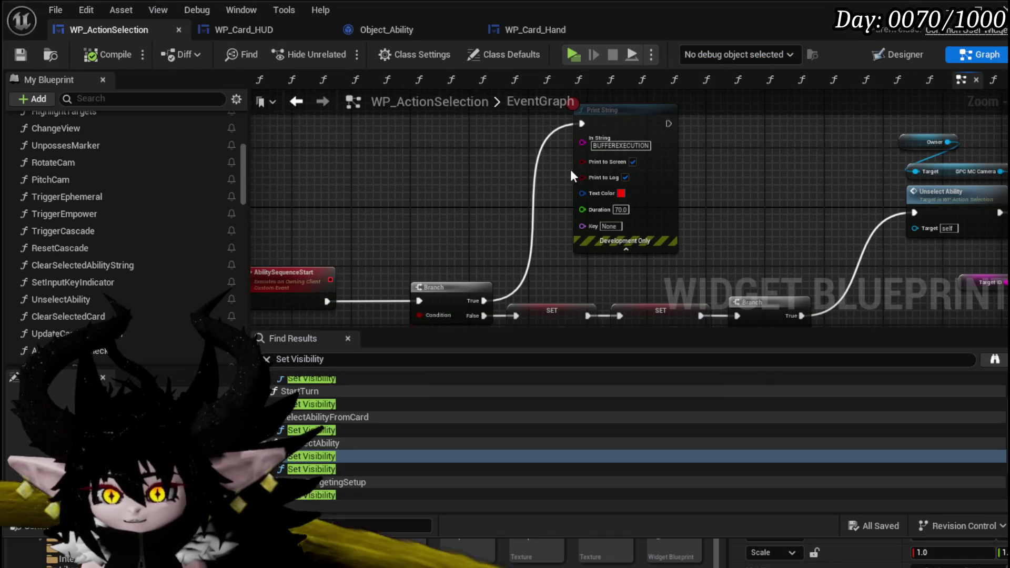
pyautogui.scroll(-6, 558, 213)
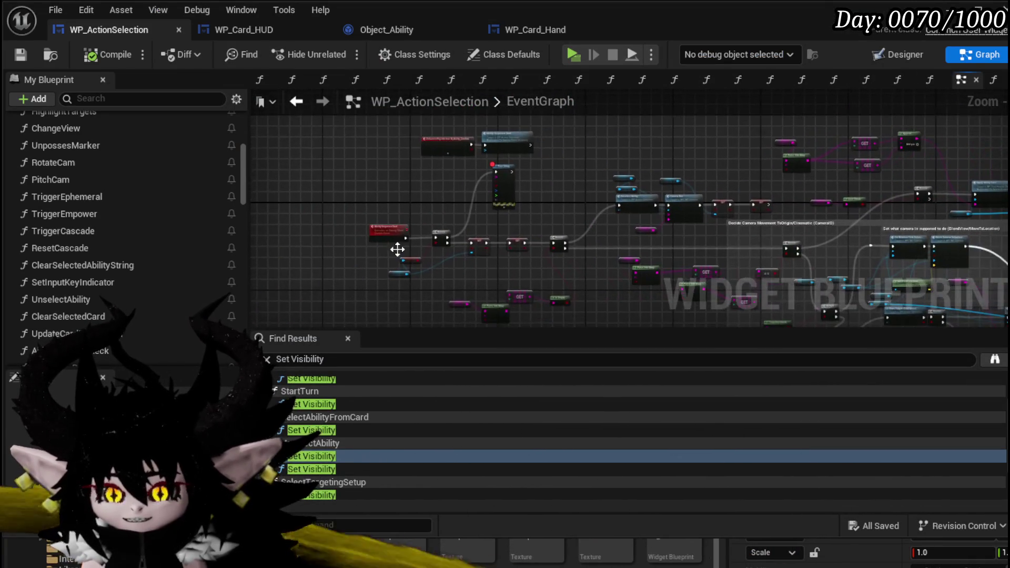
pyautogui.scroll(-1, 394, 226)
pyautogui.moveTo(368, 275)
pyautogui.mouseDown()
pyautogui.moveTo(519, 180)
pyautogui.moveTo(696, 125)
pyautogui.mouseUp()
pyautogui.scroll(4, 379, 211)
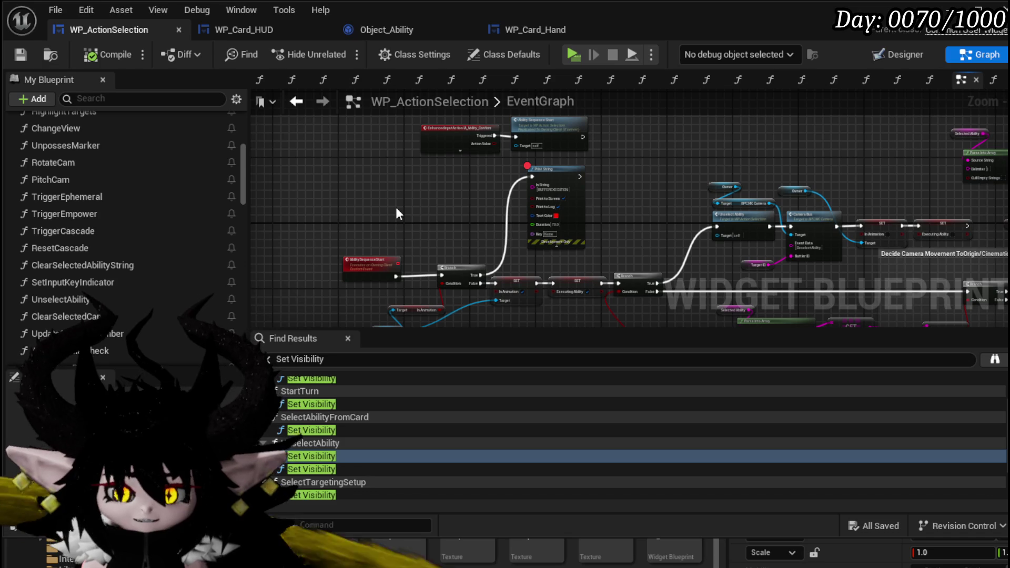
pyautogui.scroll(5, 185, 203)
pyautogui.scroll(1, 186, 203)
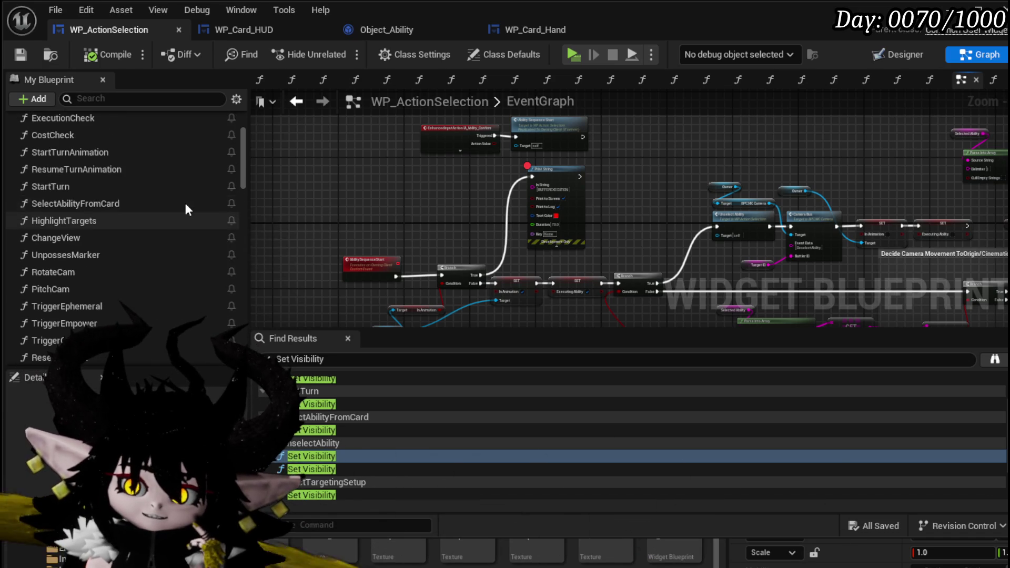
pyautogui.doubleClick(185, 203)
pyautogui.scroll(1, 601, 214)
pyautogui.moveTo(601, 214)
pyautogui.mouseDown()
pyautogui.moveTo(588, 191)
pyautogui.moveTo(572, 195)
pyautogui.moveTo(817, 194)
pyautogui.mouseUp()
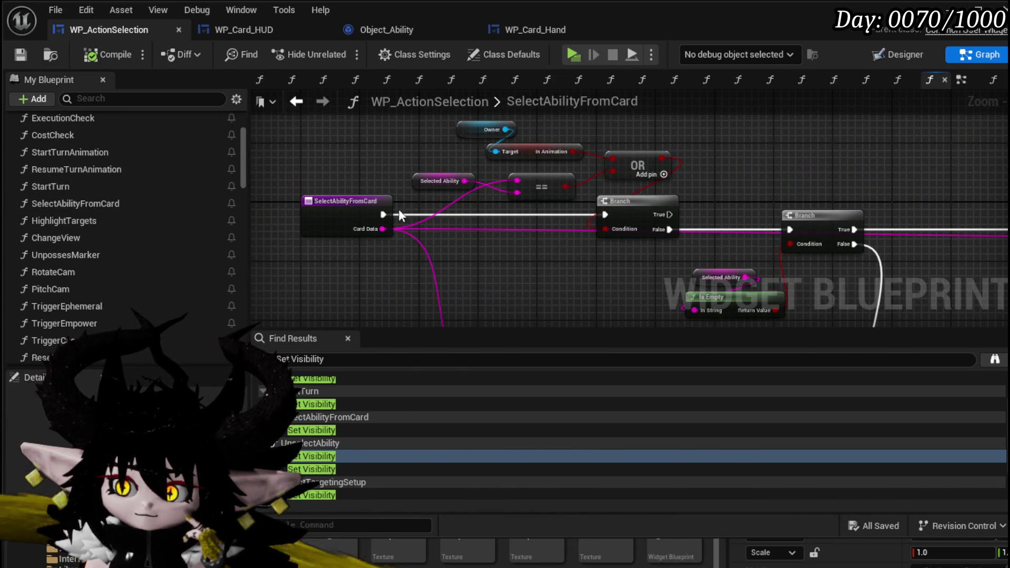
# - Add a breakpoint on the SelectAbilityFromCard entry node
pyautogui.rightClick(349, 206)
pyautogui.moveTo(700, 199)
pyautogui.mouseDown()
pyautogui.moveTo(543, 162)
pyautogui.moveTo(591, 221)
pyautogui.moveTo(680, 225)
pyautogui.mouseUp()
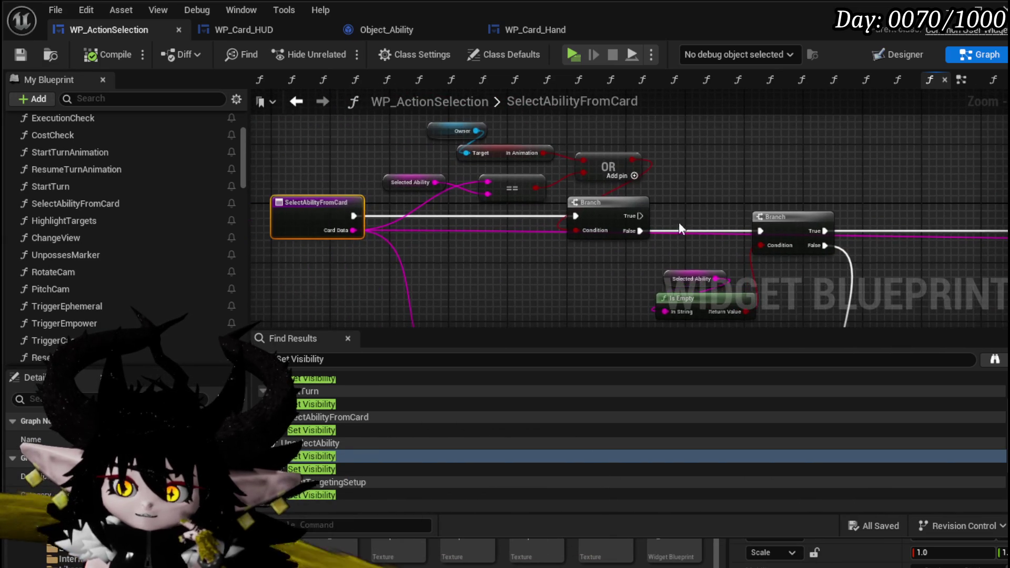
pyautogui.rightClick(303, 217)
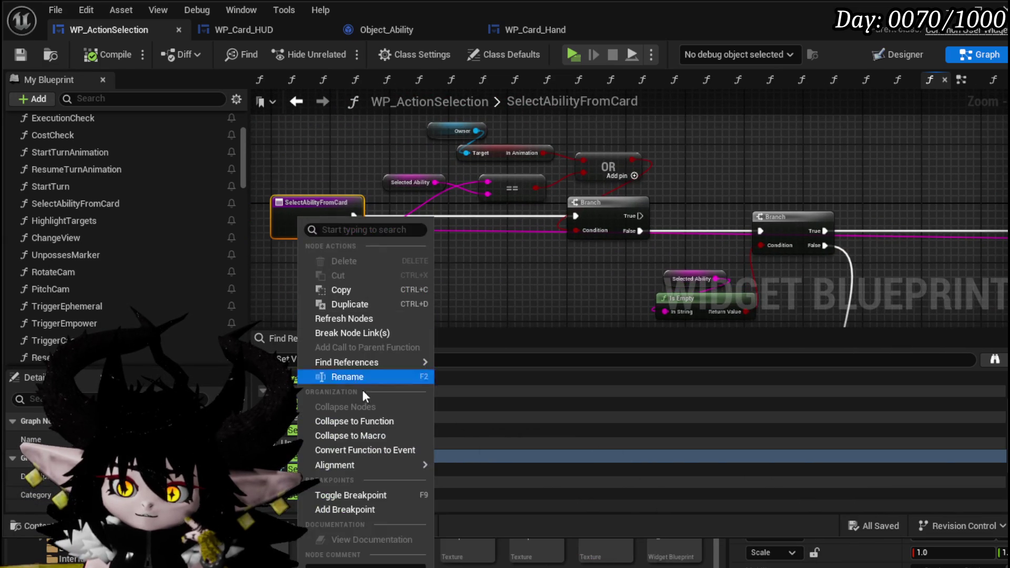
pyautogui.click(343, 510)
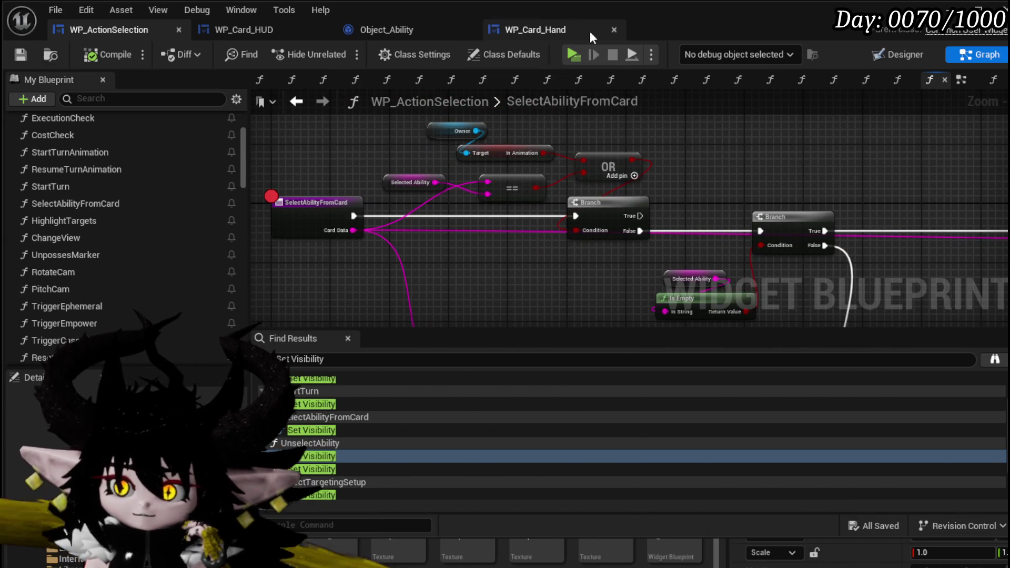
pyautogui.click(298, 29)
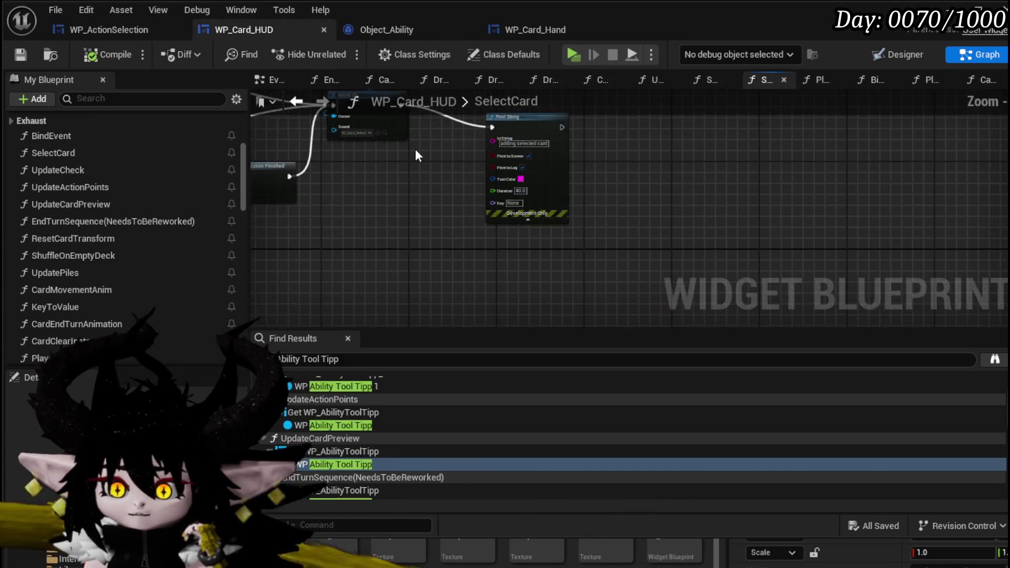
pyautogui.scroll(-3, 661, 184)
pyautogui.scroll(3, 502, 212)
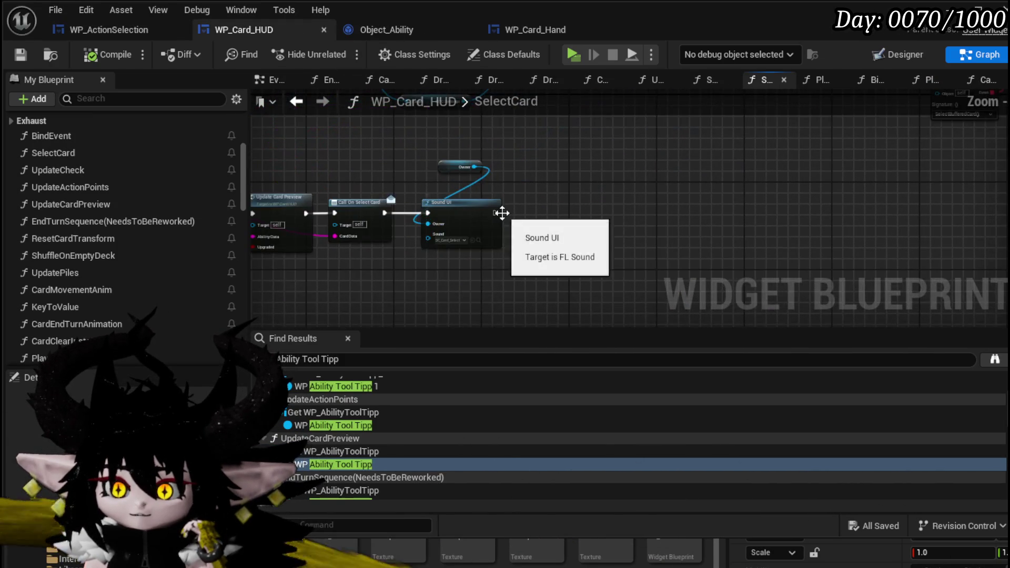
pyautogui.scroll(4, 501, 212)
pyautogui.moveTo(428, 158)
pyautogui.mouseDown()
pyautogui.moveTo(516, 301)
pyautogui.moveTo(552, 300)
pyautogui.mouseUp()
pyautogui.moveTo(428, 192); pyautogui.dragTo(564, 297)
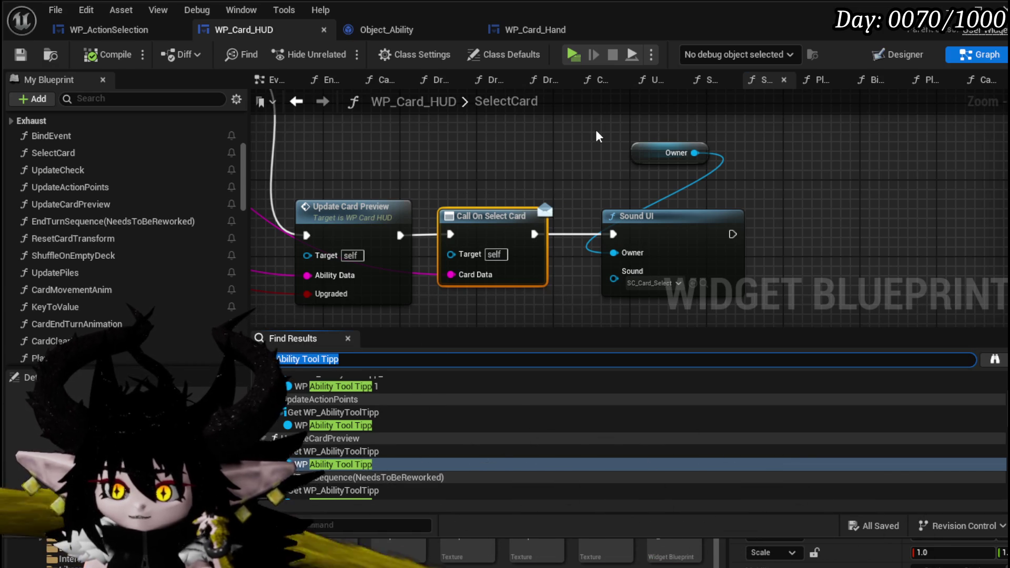
pyautogui.write('OnSelect Car')
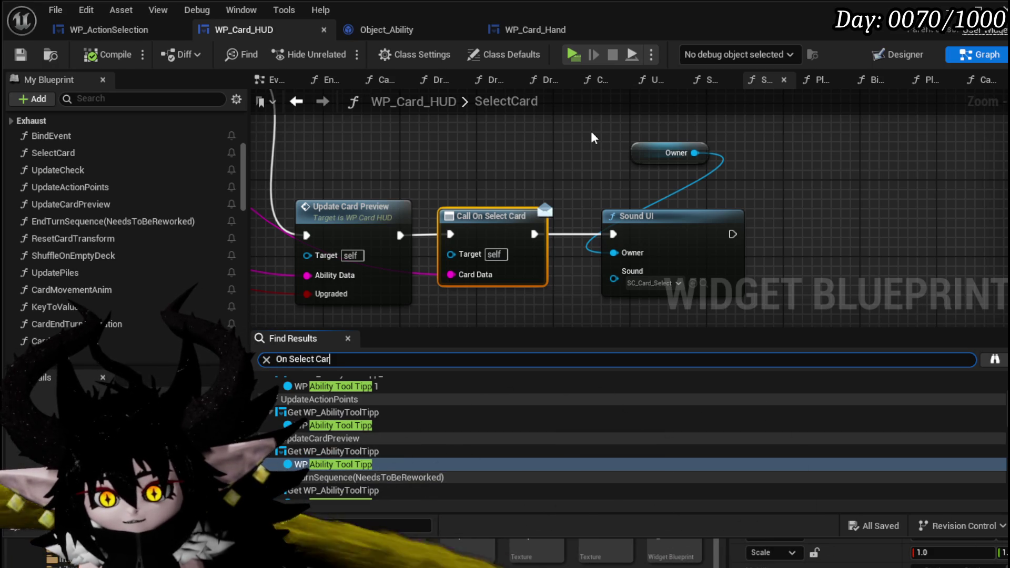
pyautogui.write('d')
pyautogui.press('Return')
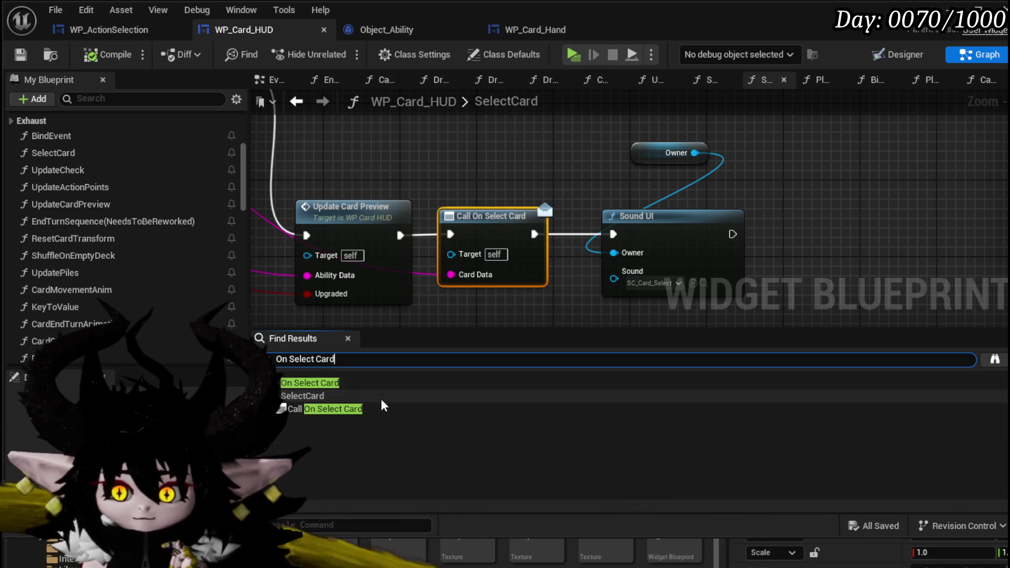
pyautogui.click(380, 408)
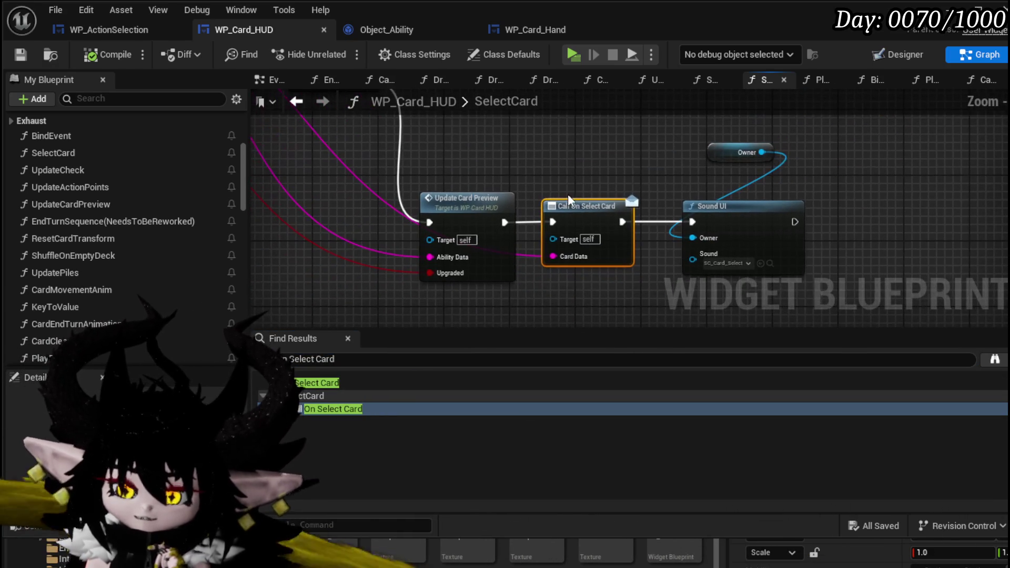
pyautogui.click(96, 30)
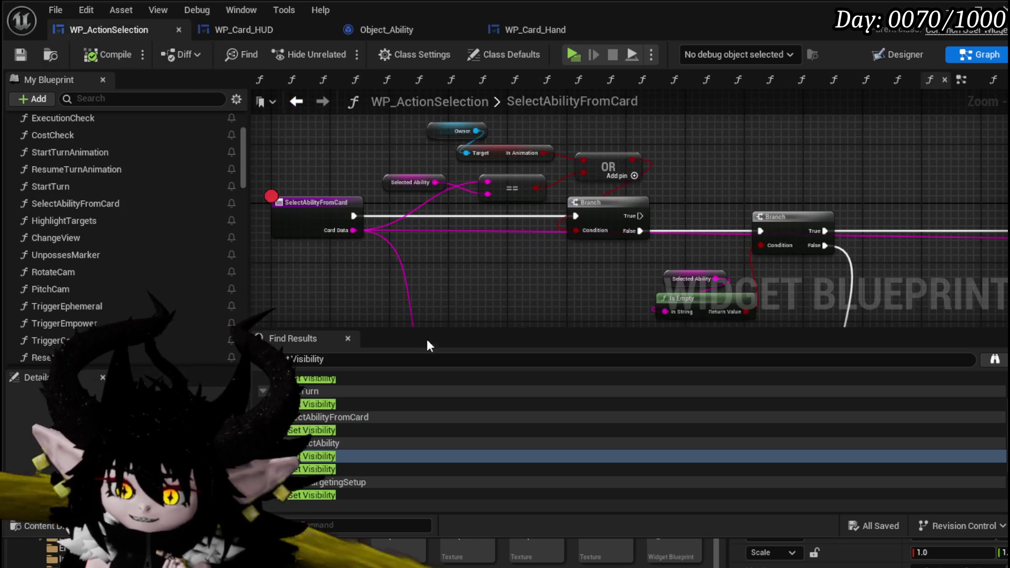
# - Search the blueprint for 'On Select Card' and jump to where it is bound
pyautogui.click(323, 358)
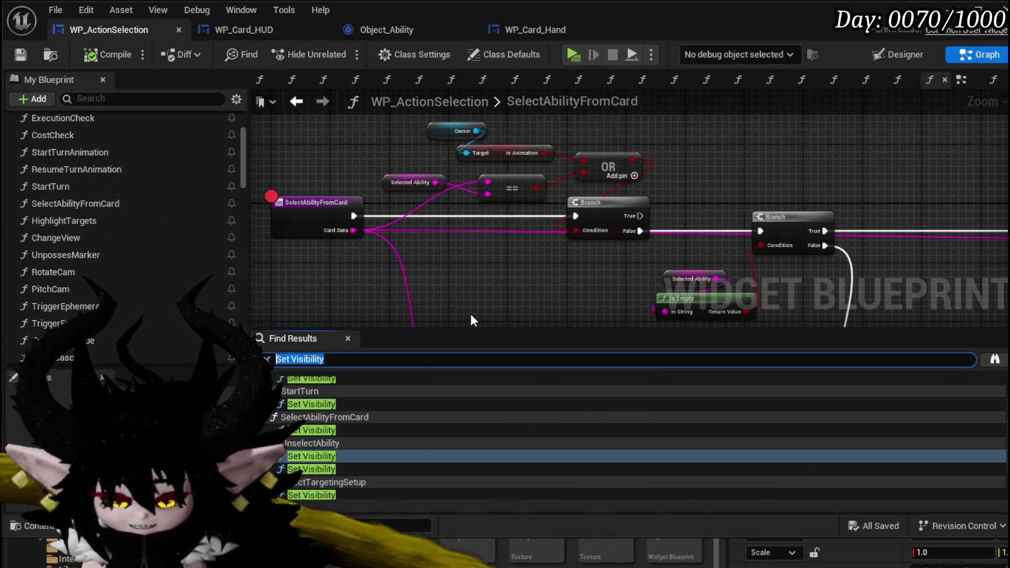
pyautogui.write('On Select Card')
pyautogui.press('Return')
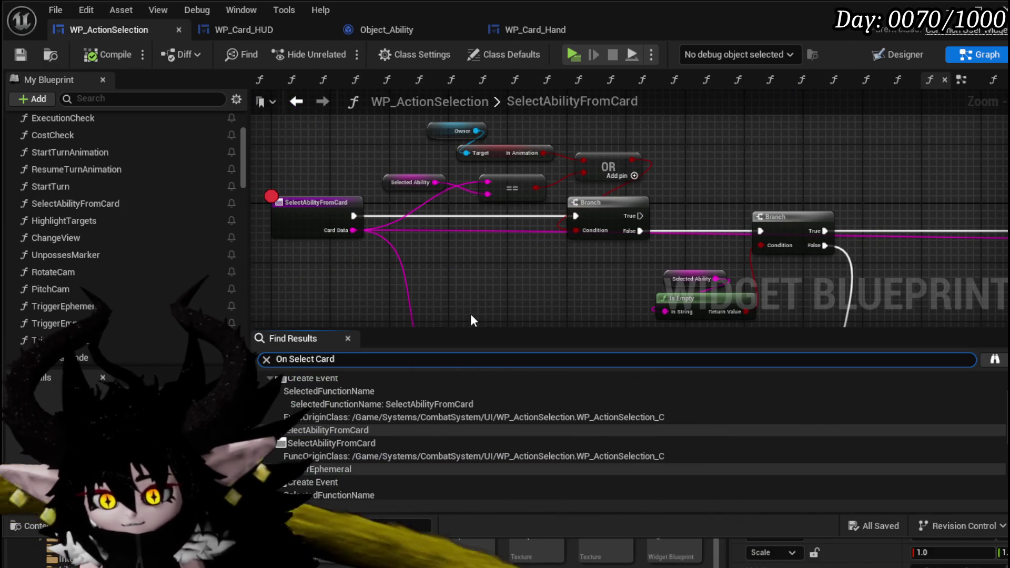
pyautogui.click(339, 408)
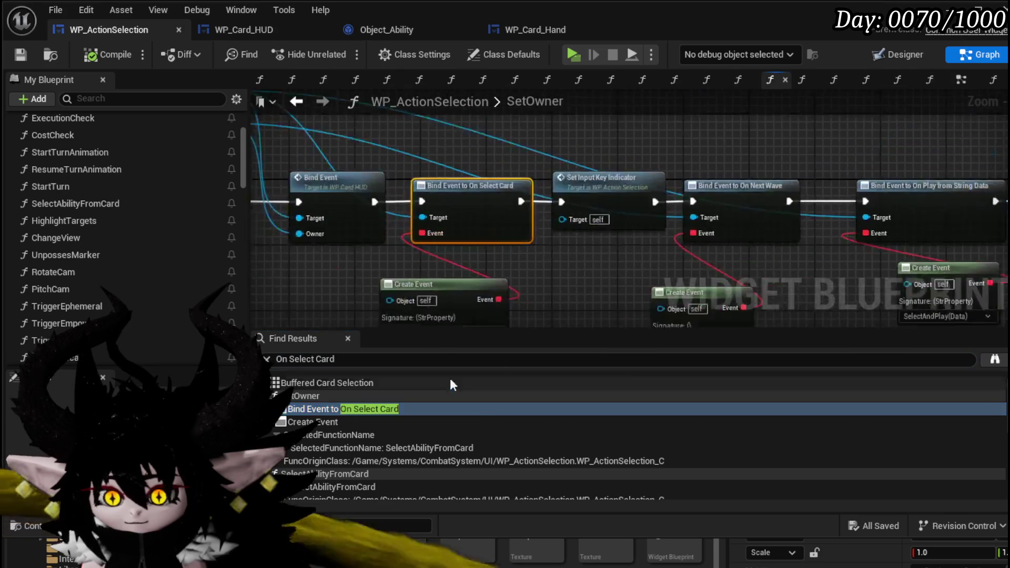
pyautogui.scroll(3, 588, 249)
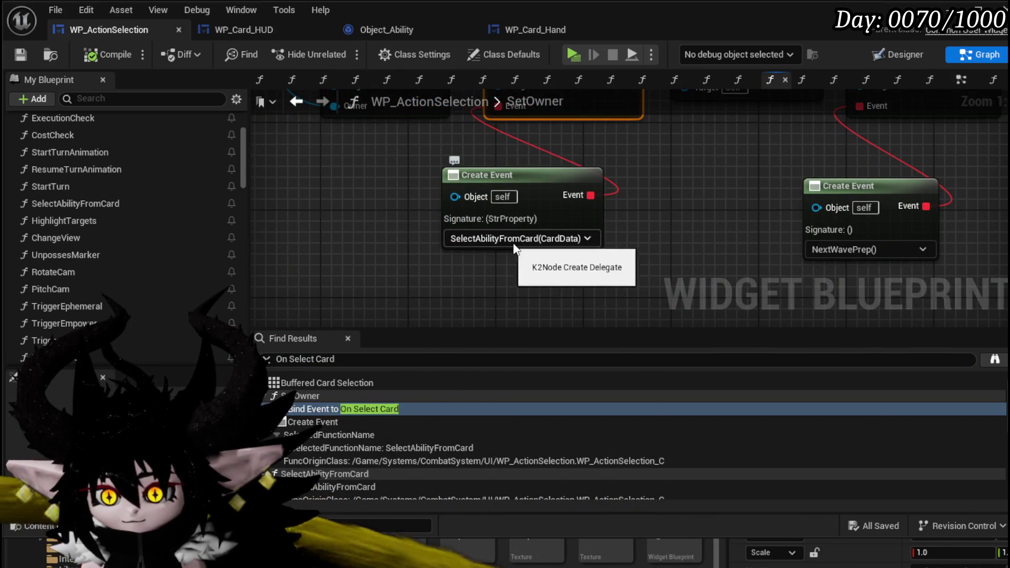
pyautogui.scroll(-2, 504, 241)
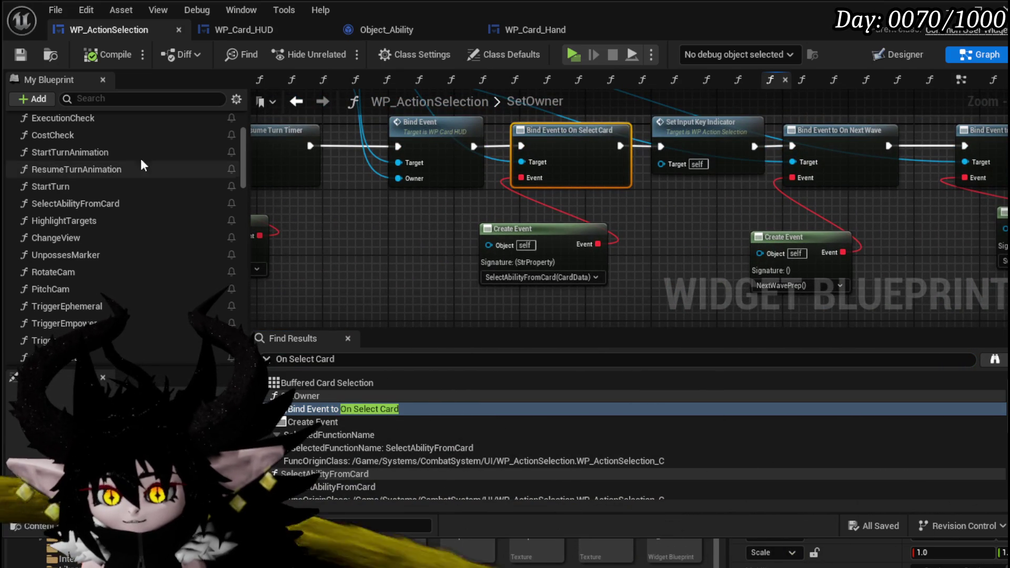
# - Move SelectAbilityFromCard's Parse Into Array node up-left and save WP_ActionSelection
pyautogui.doubleClick(95, 204)
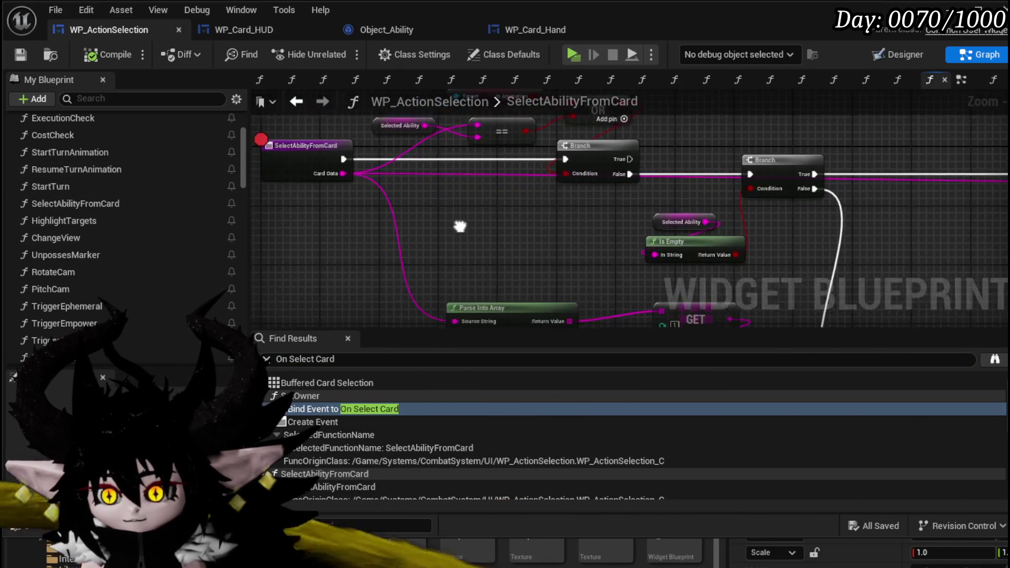
pyautogui.scroll(-1, 456, 223)
pyautogui.scroll(1, 459, 238)
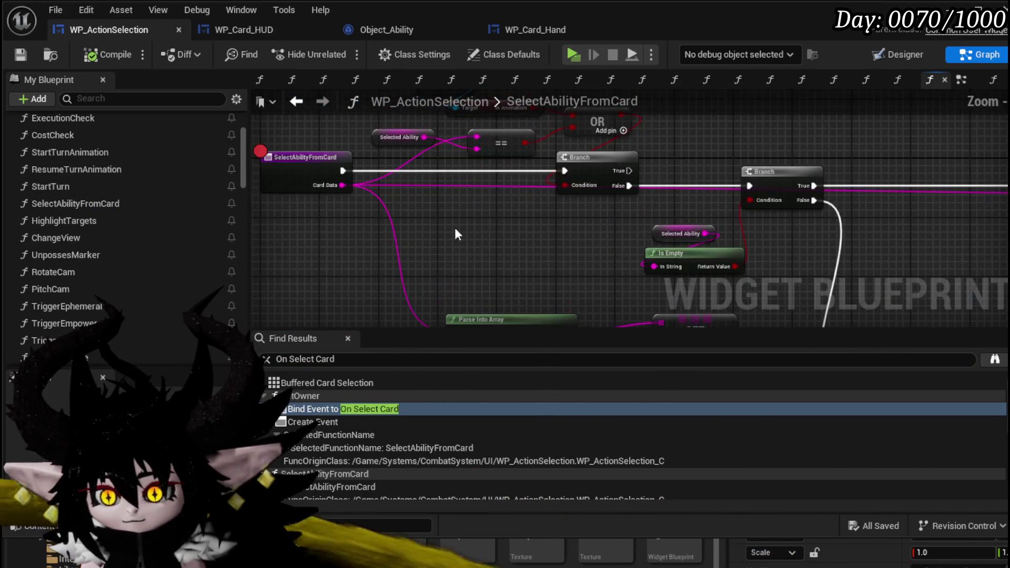
pyautogui.moveTo(459, 237); pyautogui.dragTo(430, 170)
pyautogui.moveTo(469, 252); pyautogui.dragTo(440, 245)
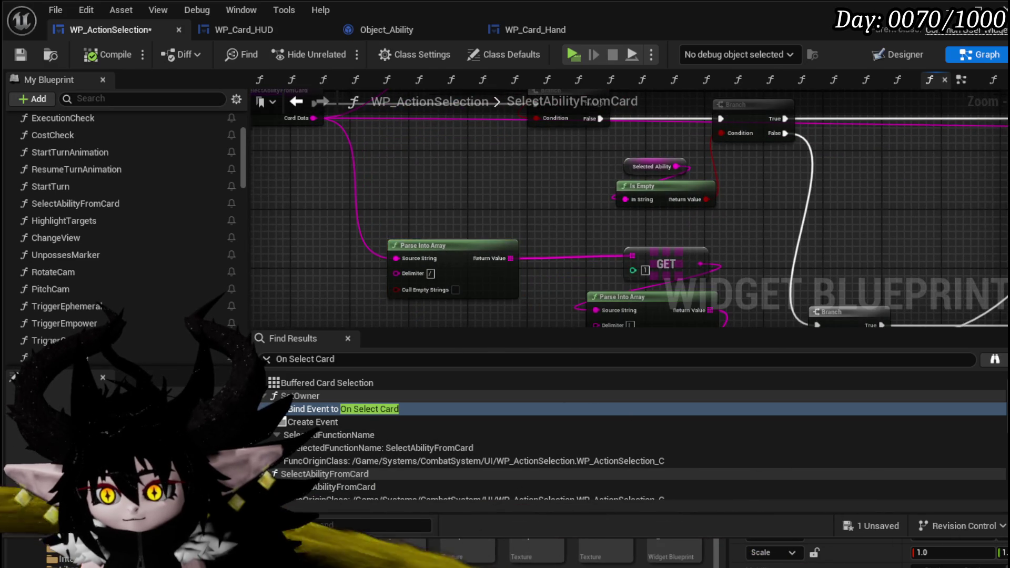
pyautogui.click(24, 53)
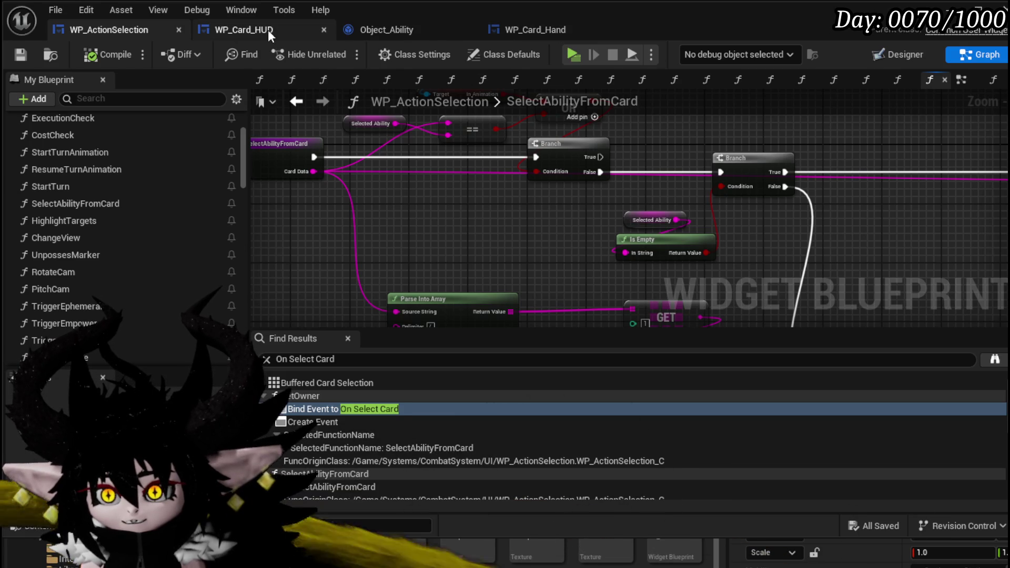
pyautogui.click(277, 30)
pyautogui.scroll(-3, 554, 263)
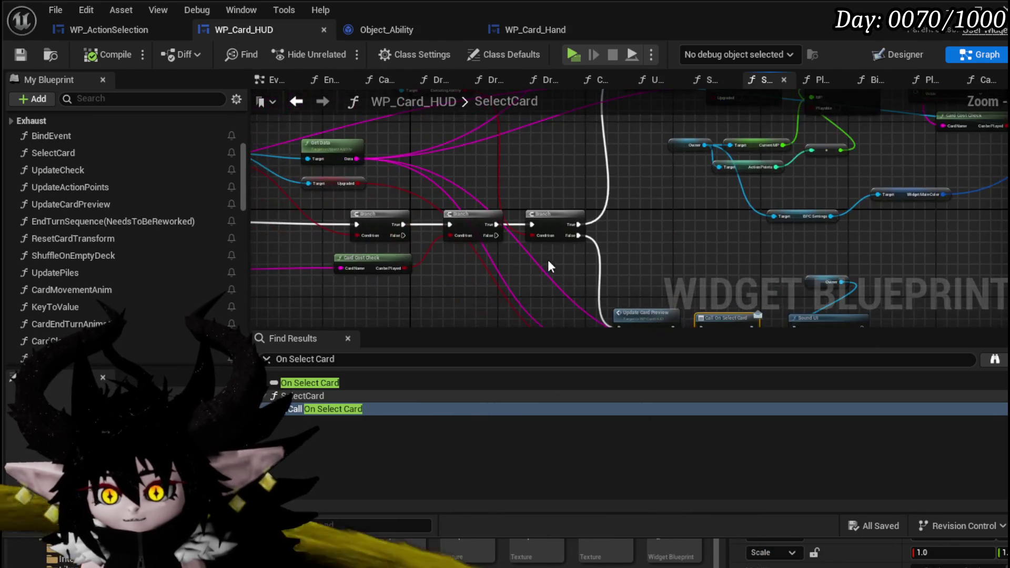
pyautogui.moveTo(537, 265)
pyautogui.mouseDown()
pyautogui.moveTo(605, 253)
pyautogui.moveTo(761, 274)
pyautogui.mouseUp()
pyautogui.moveTo(572, 168)
pyautogui.mouseDown()
pyautogui.moveTo(617, 142)
pyautogui.moveTo(428, 232)
pyautogui.moveTo(428, 221)
pyautogui.moveTo(682, 112)
pyautogui.moveTo(507, 144)
pyautogui.moveTo(462, 71)
pyautogui.moveTo(789, 150)
pyautogui.mouseUp()
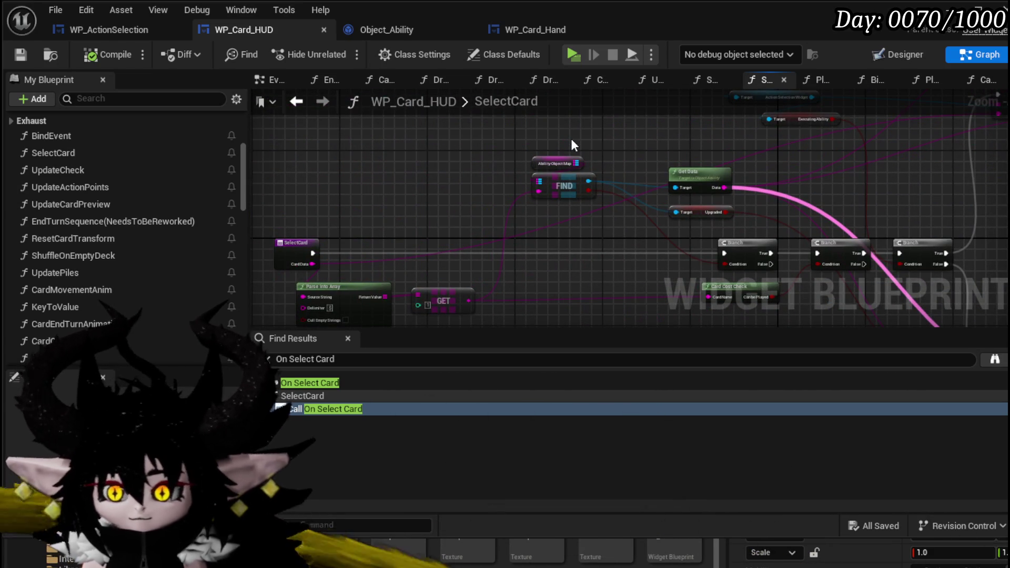
pyautogui.moveTo(764, 174)
pyautogui.mouseDown()
pyautogui.moveTo(715, 163)
pyautogui.moveTo(671, 107)
pyautogui.moveTo(715, 95)
pyautogui.moveTo(448, 34)
pyautogui.mouseUp()
pyautogui.scroll(2, 640, 168)
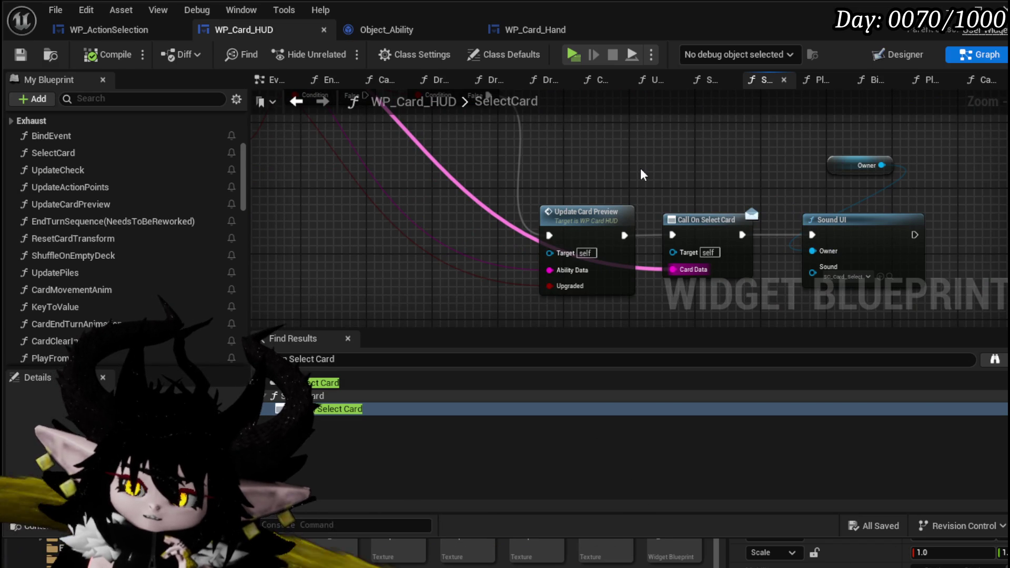
pyautogui.scroll(-3, 640, 166)
pyautogui.moveTo(639, 166); pyautogui.dragTo(796, 196)
pyautogui.scroll(-2, 636, 221)
pyautogui.moveTo(636, 221); pyautogui.dragTo(752, 205)
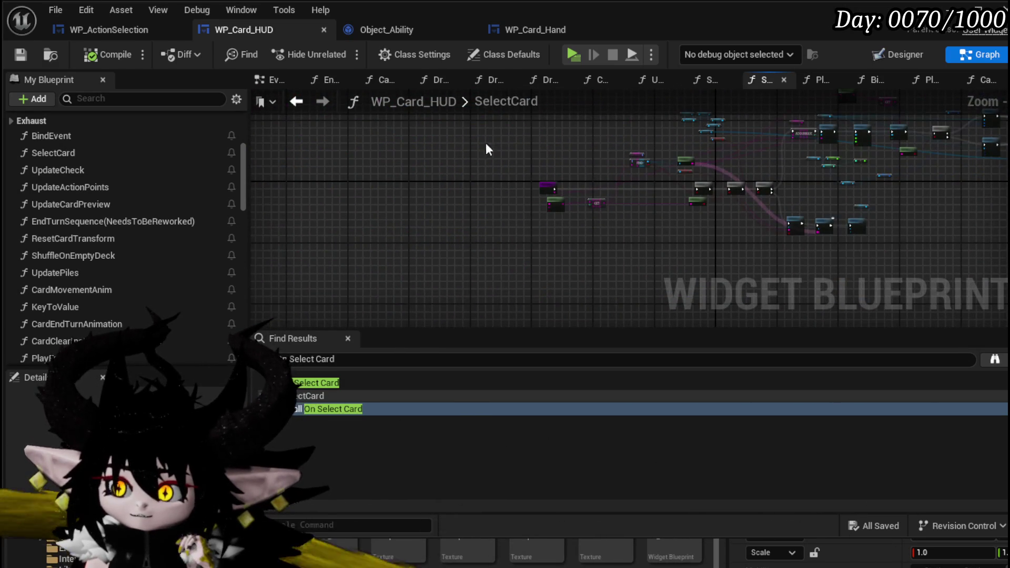
pyautogui.scroll(5, 613, 150)
pyautogui.moveTo(665, 175)
pyautogui.mouseDown()
pyautogui.moveTo(474, 182)
pyautogui.moveTo(731, 178)
pyautogui.mouseUp()
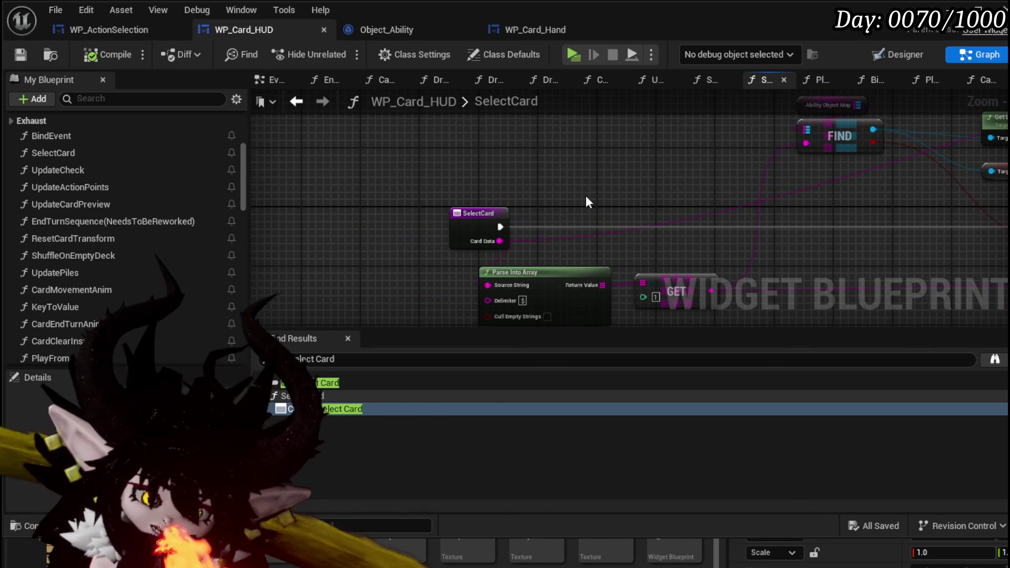
pyautogui.moveTo(597, 194)
pyautogui.mouseDown()
pyautogui.moveTo(378, 178)
pyautogui.moveTo(487, 199)
pyautogui.moveTo(755, 209)
pyautogui.moveTo(483, 151)
pyautogui.mouseUp()
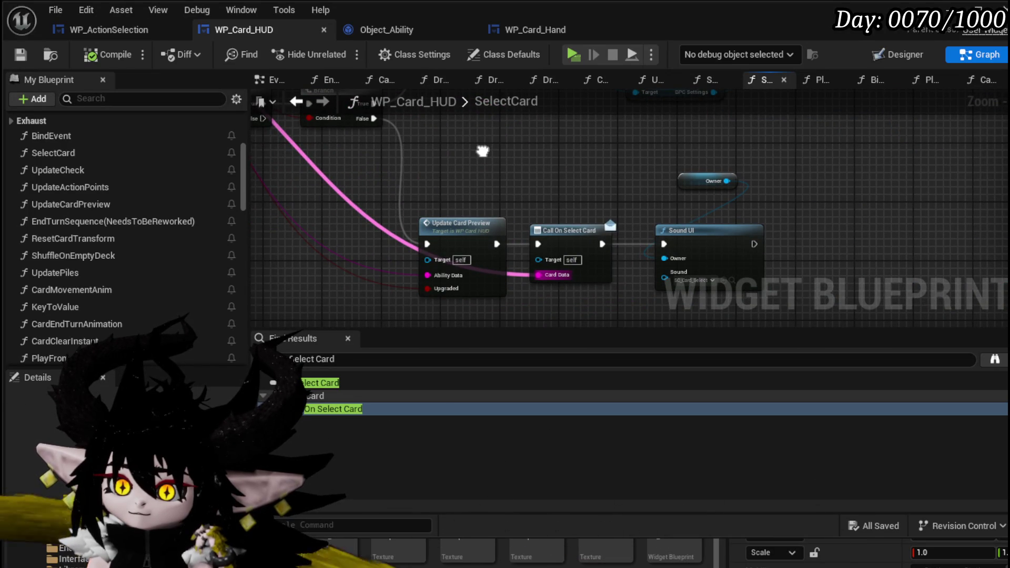
pyautogui.moveTo(482, 151); pyautogui.dragTo(466, 118)
pyautogui.moveTo(484, 289); pyautogui.dragTo(399, 181)
pyautogui.click(499, 283)
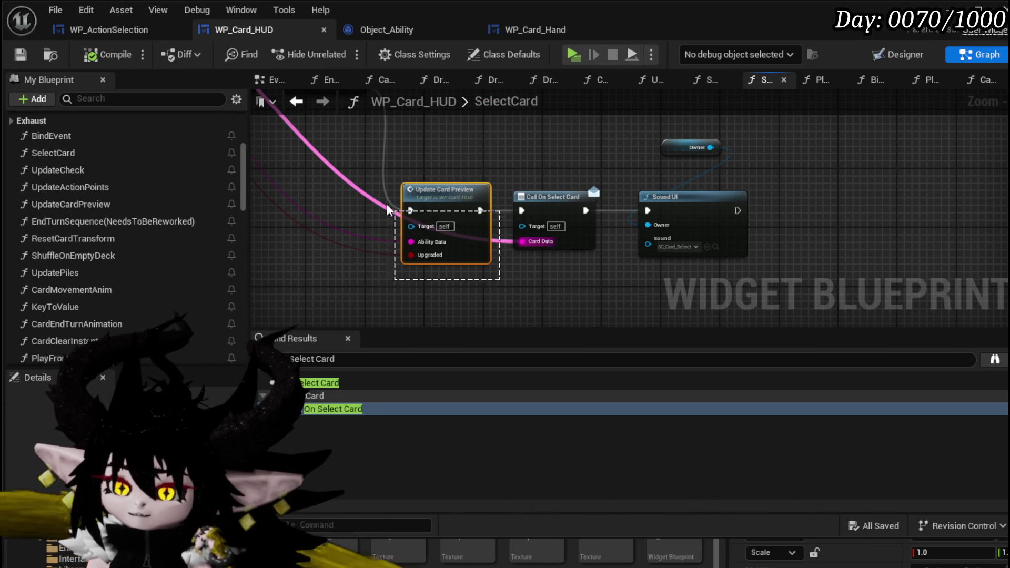
pyautogui.click(455, 170)
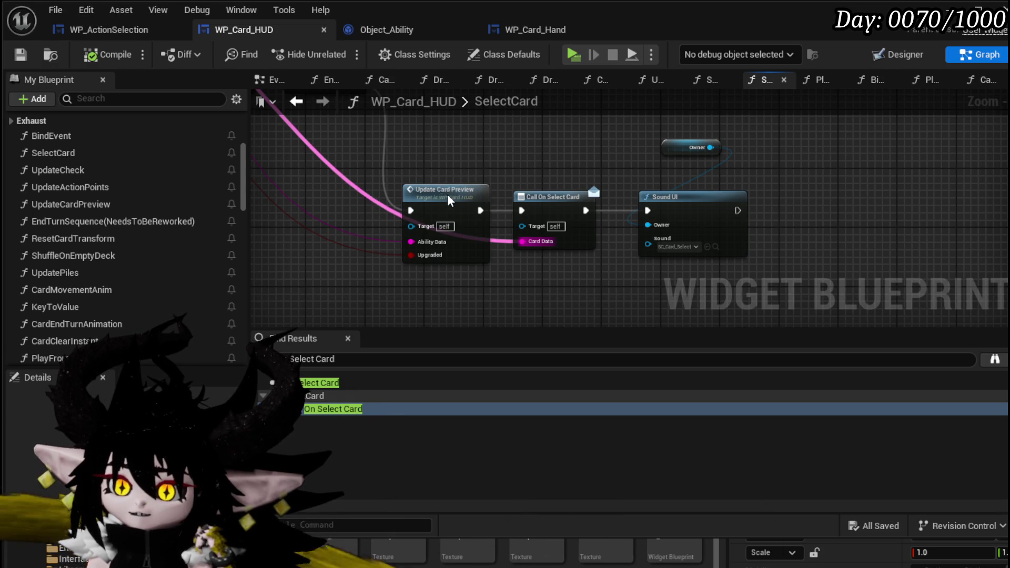
pyautogui.doubleClick(447, 194)
pyautogui.moveTo(500, 185); pyautogui.dragTo(287, 145)
pyautogui.moveTo(675, 158)
pyautogui.mouseDown()
pyautogui.moveTo(417, 157)
pyautogui.moveTo(853, 183)
pyautogui.mouseUp()
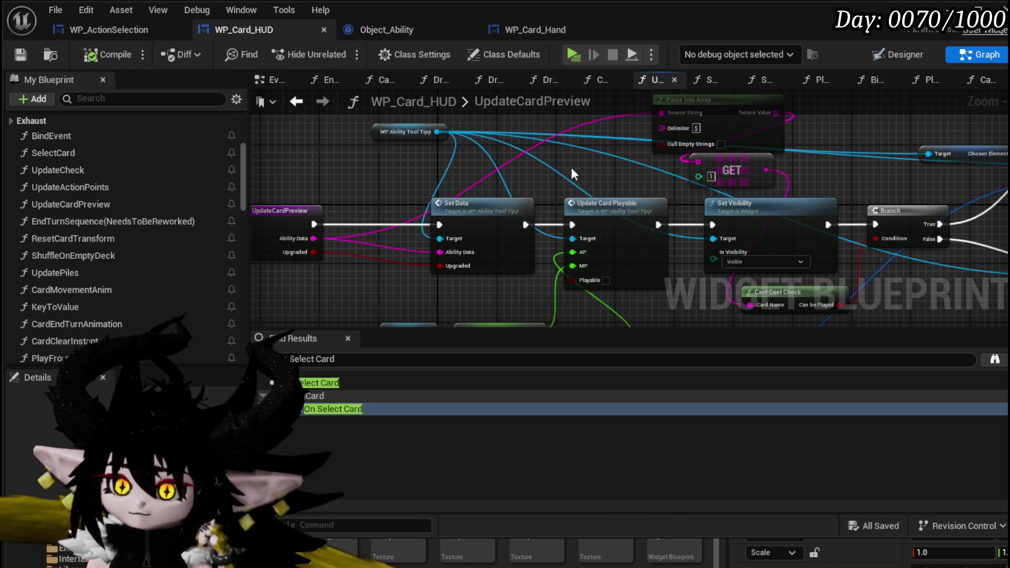
pyautogui.click(296, 101)
pyautogui.scroll(-5, 629, 157)
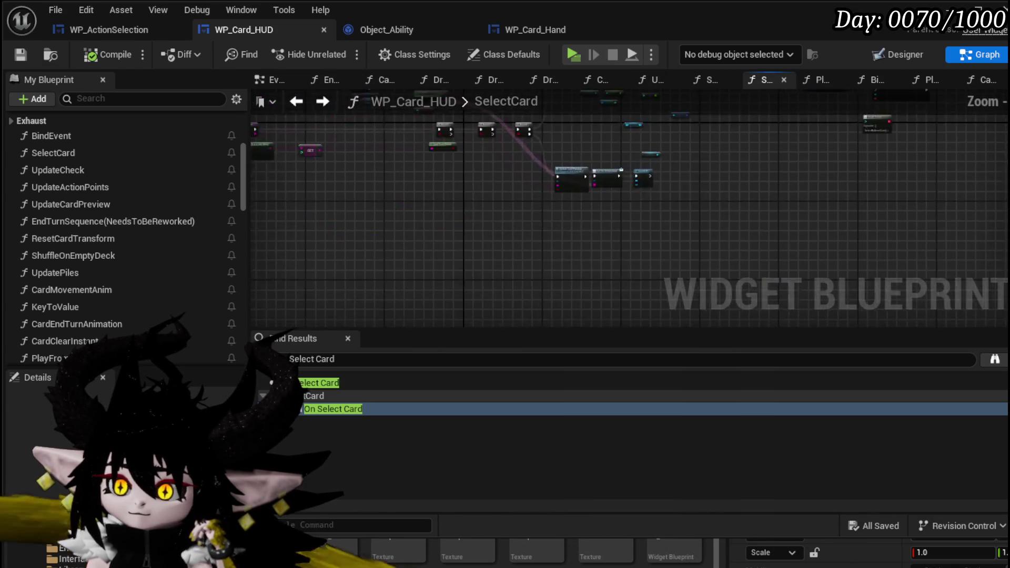
pyautogui.scroll(6, 618, 203)
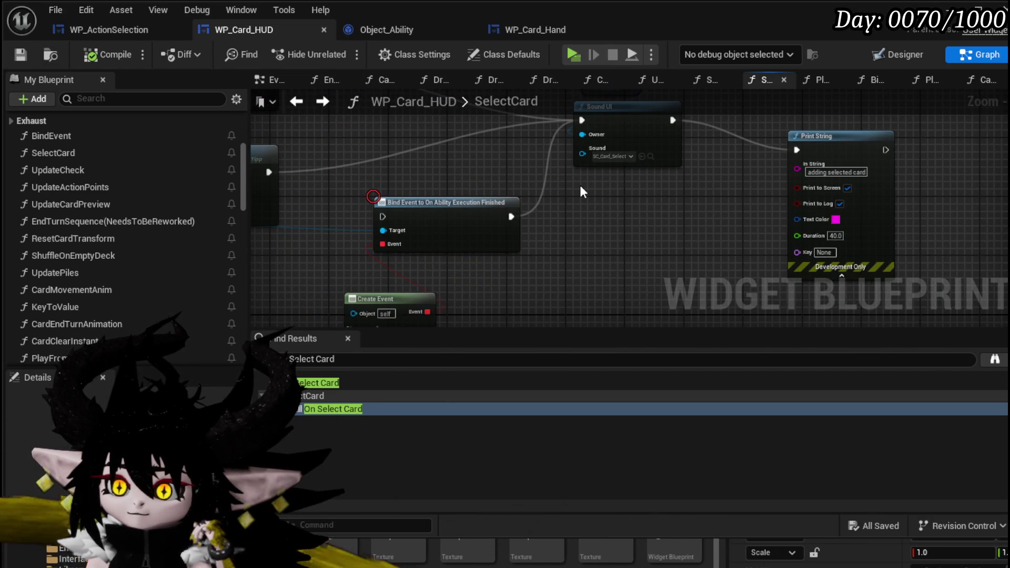
pyautogui.moveTo(348, 177); pyautogui.dragTo(367, 141)
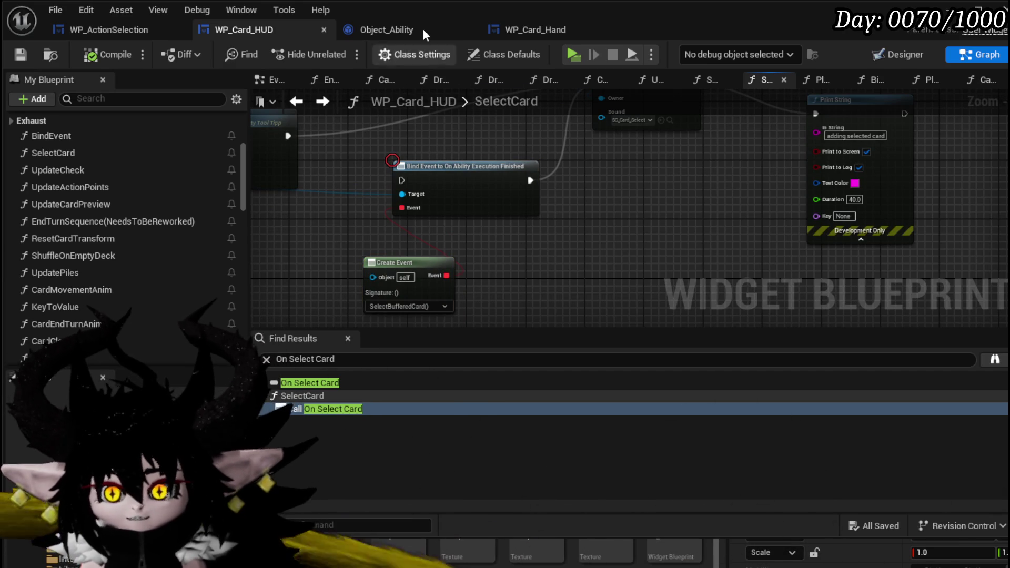
pyautogui.click(82, 30)
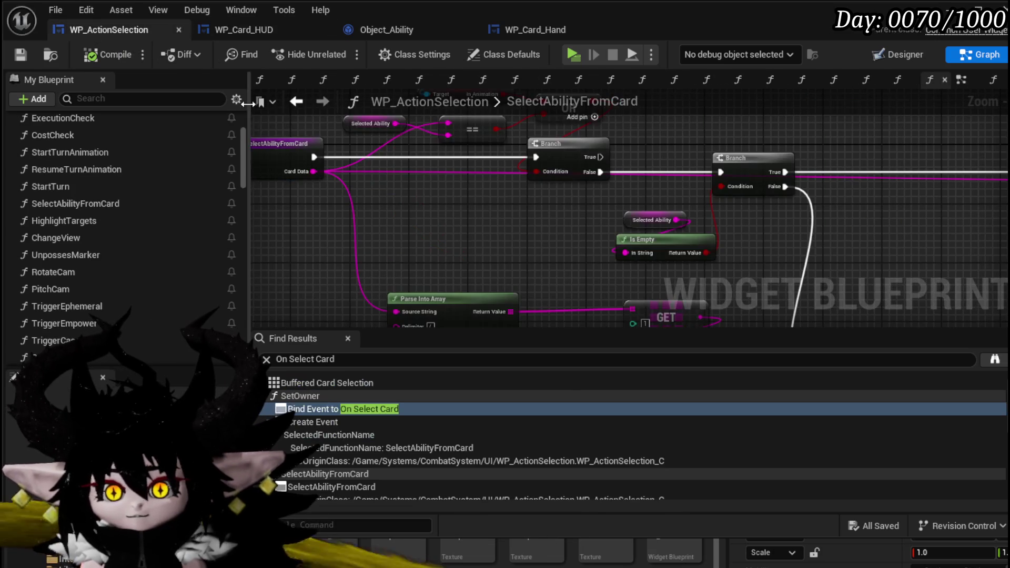
pyautogui.scroll(-10, 112, 210)
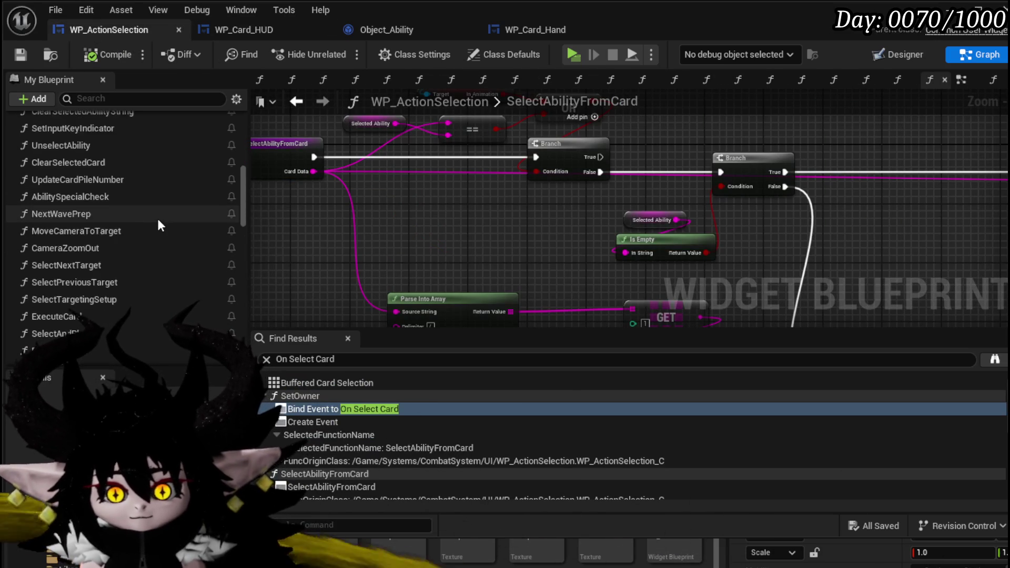
# - Search WP_ActionSelection's Find Results for 'Animation'
pyautogui.scroll(1, 90, 241)
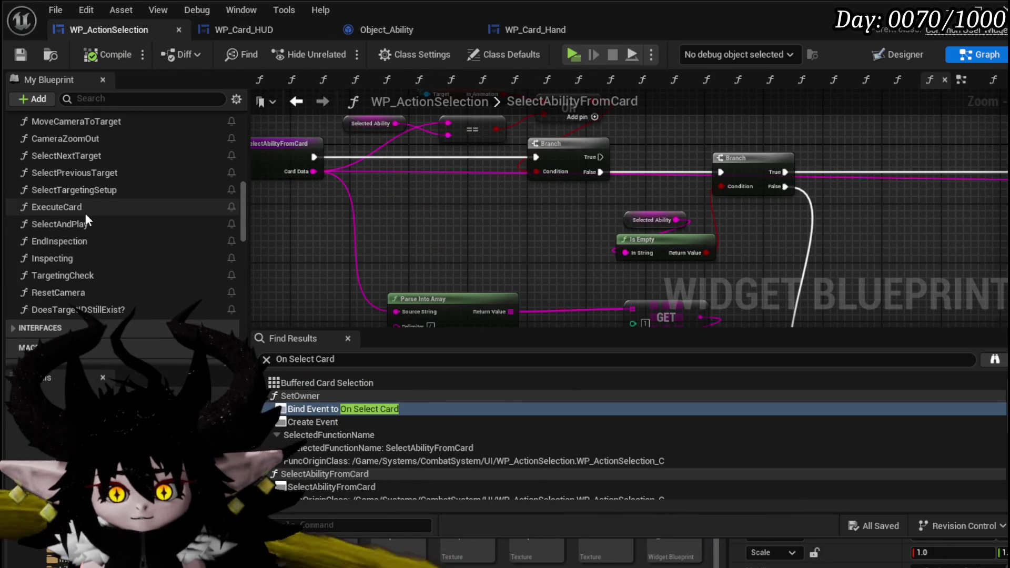
pyautogui.scroll(2, 87, 218)
pyautogui.scroll(6, 85, 213)
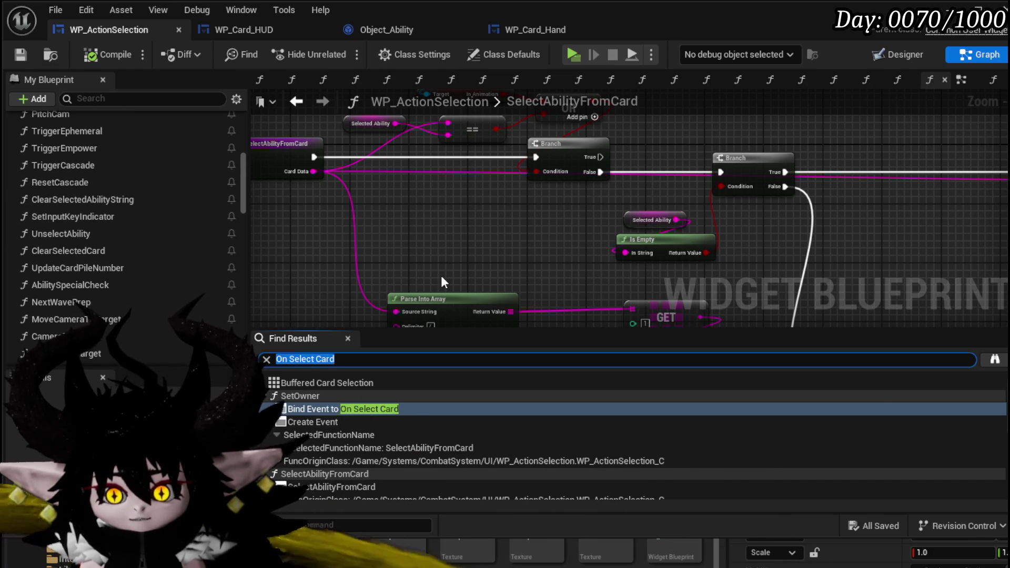
pyautogui.write('Animation')
pyautogui.press('Return')
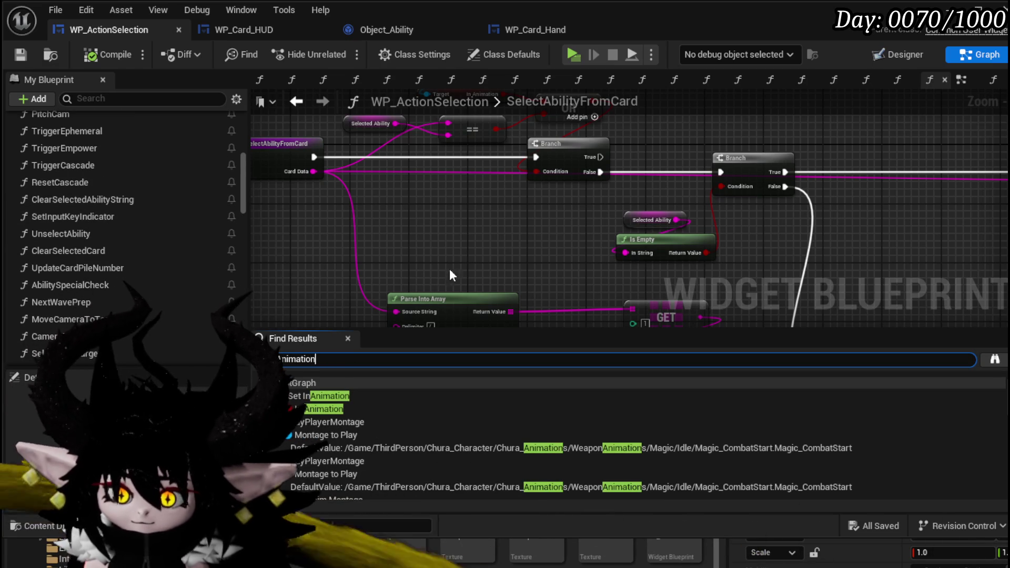
# - Jump to EventGraph's Bind Event to On Animation End node and inspect its ResetCamera binding
pyautogui.scroll(-2, 404, 420)
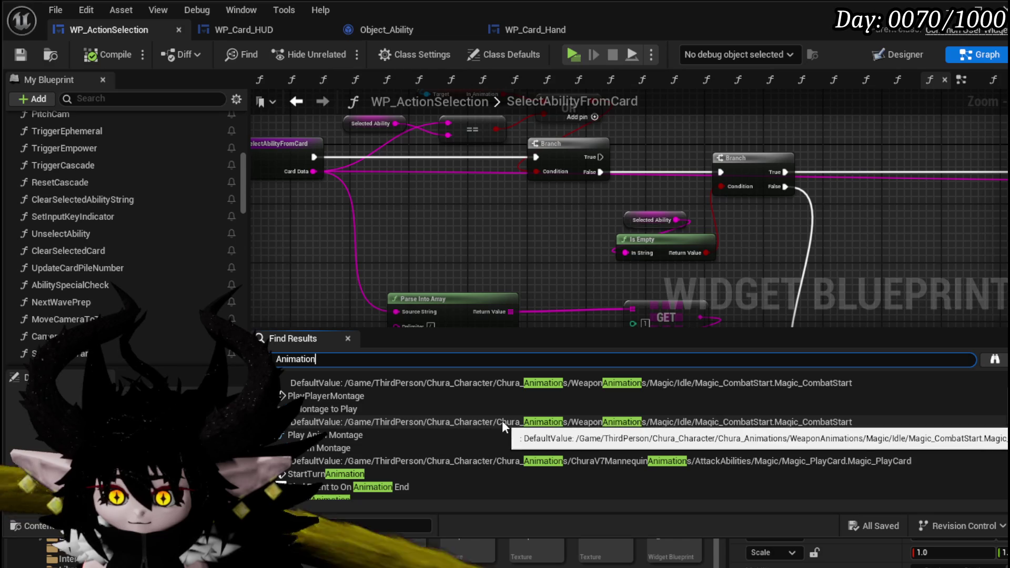
pyautogui.click(368, 487)
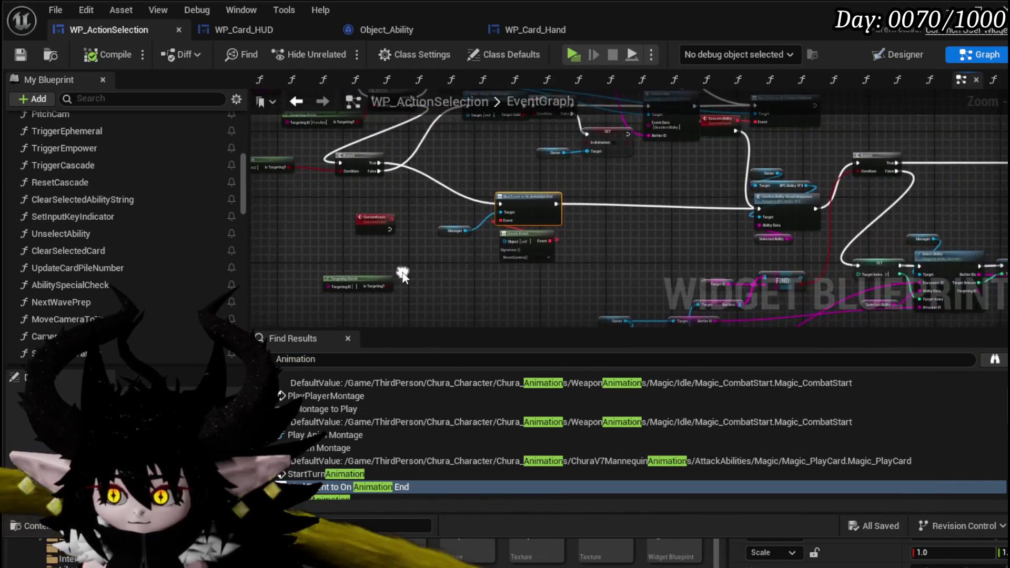
pyautogui.scroll(3, 444, 253)
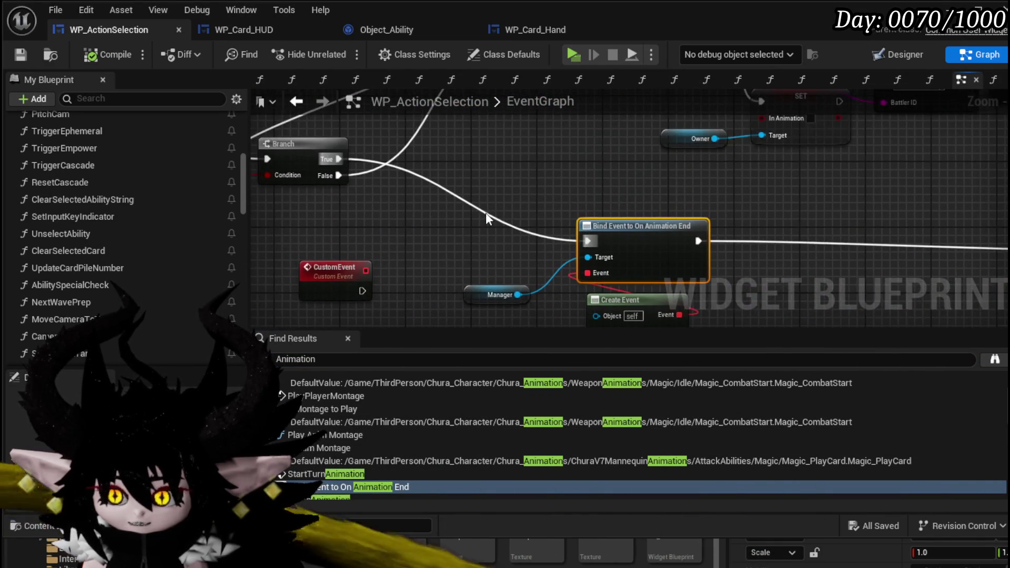
pyautogui.moveTo(480, 211); pyautogui.dragTo(380, 190)
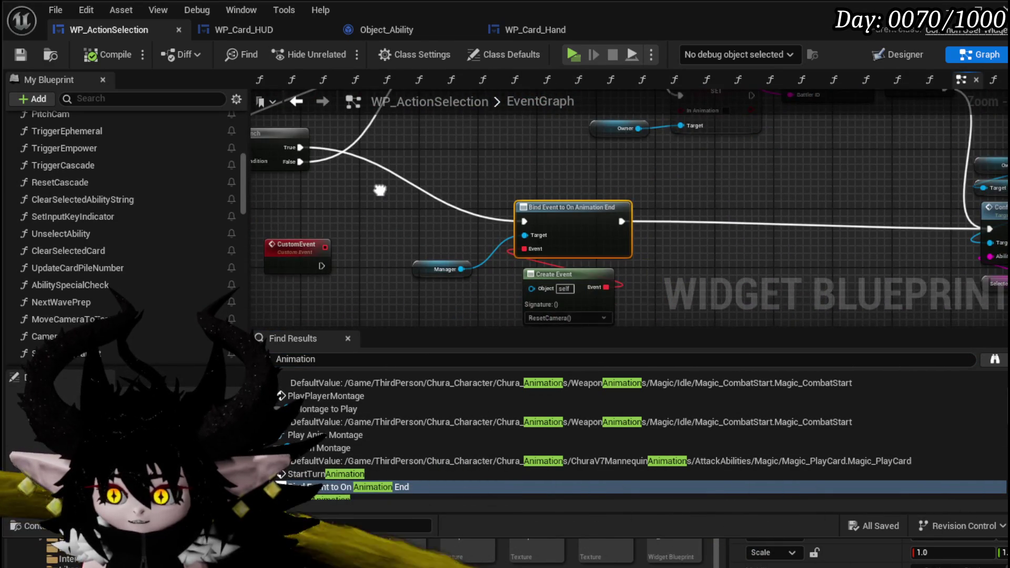
pyautogui.scroll(-6, 510, 158)
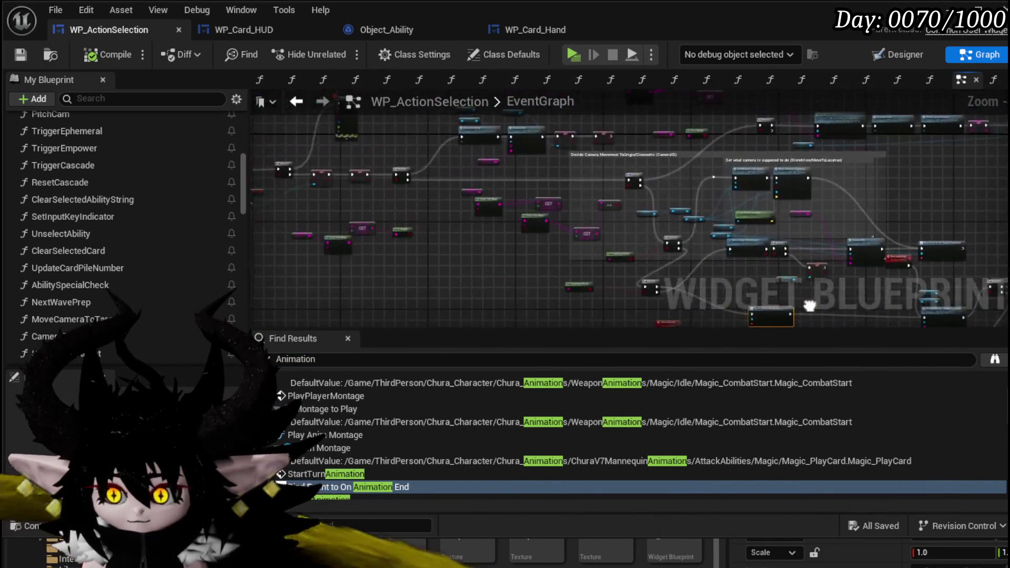
pyautogui.scroll(6, 557, 221)
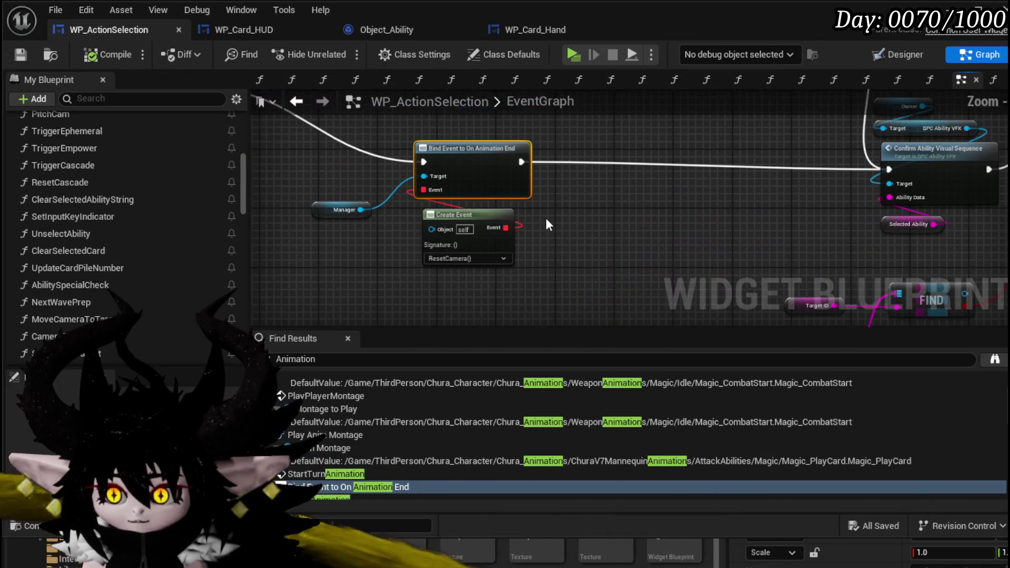
pyautogui.scroll(-2, 434, 440)
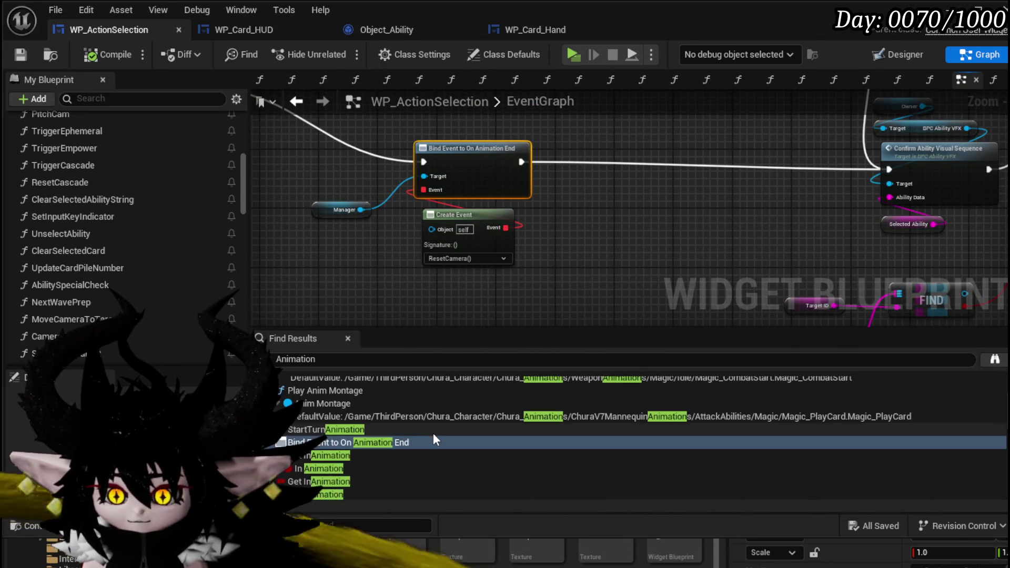
pyautogui.scroll(-3, 432, 431)
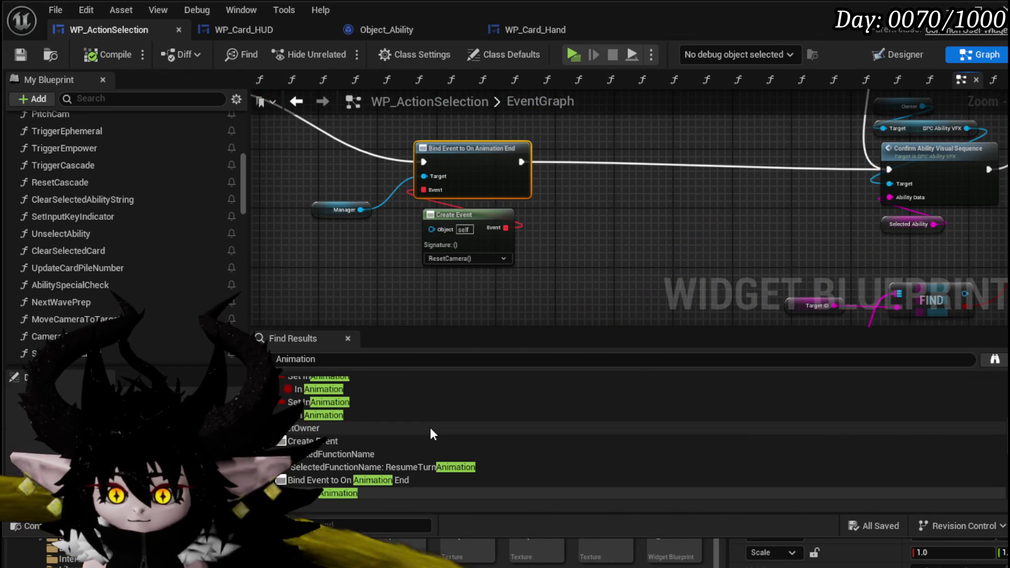
pyautogui.scroll(-3, 431, 427)
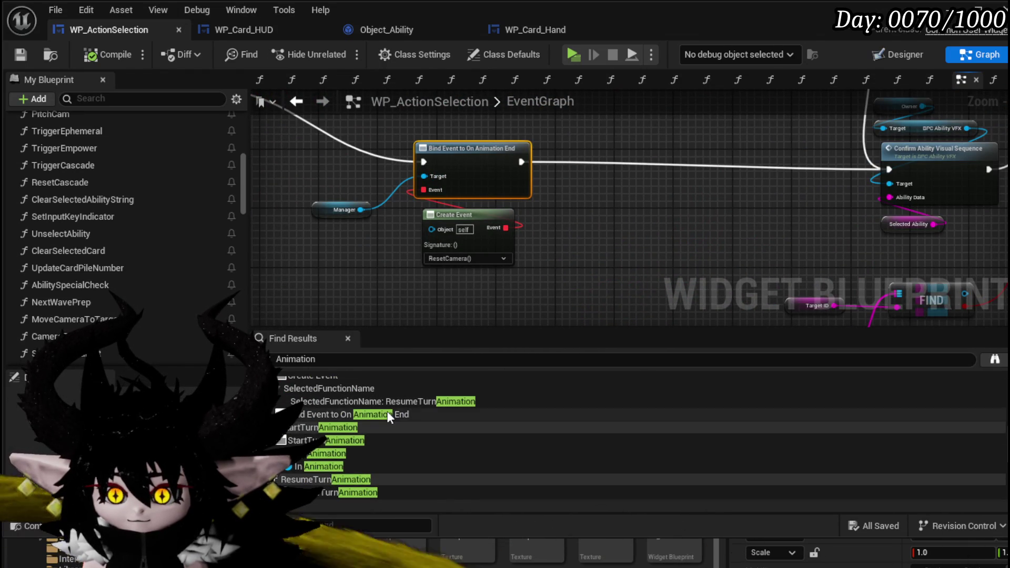
pyautogui.scroll(2, 386, 414)
# - Jump to the On Animation End binding in SetOwner
pyautogui.click(348, 458)
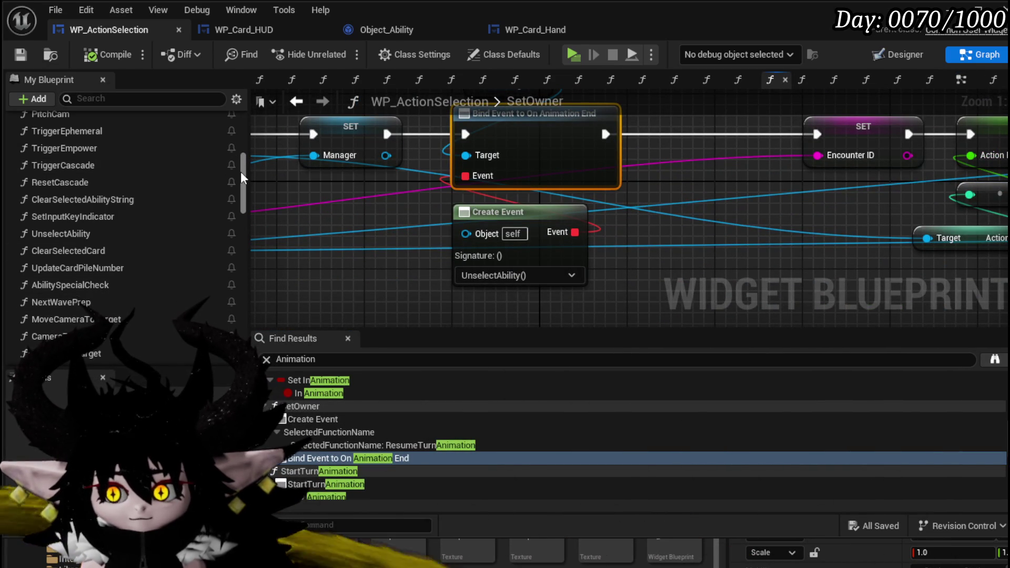
pyautogui.moveTo(242, 188)
pyautogui.mouseDown()
pyautogui.moveTo(239, 241)
pyautogui.moveTo(239, 213)
pyautogui.mouseUp()
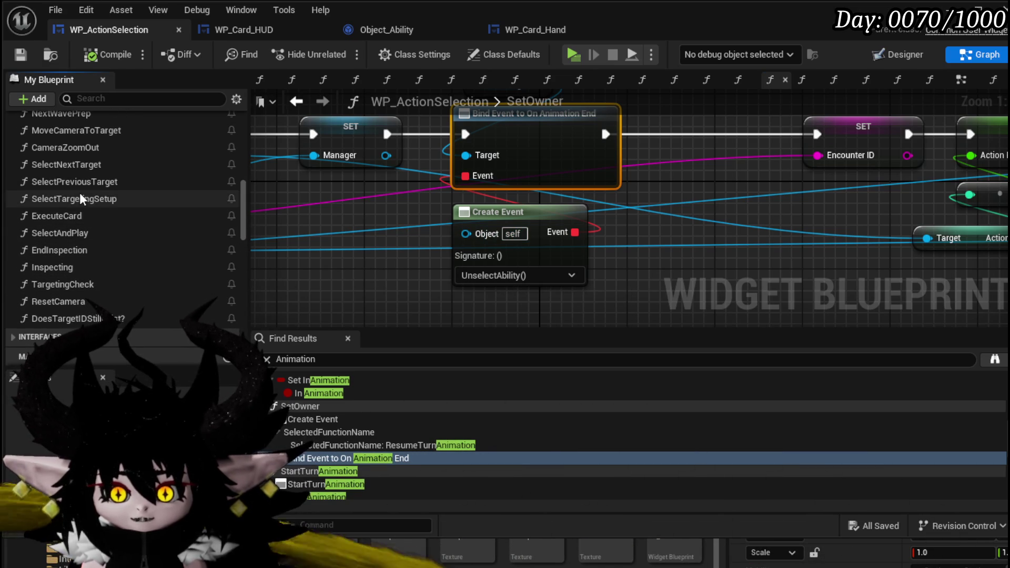
pyautogui.scroll(5, 79, 193)
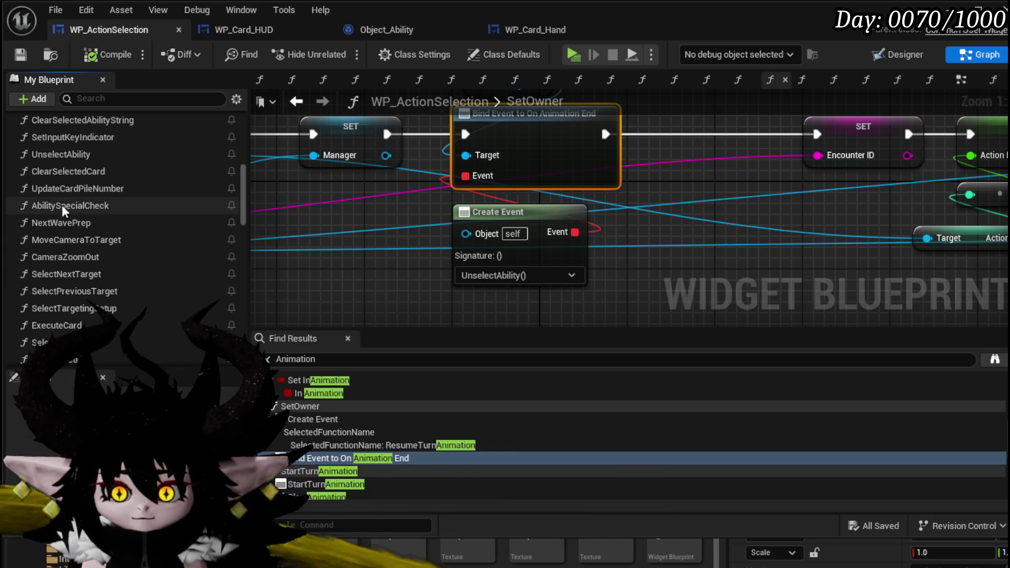
# - In UnselectAbility, call On Ability Execution Finished after Remove Target Visual, then search 'Ability Execution'
pyautogui.doubleClick(68, 156)
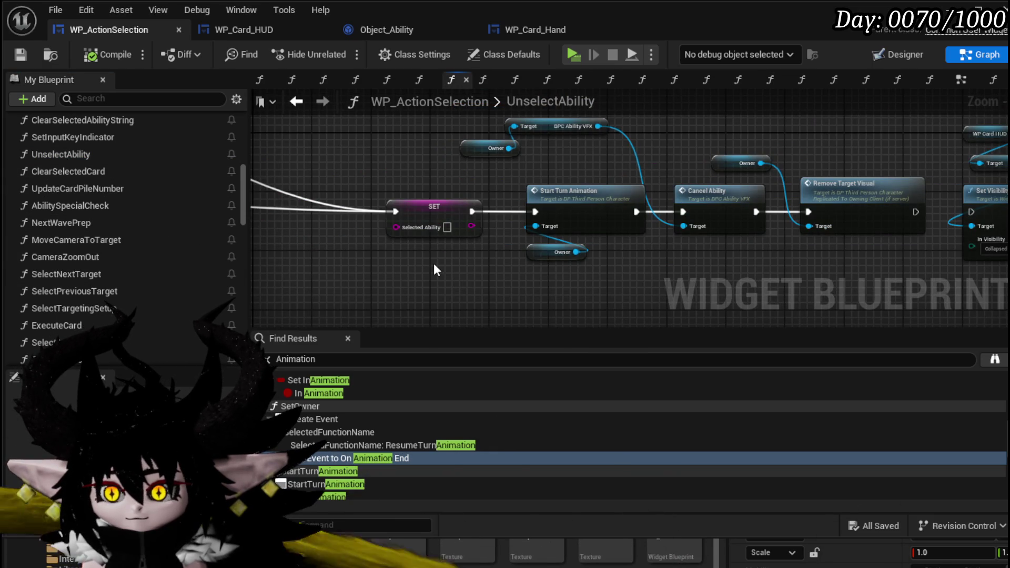
pyautogui.moveTo(664, 267)
pyautogui.mouseDown()
pyautogui.moveTo(577, 259)
pyautogui.moveTo(267, 273)
pyautogui.mouseUp()
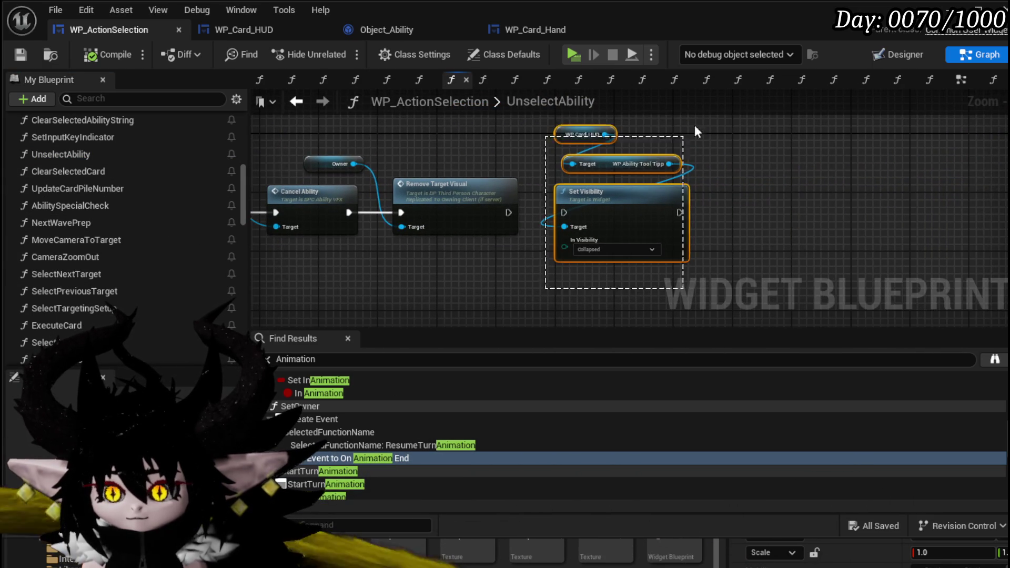
pyautogui.hotkey('ctrl', 'z')
pyautogui.moveTo(244, 187); pyautogui.dragTo(244, 322)
pyautogui.moveTo(124, 338)
pyautogui.mouseDown()
pyautogui.moveTo(517, 227)
pyautogui.moveTo(532, 180)
pyautogui.moveTo(579, 196)
pyautogui.mouseUp()
pyautogui.moveTo(508, 212); pyautogui.dragTo(572, 203)
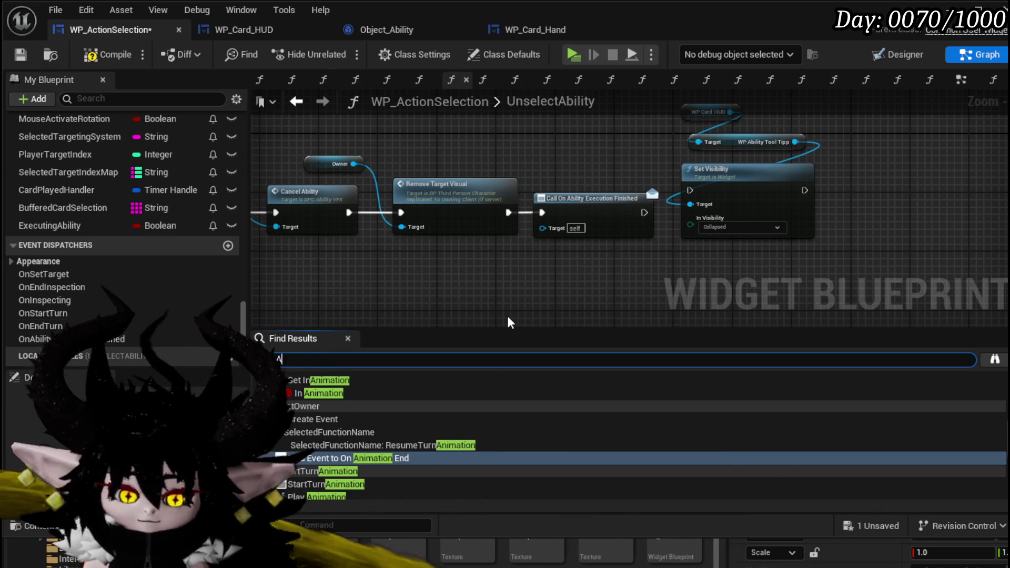
pyautogui.write('bility Exc')
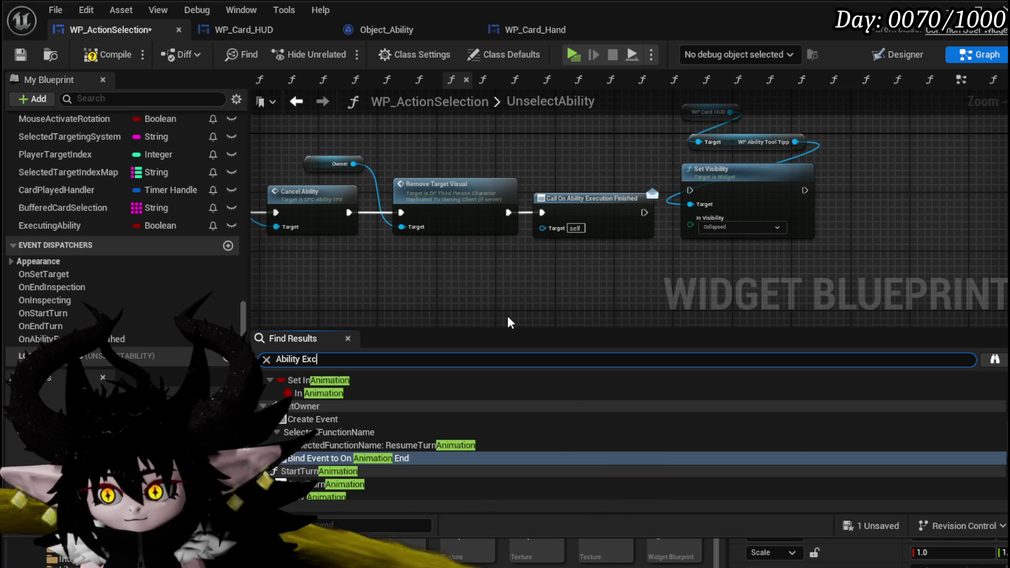
pyautogui.write(' ut')
pyautogui.write('n')
pyautogui.press('Return')
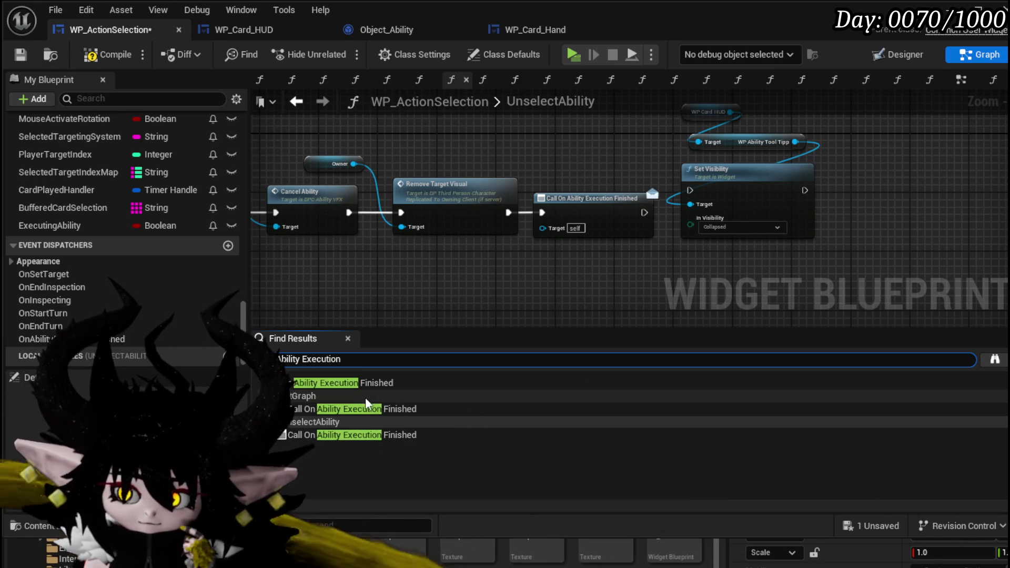
# - In EventGraph, delete the old dispatcher call, cut the SET Executing Ability node, and save
pyautogui.doubleClick(365, 405)
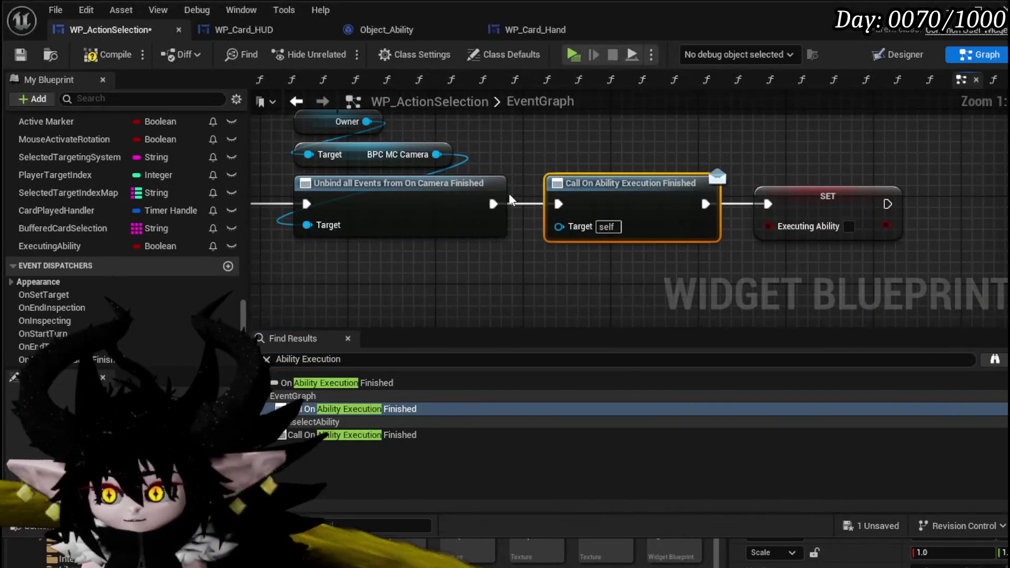
pyautogui.moveTo(492, 204); pyautogui.dragTo(743, 217)
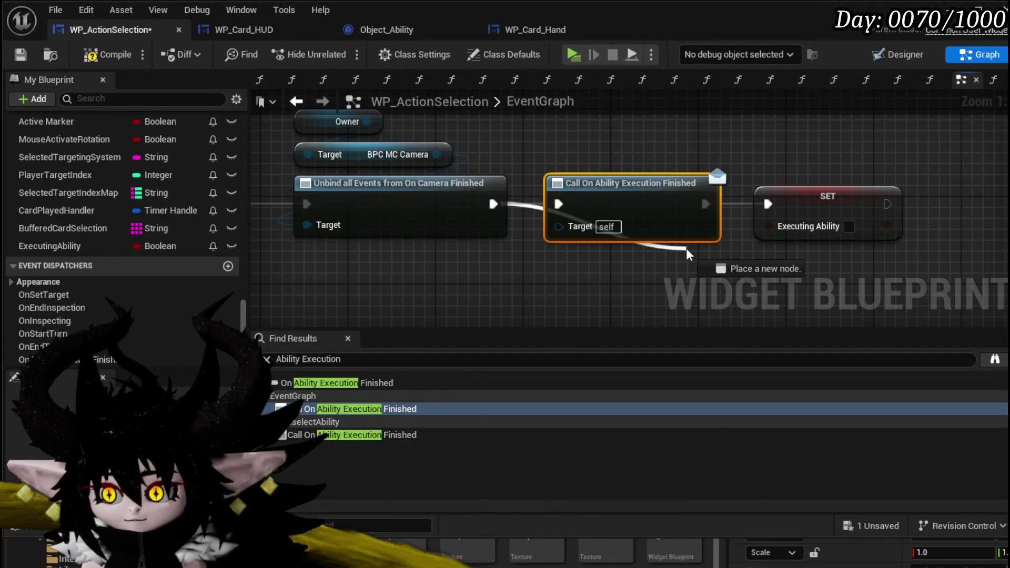
pyautogui.moveTo(686, 248); pyautogui.dragTo(685, 247)
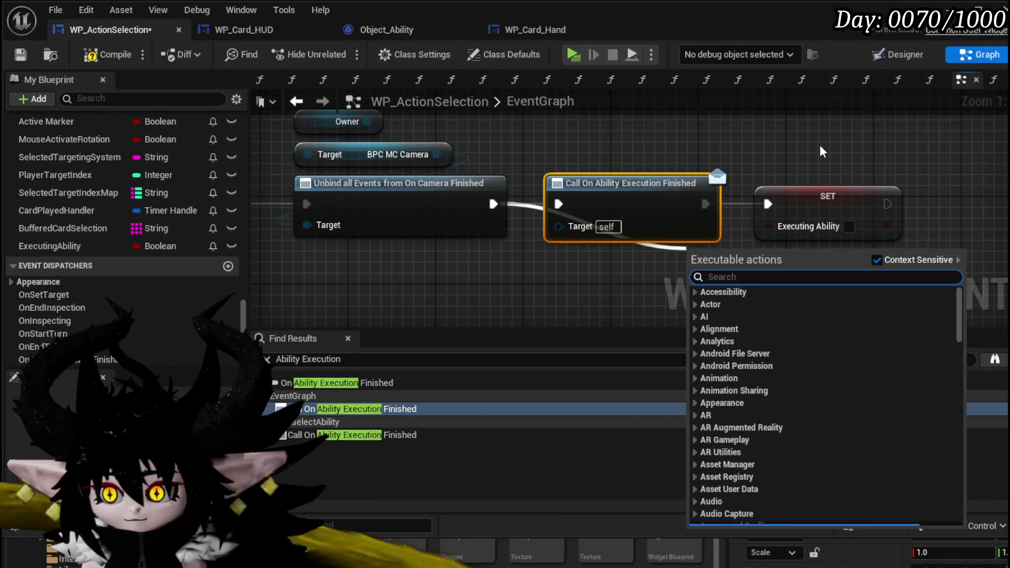
pyautogui.press('Escape')
pyautogui.press('Delete')
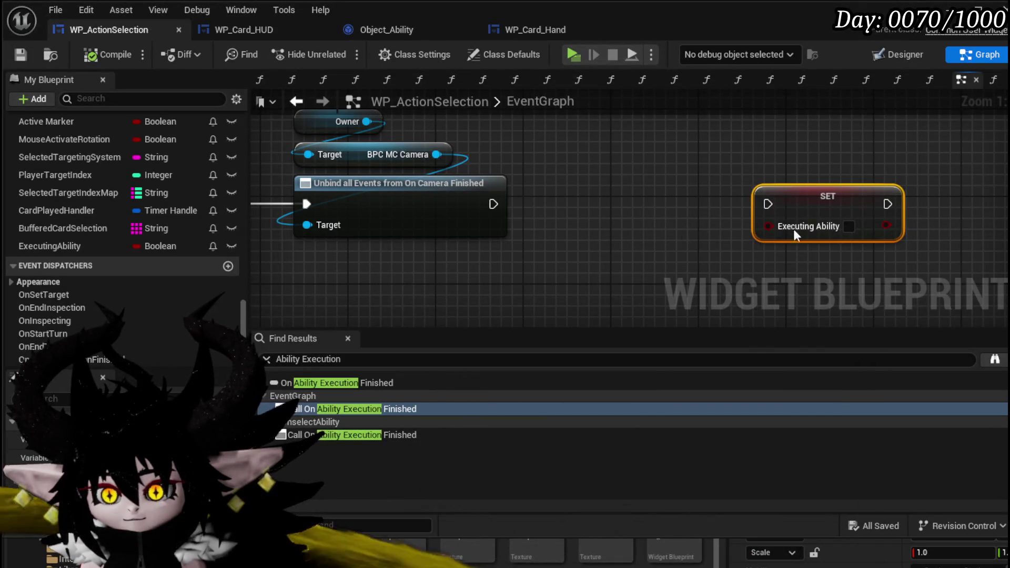
pyautogui.press('Delete')
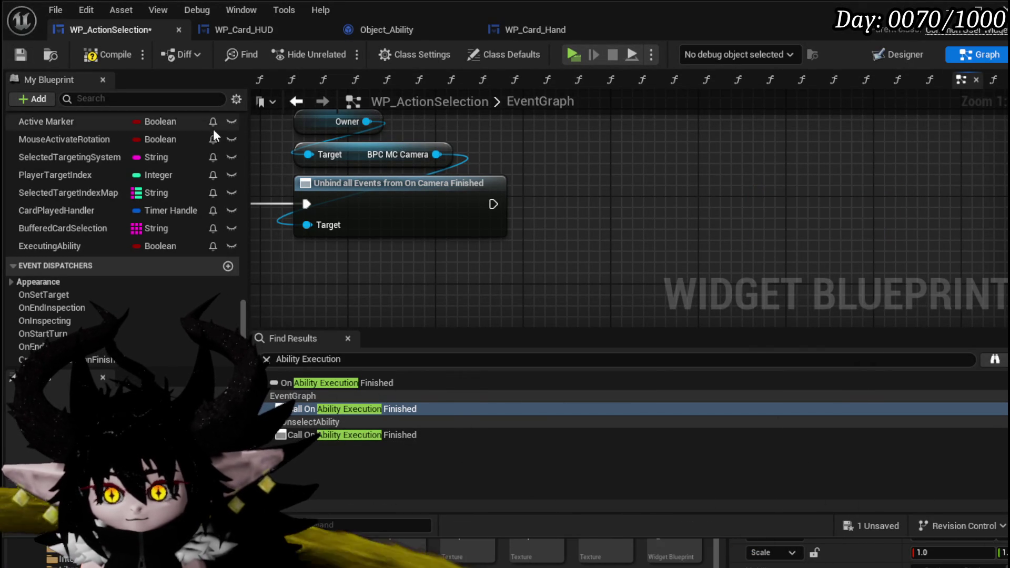
pyautogui.click(20, 53)
# - Paste the Executing Ability setter after UnselectAbility's dispatcher call, move tooltip nodes aside, and save
pyautogui.scroll(10, 134, 196)
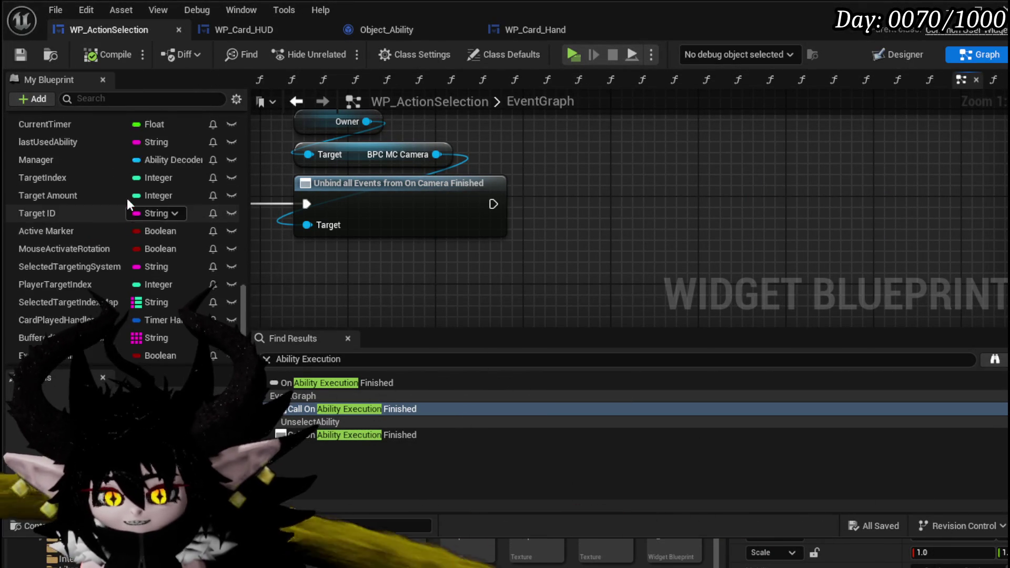
pyautogui.scroll(5, 110, 184)
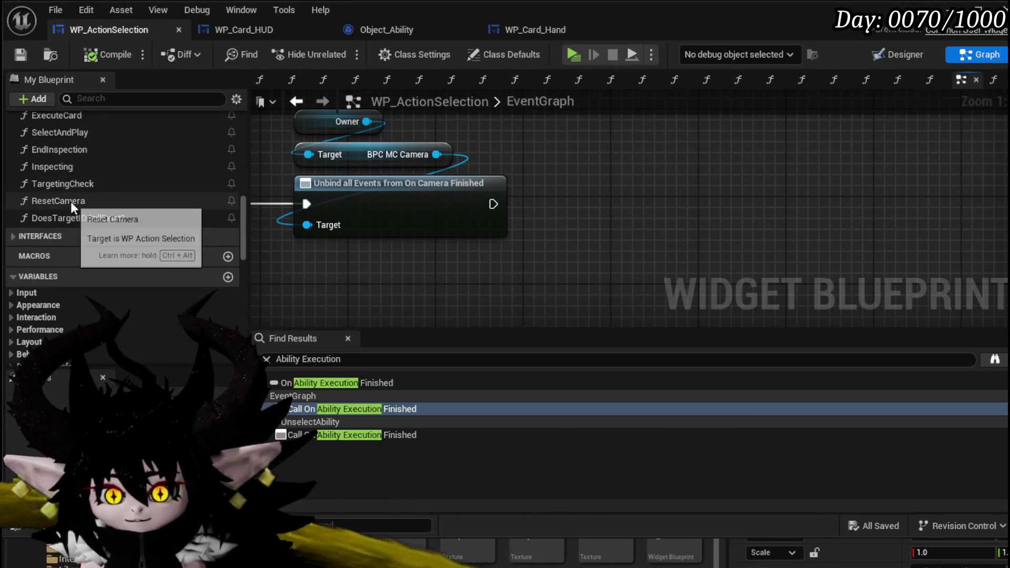
pyautogui.scroll(5, 76, 230)
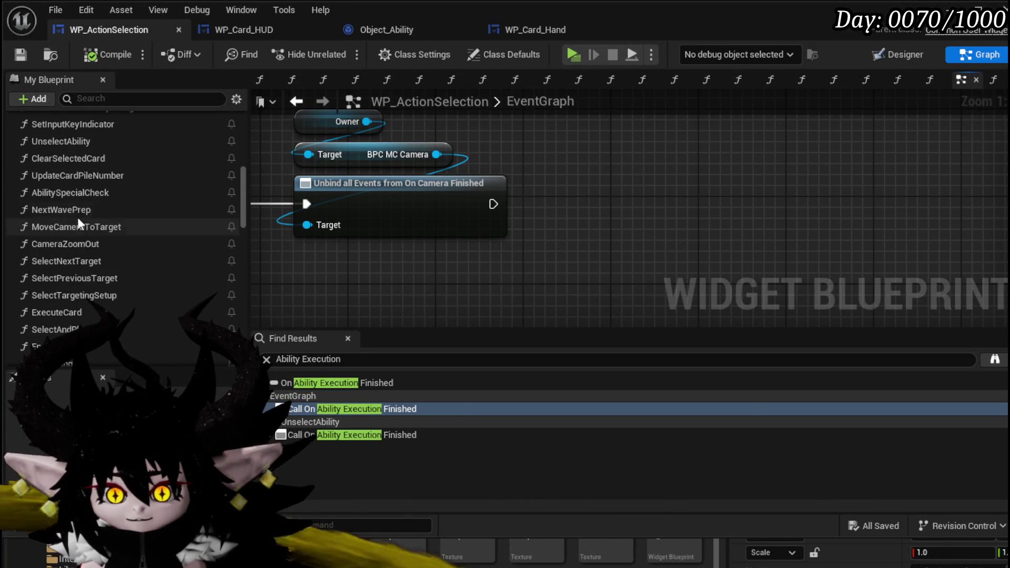
pyautogui.doubleClick(73, 184)
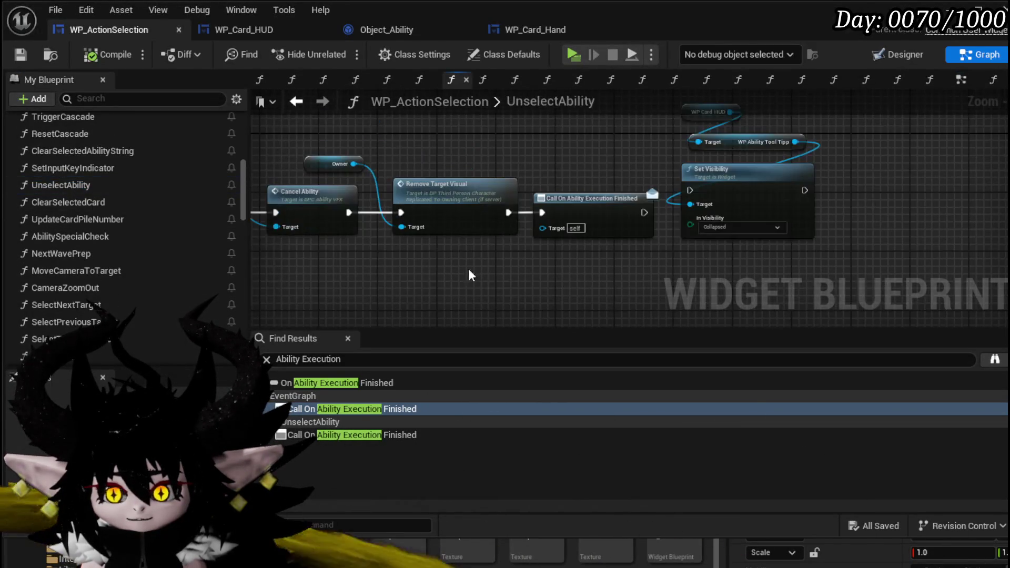
pyautogui.hotkey('ctrl', 'v')
pyautogui.moveTo(484, 175); pyautogui.dragTo(419, 234)
pyautogui.moveTo(430, 184); pyautogui.dragTo(451, 184)
pyautogui.moveTo(626, 213); pyautogui.dragTo(620, 97)
pyautogui.moveTo(568, 226); pyautogui.dragTo(448, 107)
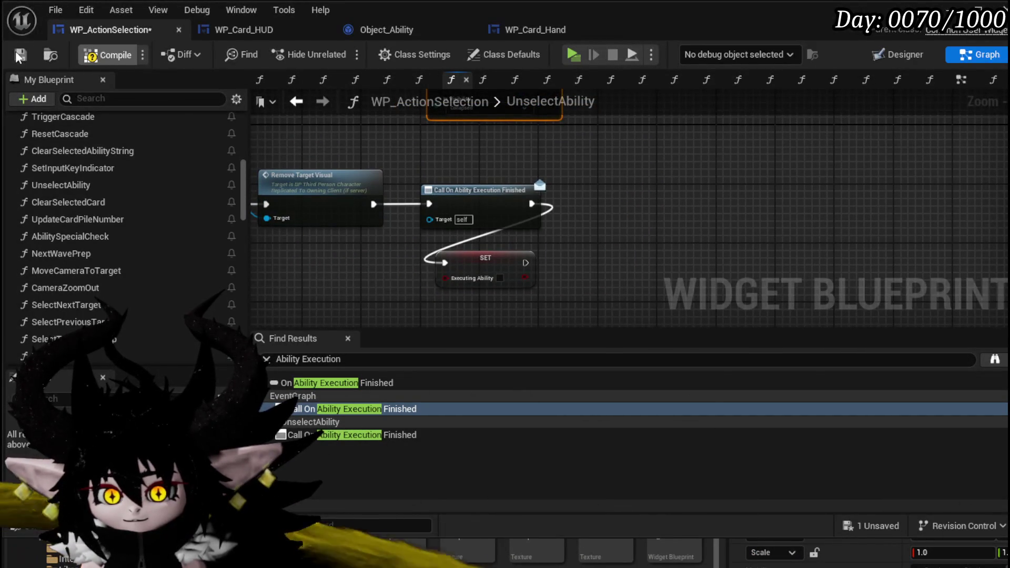
pyautogui.click(20, 54)
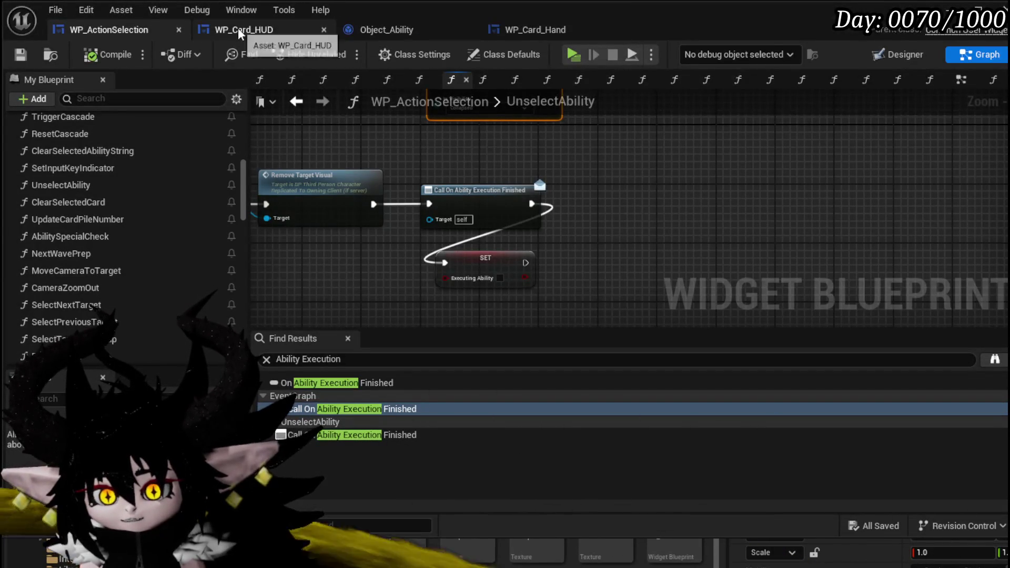
# - In WP_Card_HUD's SelectCard, run Bind Event right after Sound UI with Create Event beside it
pyautogui.click(237, 30)
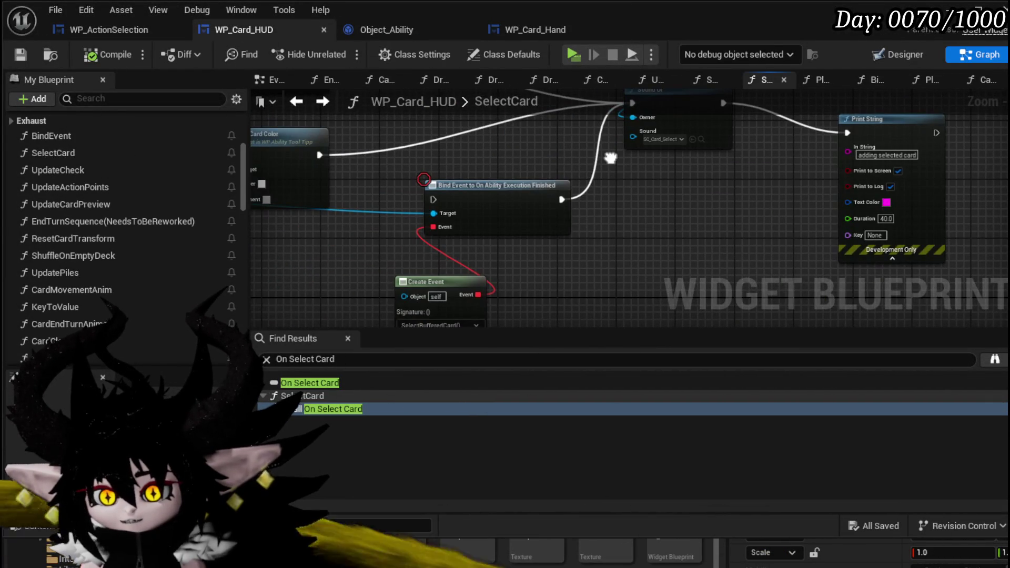
pyautogui.moveTo(425, 222)
pyautogui.mouseDown()
pyautogui.moveTo(674, 247)
pyautogui.moveTo(609, 207)
pyautogui.mouseUp()
pyautogui.moveTo(647, 131); pyautogui.dragTo(544, 212)
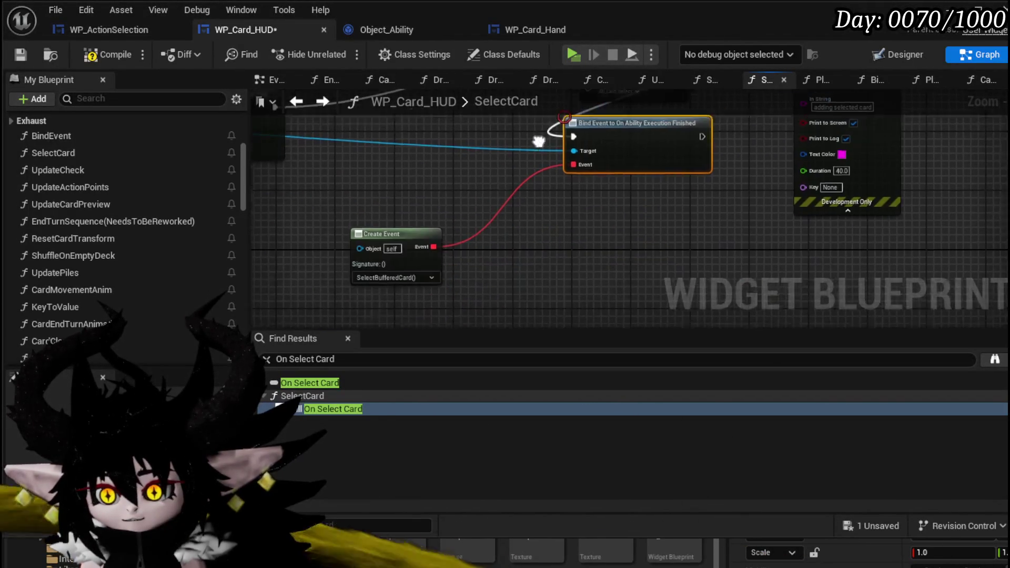
pyautogui.moveTo(387, 232); pyautogui.dragTo(586, 195)
pyautogui.scroll(-2, 531, 219)
pyautogui.scroll(-2, 557, 219)
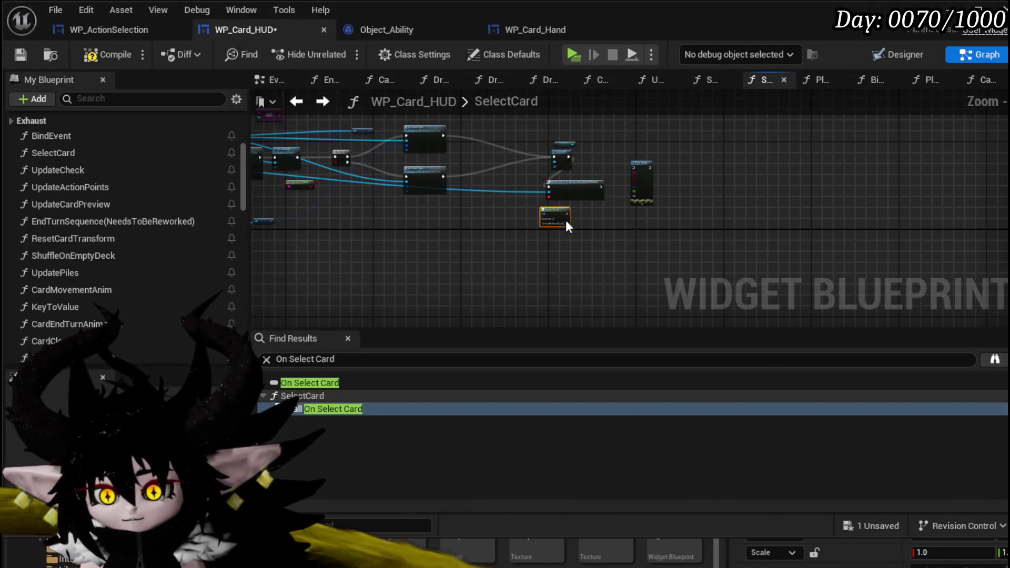
pyautogui.scroll(6, 599, 213)
pyautogui.scroll(-4, 411, 240)
pyautogui.scroll(-10, 136, 231)
pyautogui.scroll(3, 680, 284)
pyautogui.scroll(-4, 681, 284)
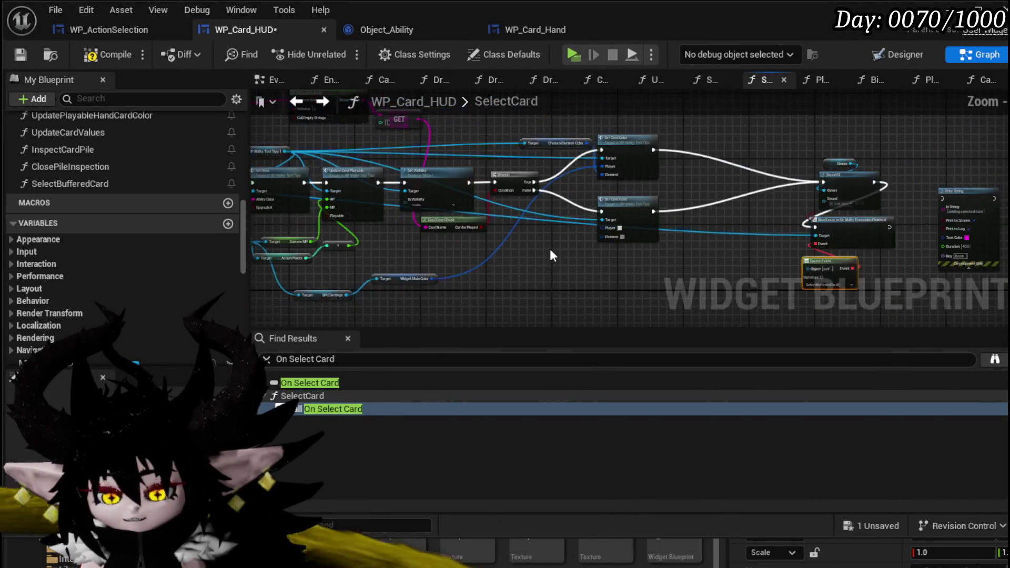
pyautogui.scroll(4, 554, 210)
pyautogui.scroll(-2, 617, 206)
pyautogui.scroll(2, 520, 168)
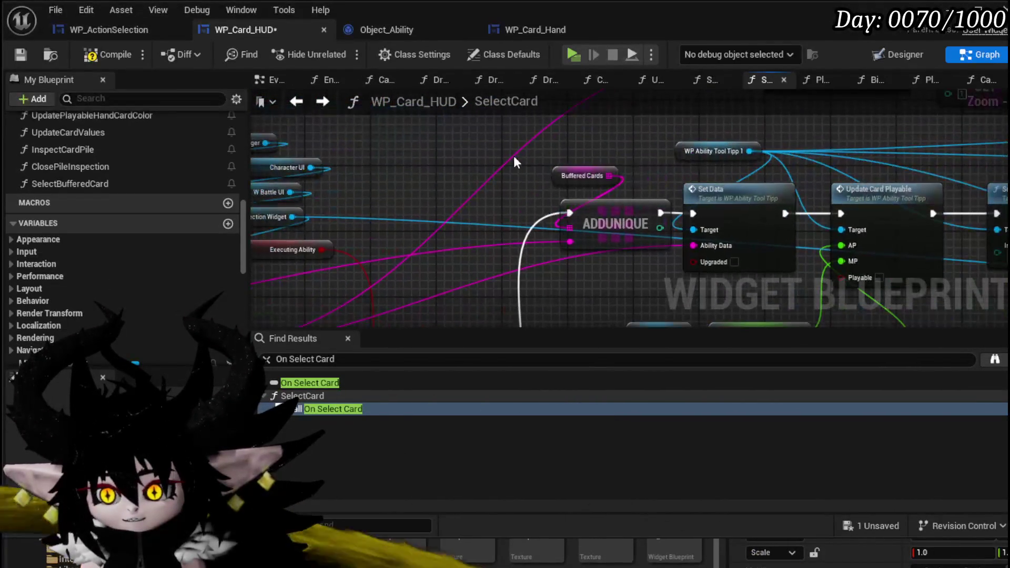
# - Compile and save WP_Card_HUD and start a play test
pyautogui.moveTo(628, 186); pyautogui.dragTo(608, 162)
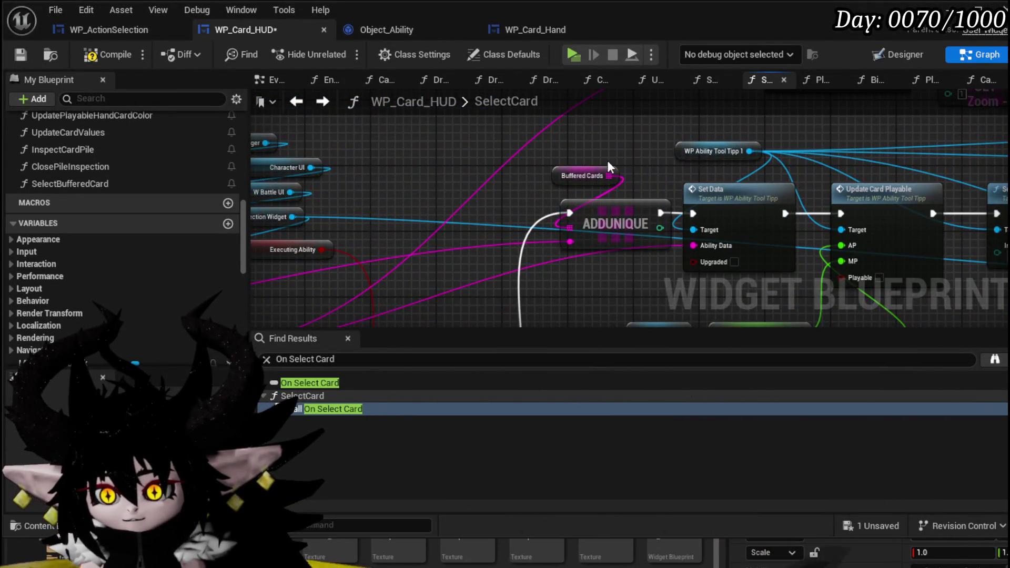
pyautogui.click(24, 53)
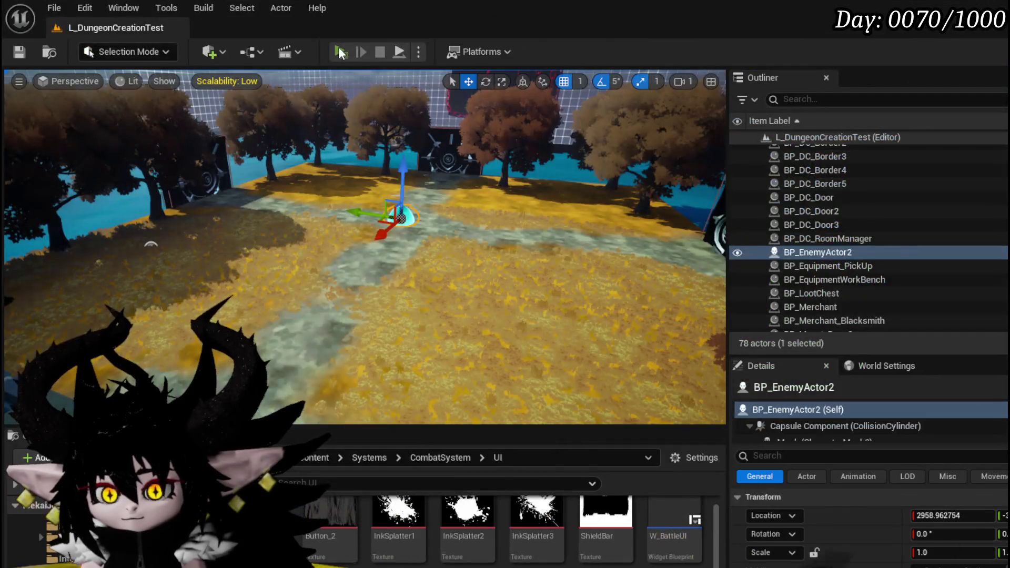
pyautogui.click(341, 53)
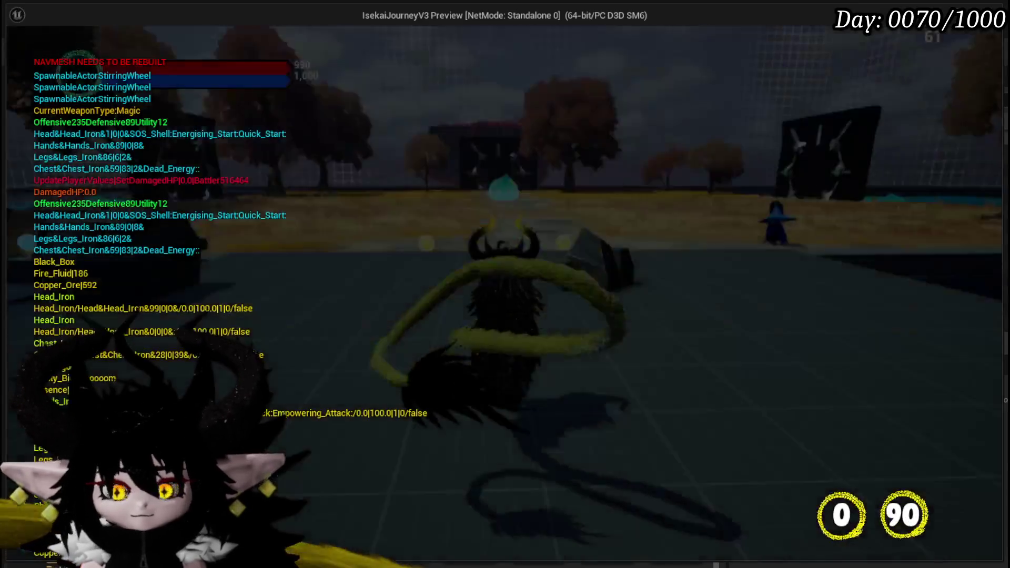
# - Start the slime battle, pick cards, then remove the SelectAbilityFromCard breakpoint and resume
pyautogui.press('w')
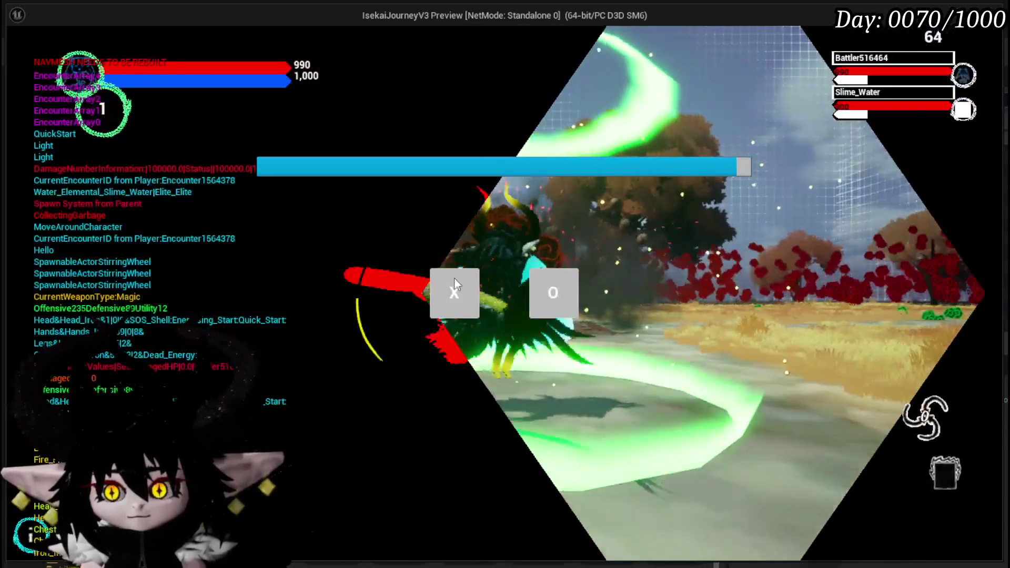
pyautogui.click(455, 284)
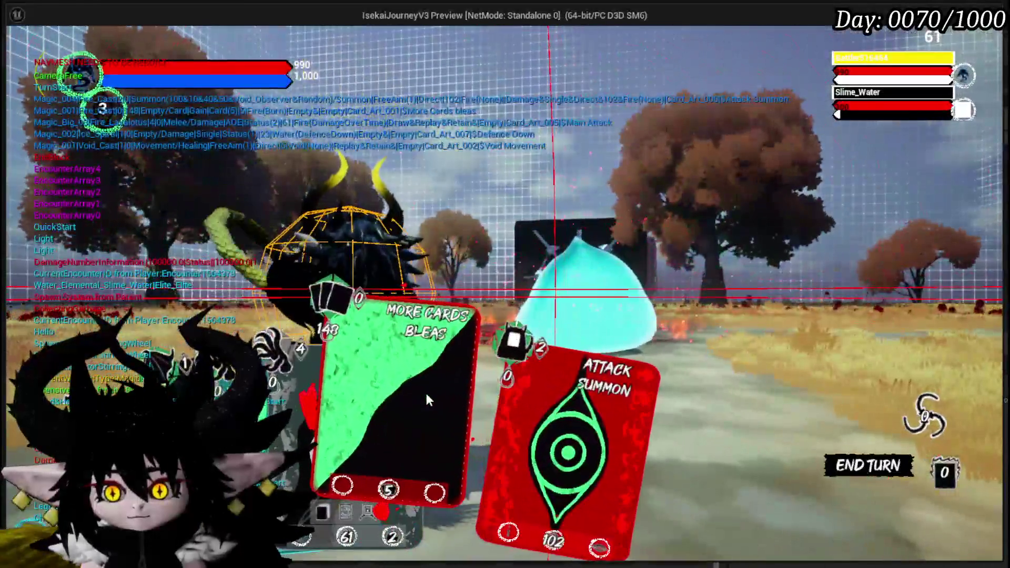
pyautogui.click(426, 394)
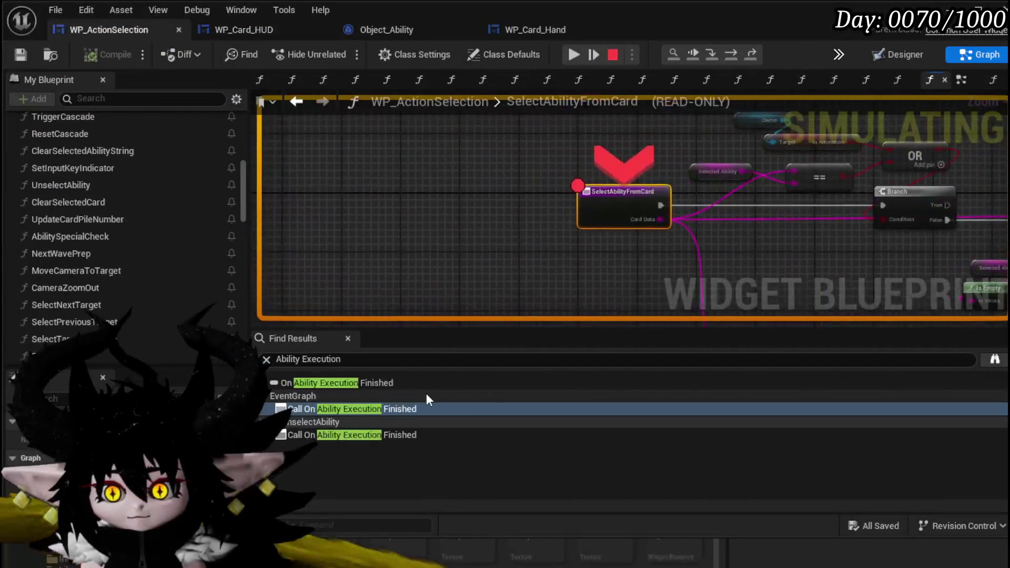
pyautogui.click(571, 57)
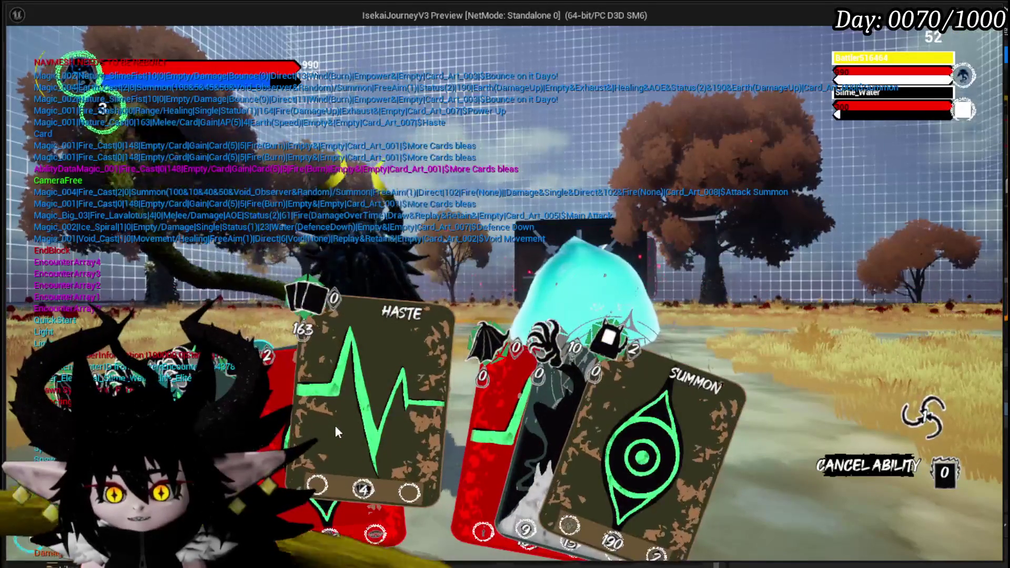
pyautogui.click(337, 423)
pyautogui.rightClick(629, 192)
pyautogui.click(665, 268)
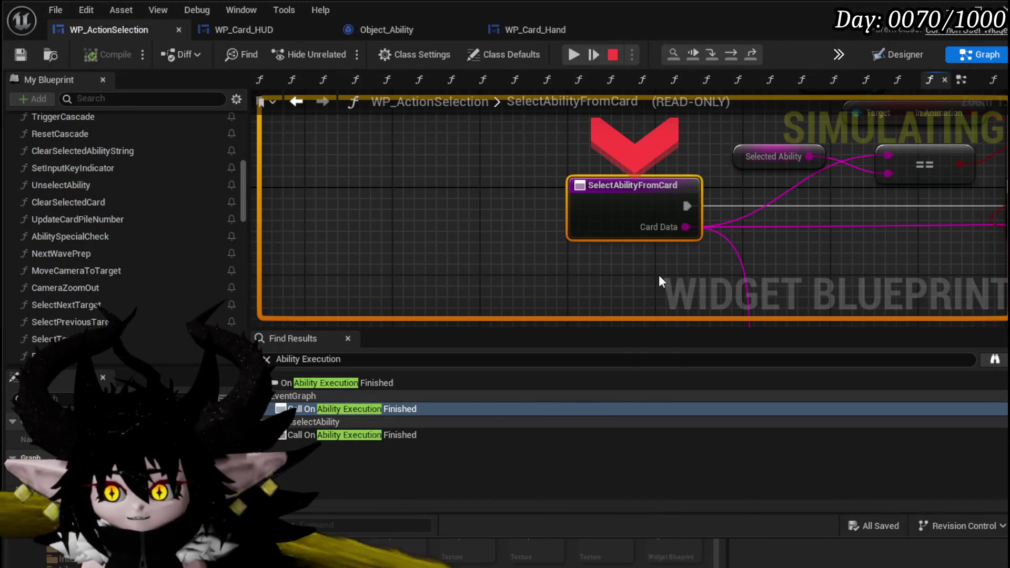
pyautogui.click(572, 54)
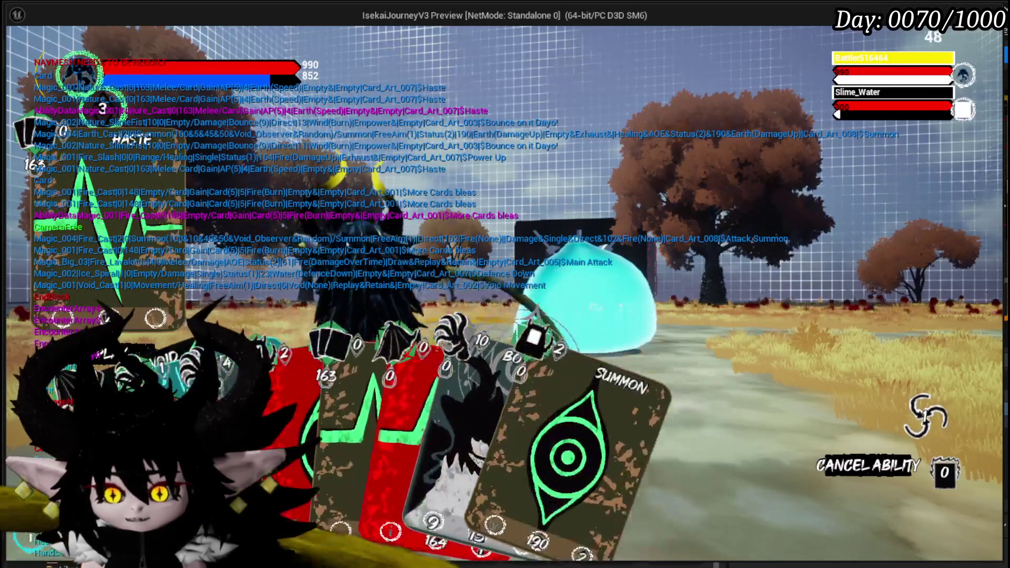
# - Play Haste, cast Power Up on the enemy, and play Main Attack
pyautogui.click(377, 238)
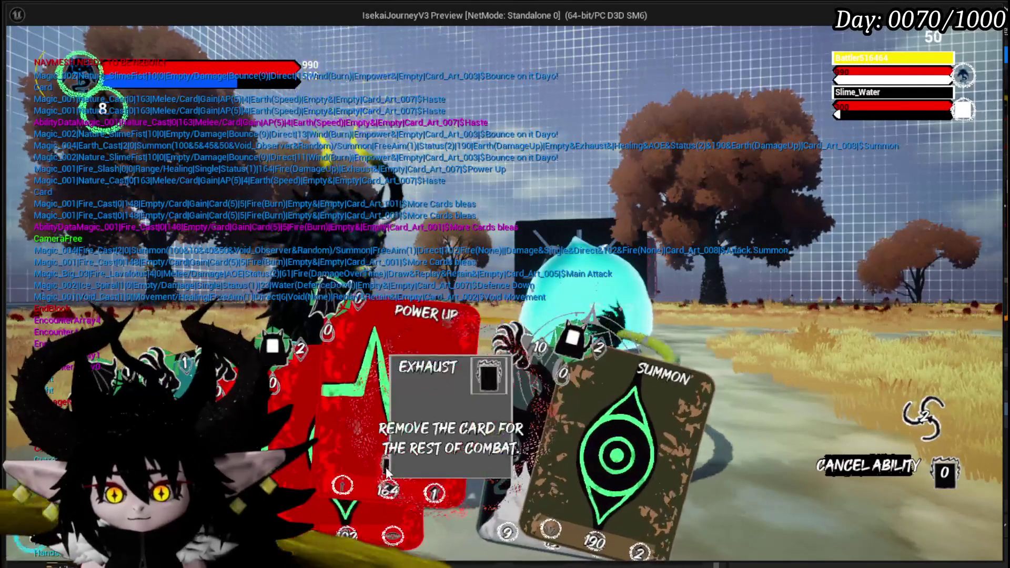
pyautogui.click(402, 425)
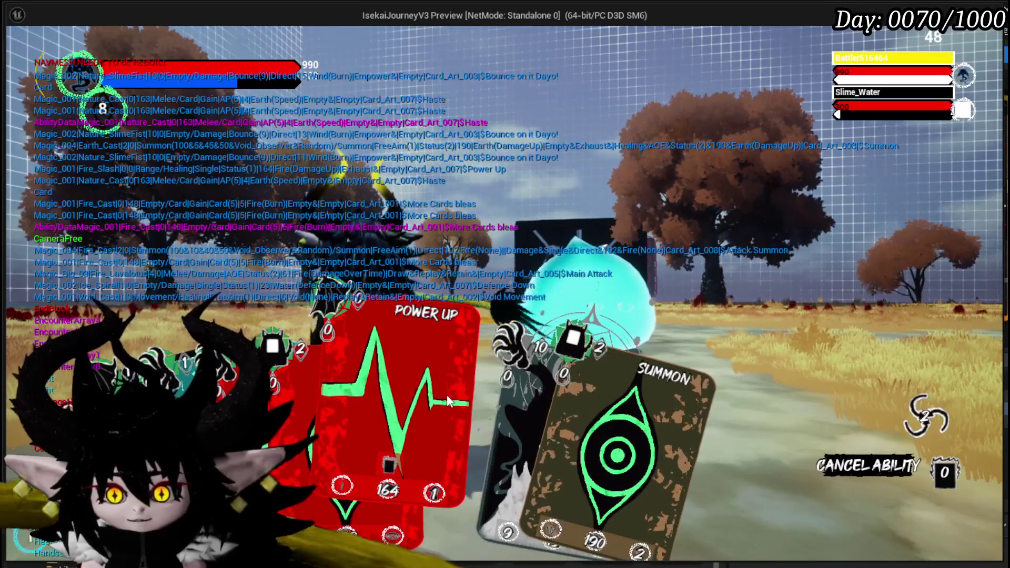
pyautogui.click(405, 399)
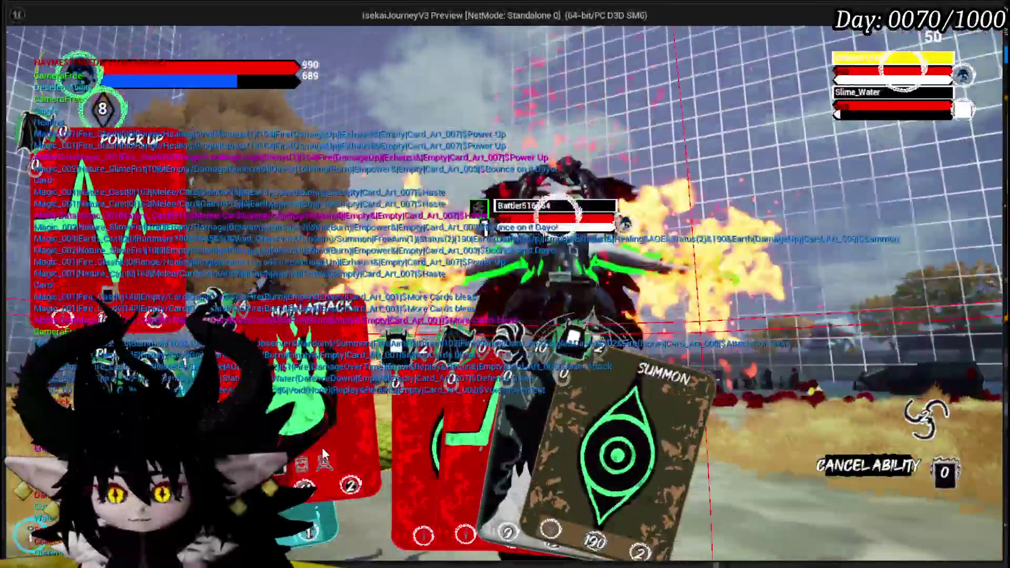
pyautogui.click(325, 455)
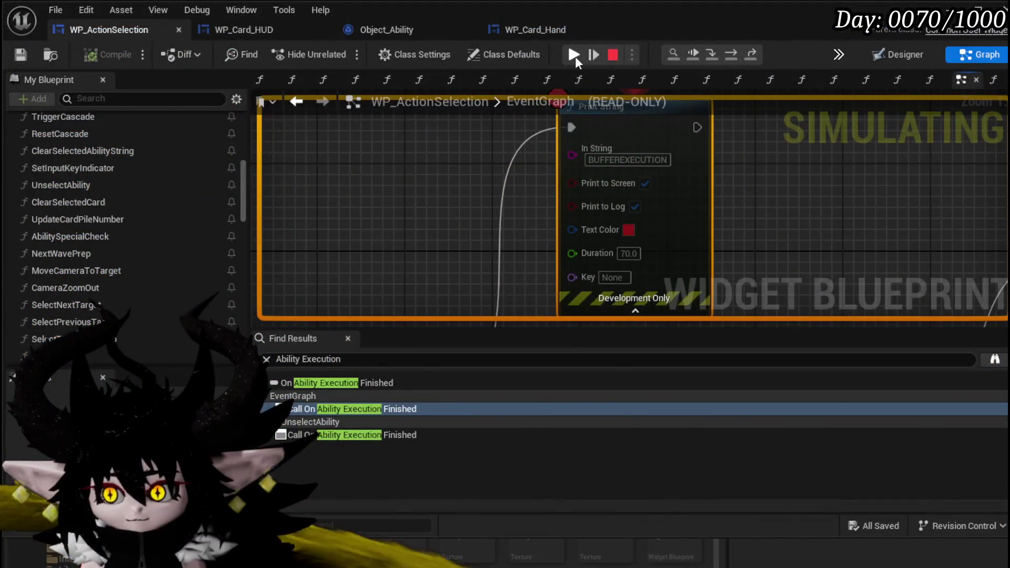
# - Resume past the breakpoints and pan the SelectBufferedCard graph to the REMOVE node
pyautogui.click(573, 54)
pyautogui.scroll(2, 630, 206)
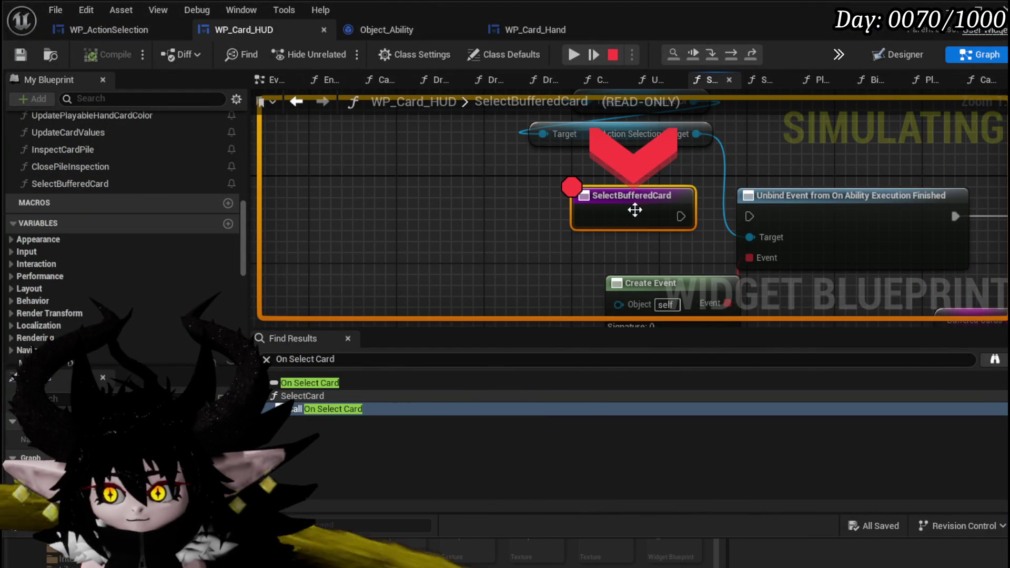
pyautogui.click(571, 56)
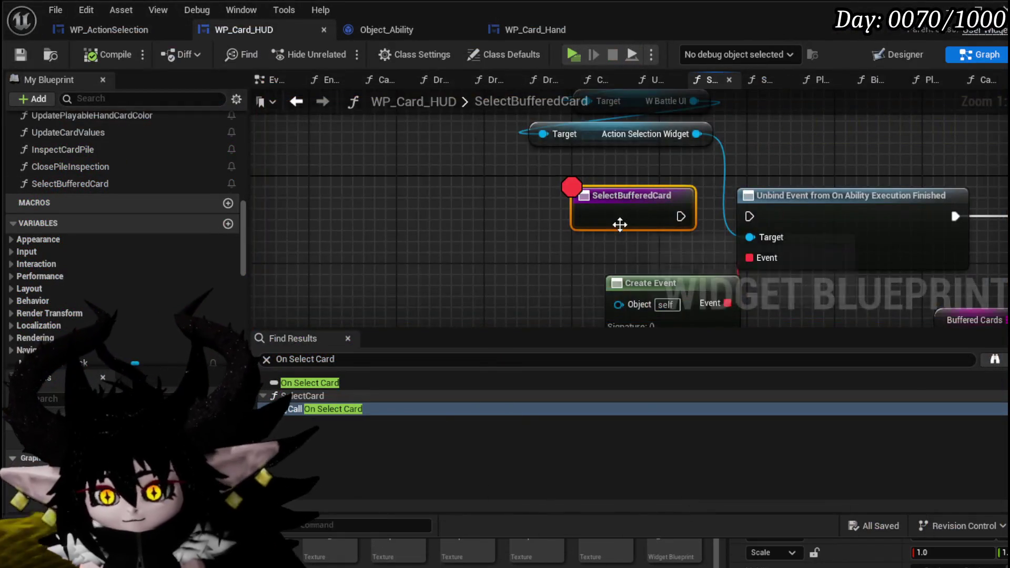
pyautogui.moveTo(619, 225)
pyautogui.mouseDown()
pyautogui.moveTo(437, 219)
pyautogui.moveTo(445, 199)
pyautogui.moveTo(461, 195)
pyautogui.mouseUp()
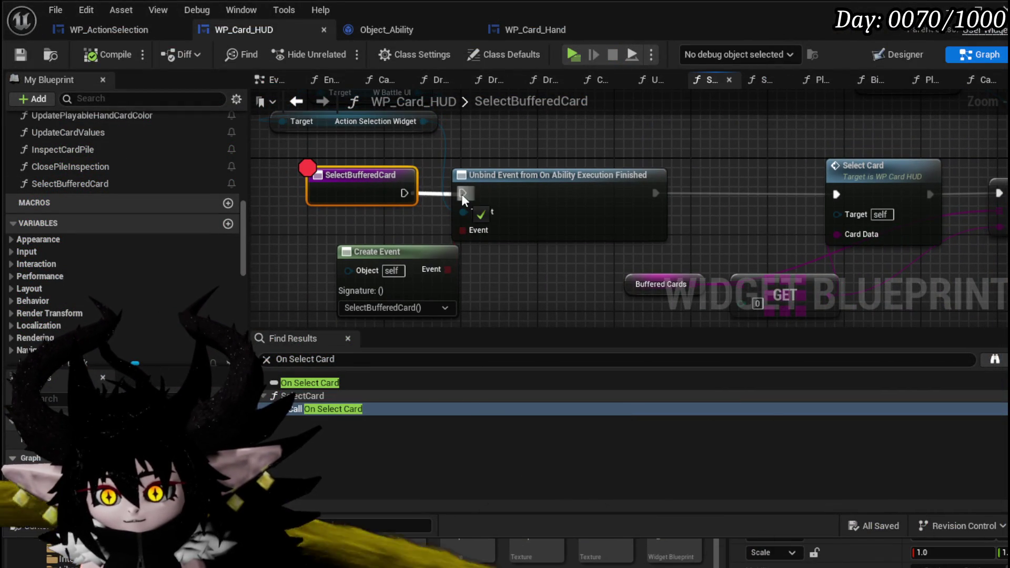
pyautogui.moveTo(581, 160); pyautogui.dragTo(342, 159)
# - Move both WP Ability Tool Tipp getters above their Set Visibility nodes and compile WP_Card_HUD
pyautogui.click(642, 198)
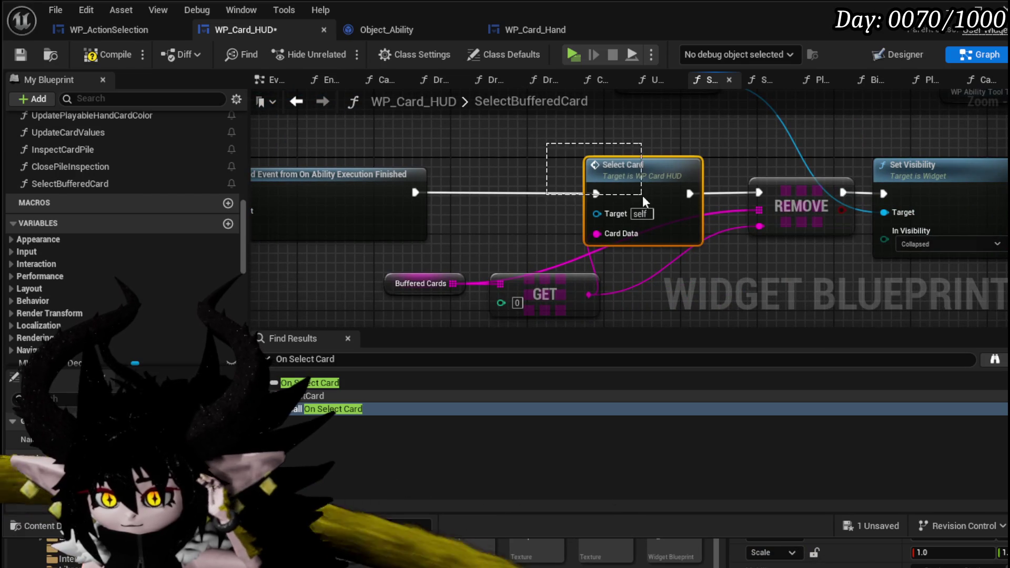
pyautogui.moveTo(420, 304); pyautogui.dragTo(531, 273)
pyautogui.moveTo(581, 216); pyautogui.dragTo(372, 234)
pyautogui.click(535, 250)
pyautogui.moveTo(536, 251)
pyautogui.mouseDown()
pyautogui.moveTo(427, 250)
pyautogui.moveTo(520, 311)
pyautogui.mouseUp()
pyautogui.moveTo(336, 158); pyautogui.dragTo(594, 205)
pyautogui.moveTo(651, 193); pyautogui.dragTo(462, 155)
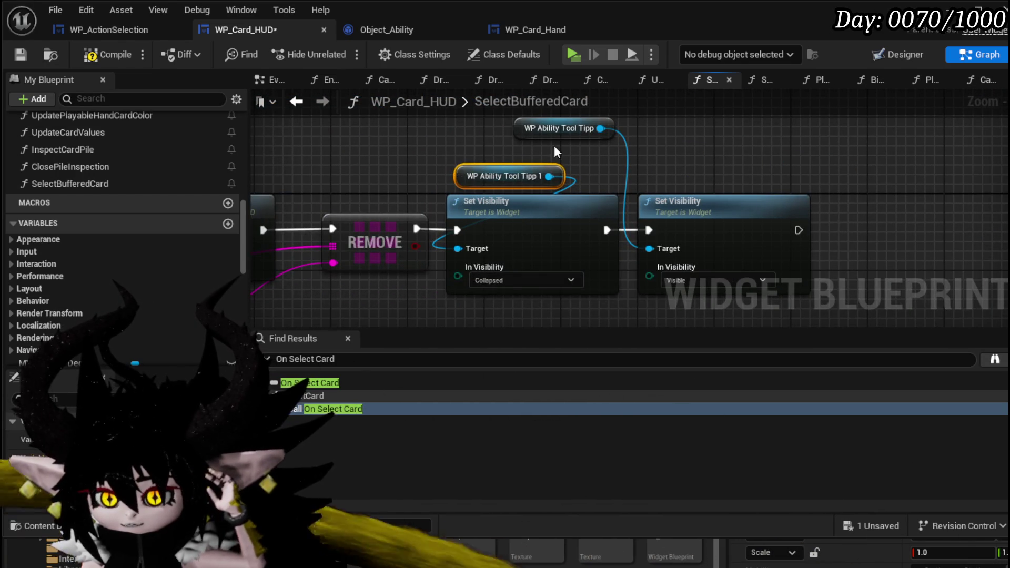
pyautogui.moveTo(513, 124)
pyautogui.mouseDown()
pyautogui.moveTo(654, 156)
pyautogui.moveTo(652, 168)
pyautogui.moveTo(763, 227)
pyautogui.mouseUp()
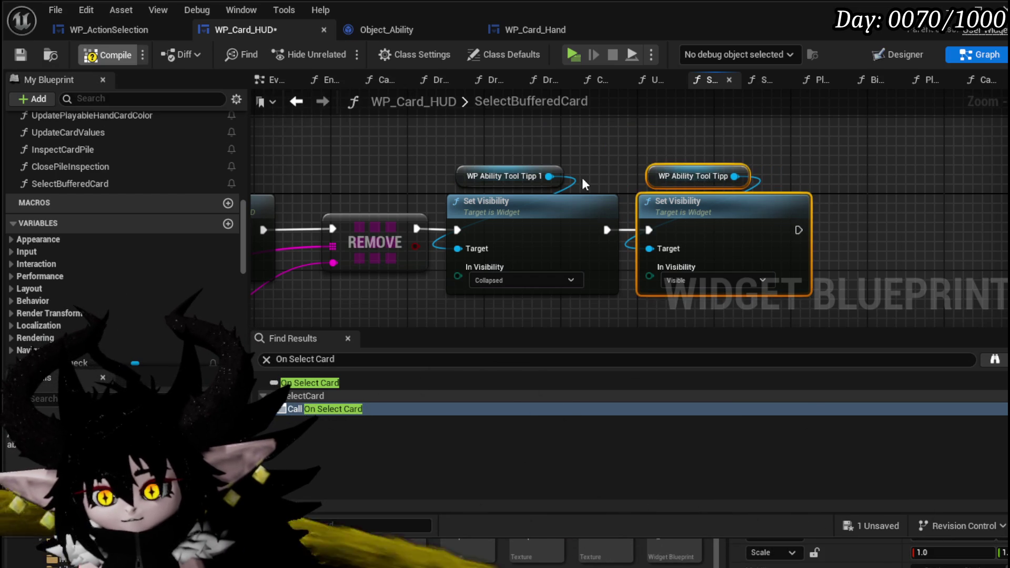
pyautogui.keyDown('alt'); pyautogui.click(606, 230); pyautogui.keyUp('alt')
pyautogui.click(94, 61)
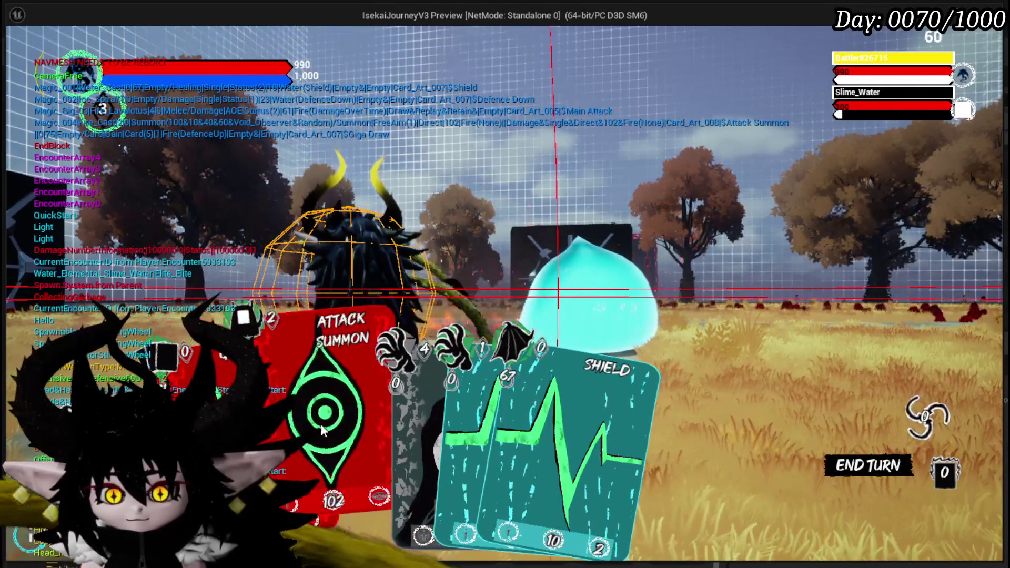
# - Play Defence Down, resume at the breakpoint, play Shield, then end the play session
pyautogui.moveTo(401, 421)
pyautogui.moveTo(452, 422)
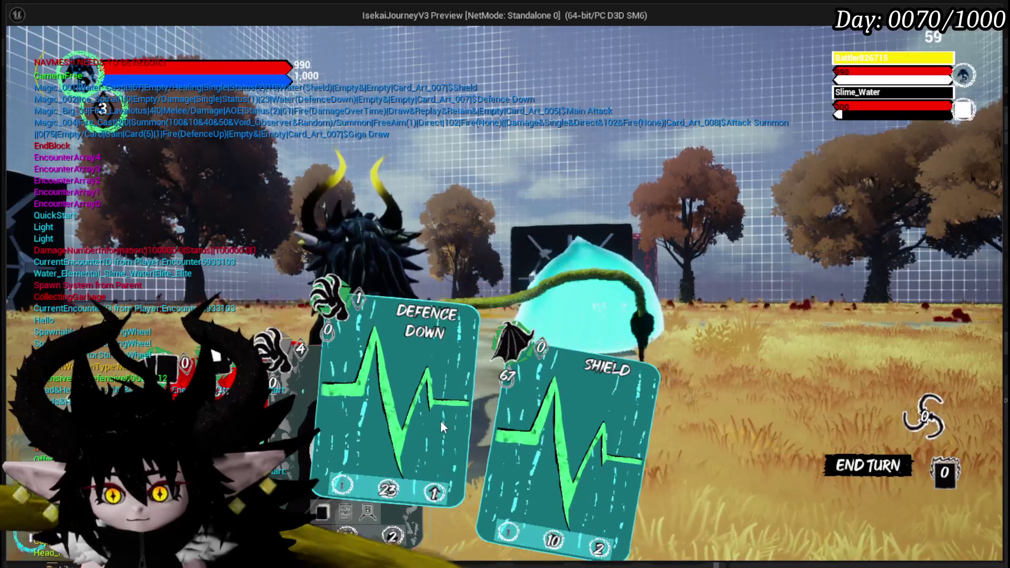
pyautogui.click(438, 420)
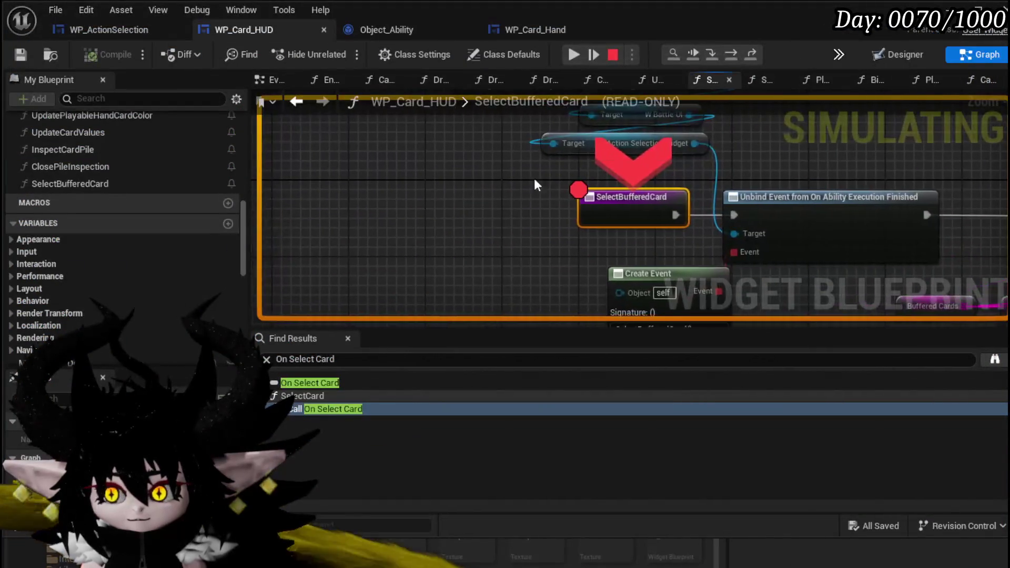
pyautogui.click(579, 55)
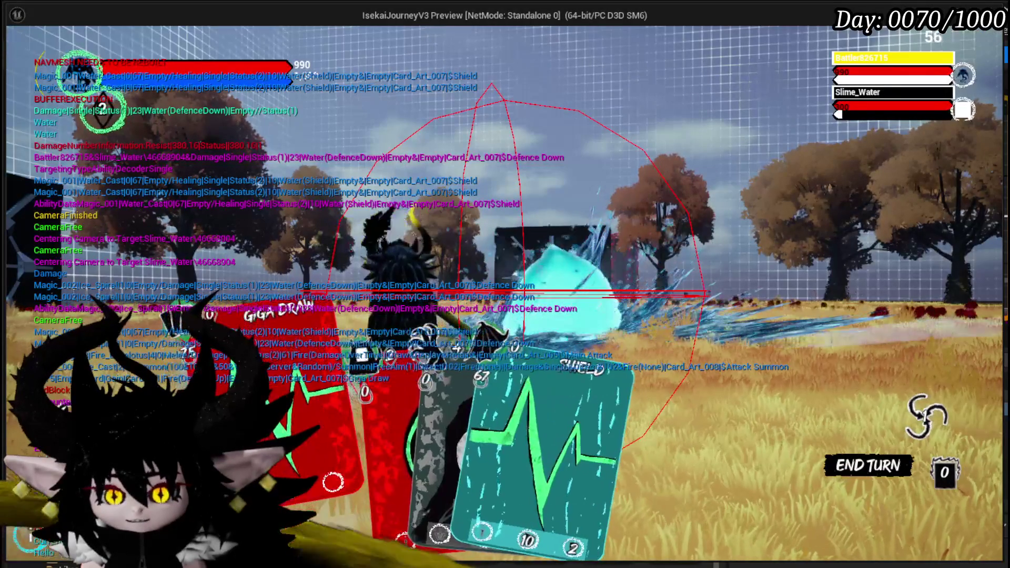
pyautogui.click(461, 409)
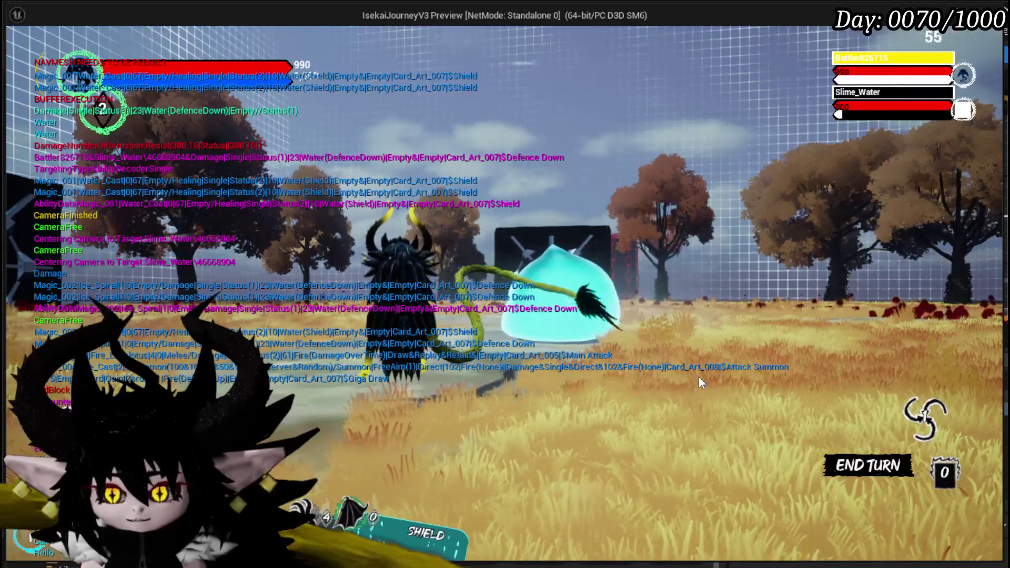
pyautogui.press('Escape')
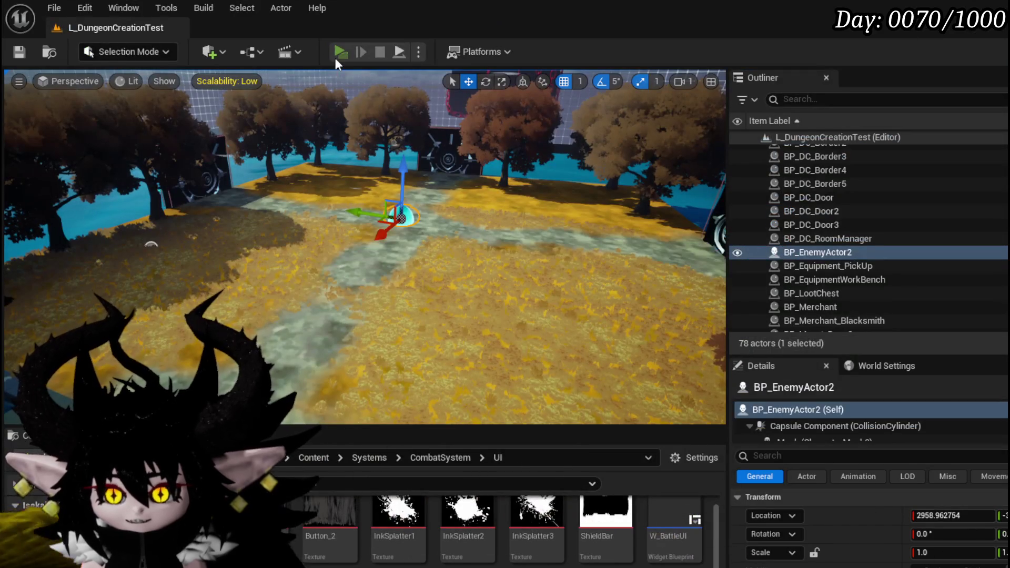
pyautogui.click(338, 53)
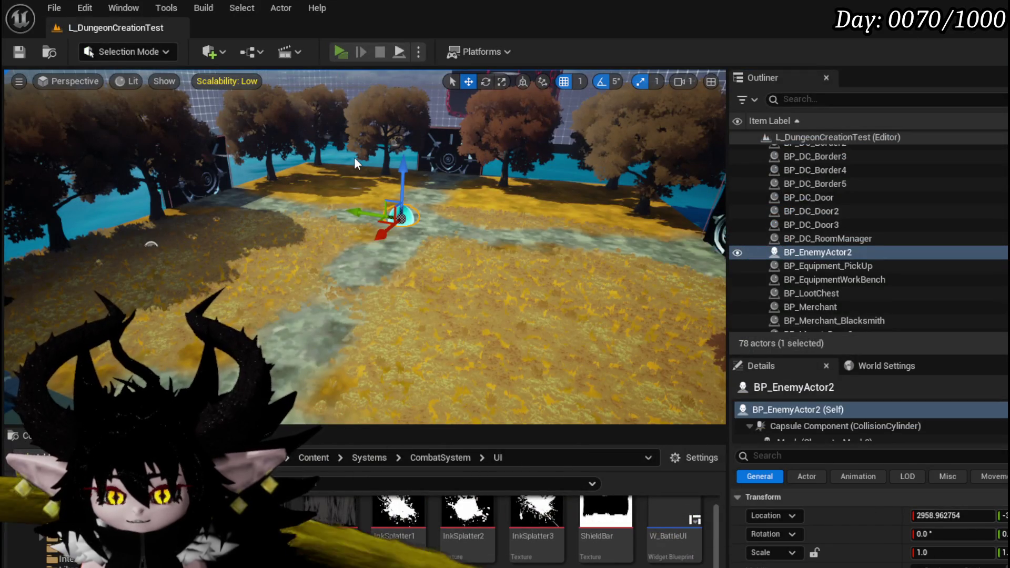
# - Walk to the slime, start the battle, play Giga Draw and Power Up, and resume past the breakpoint
pyautogui.press('w')
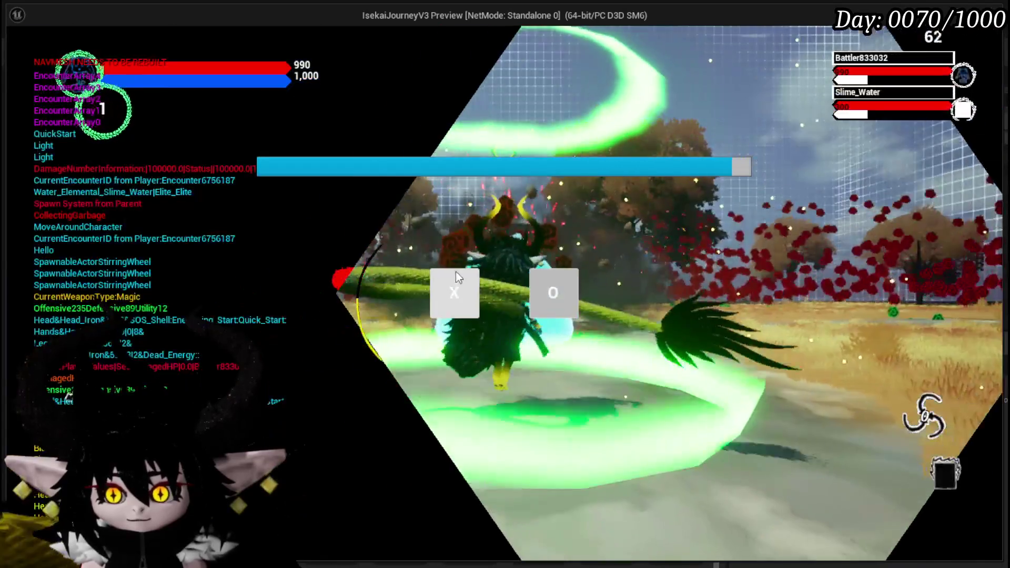
pyautogui.click(455, 274)
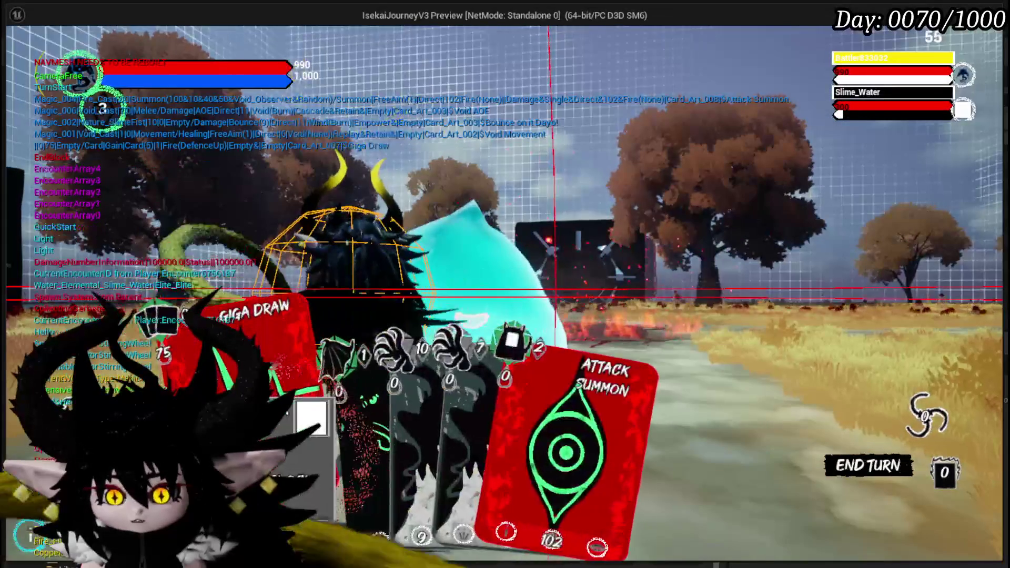
pyautogui.click(352, 339)
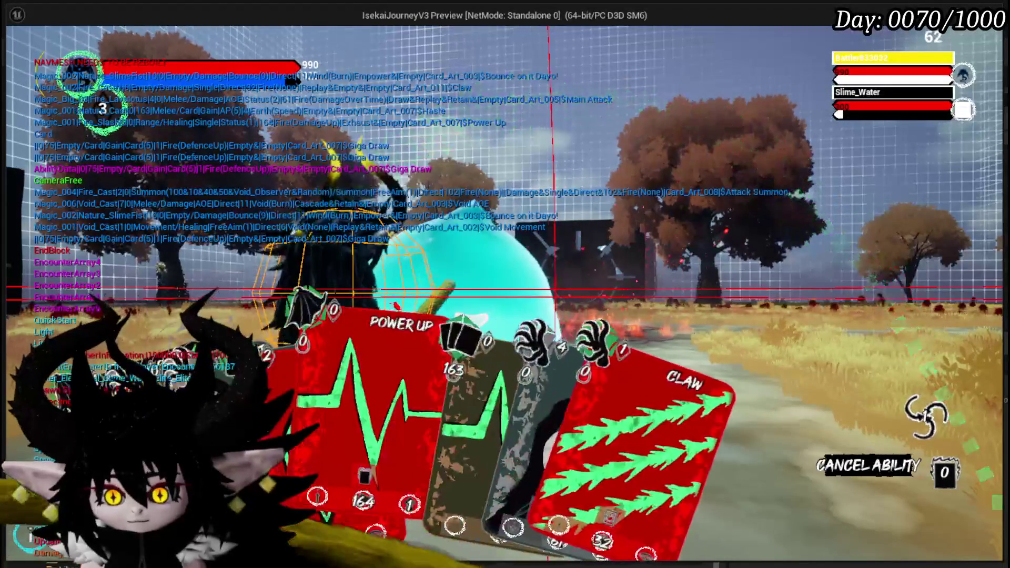
pyautogui.click(389, 413)
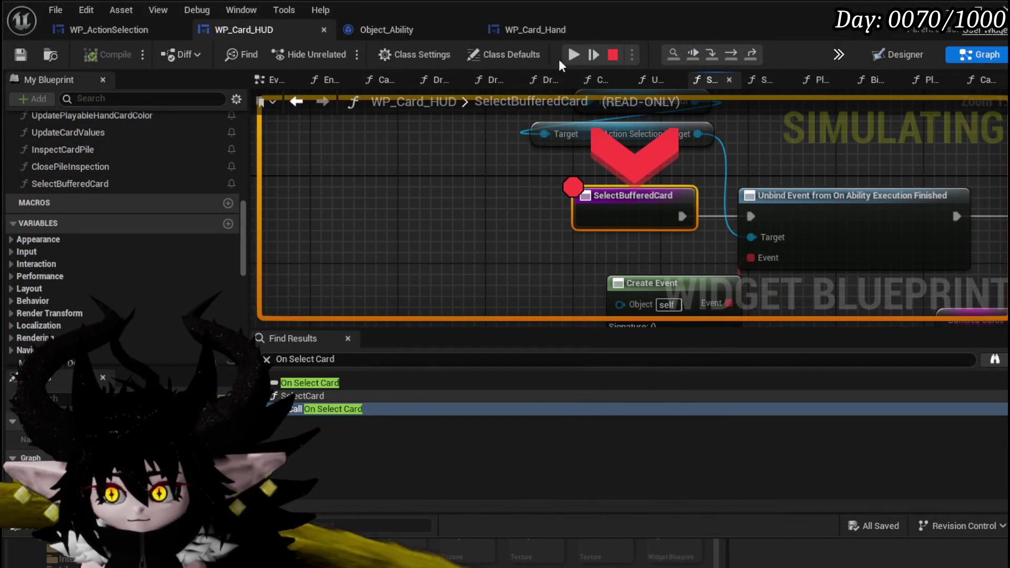
pyautogui.click(567, 58)
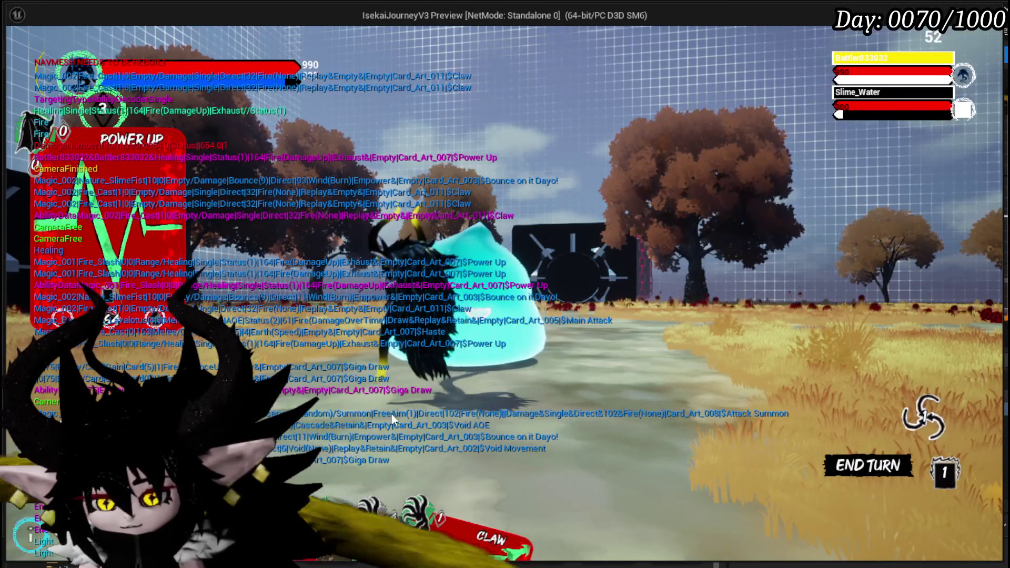
# - Play the Claw card and resume past the breakpoint
pyautogui.moveTo(499, 394)
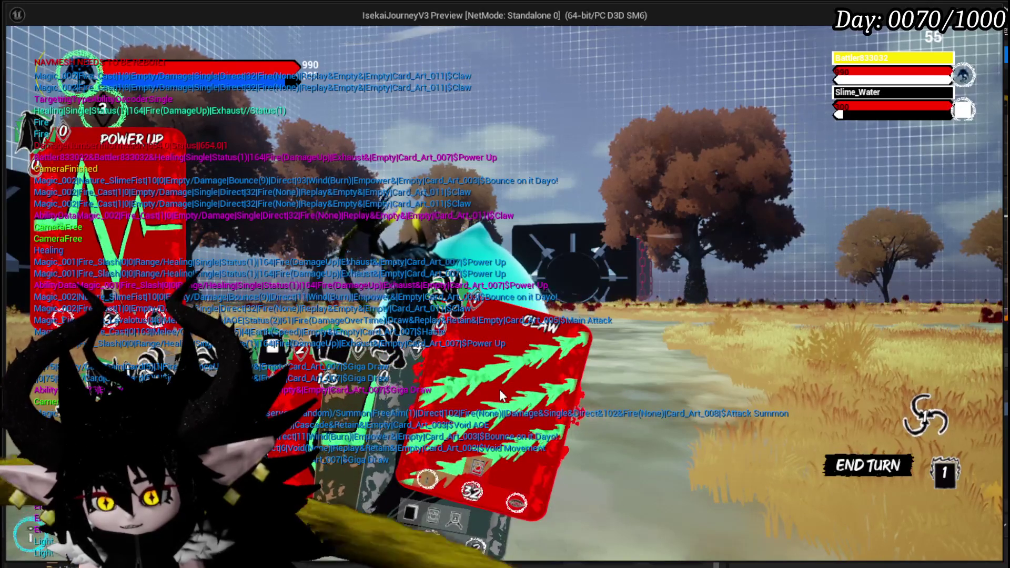
pyautogui.click(500, 392)
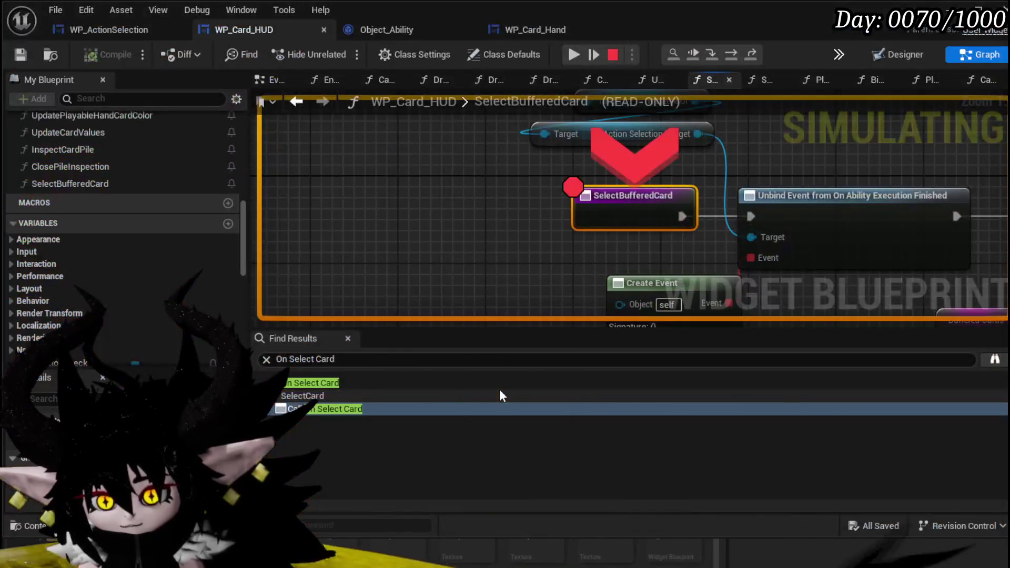
pyautogui.click(574, 54)
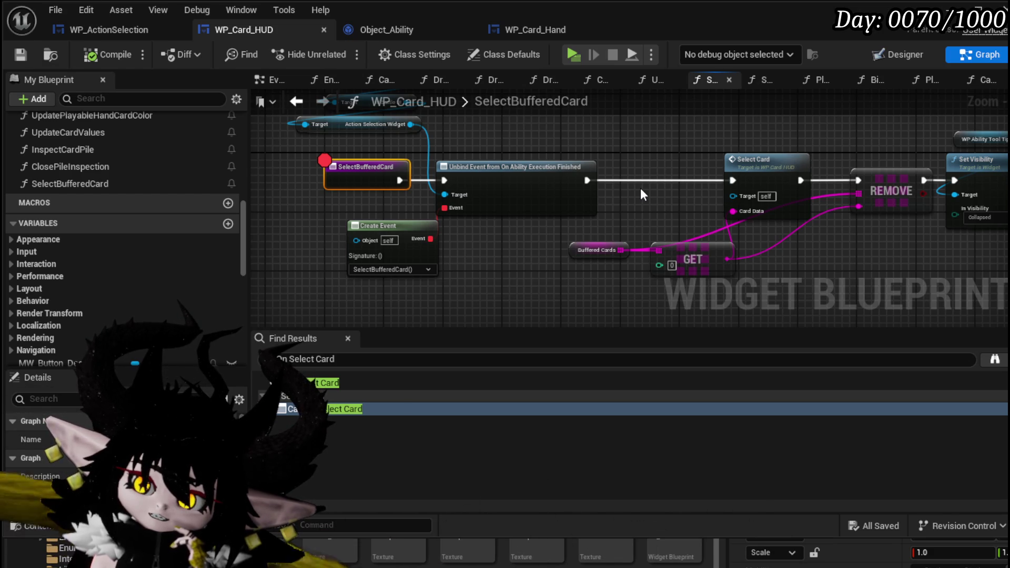
pyautogui.moveTo(578, 249); pyautogui.dragTo(563, 249)
pyautogui.moveTo(630, 223)
pyautogui.mouseDown()
pyautogui.moveTo(450, 194)
pyautogui.moveTo(365, 198)
pyautogui.moveTo(587, 200)
pyautogui.mouseUp()
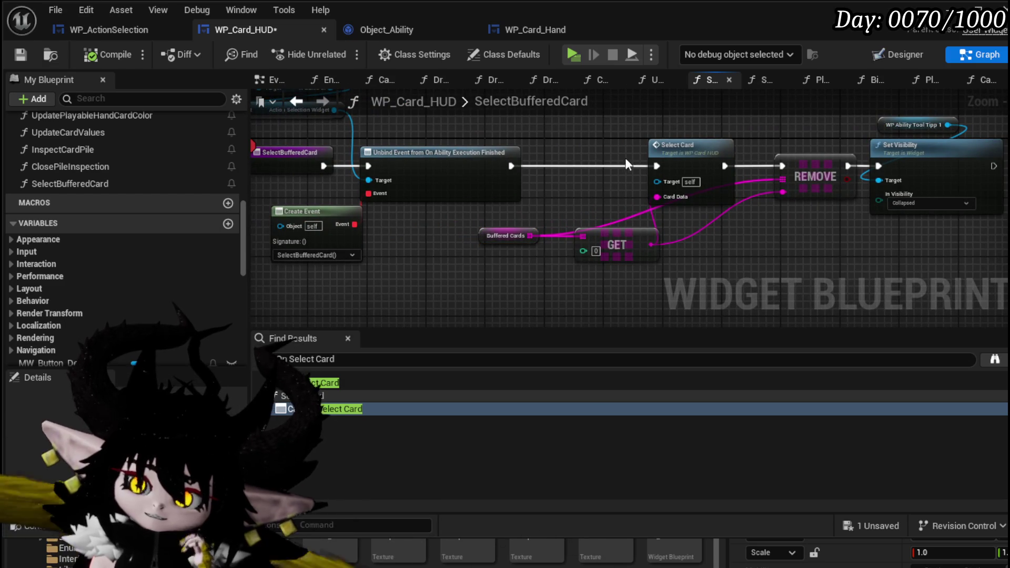
pyautogui.moveTo(304, 103)
pyautogui.mouseDown()
pyautogui.moveTo(544, 172)
pyautogui.moveTo(428, 153)
pyautogui.moveTo(257, 154)
pyautogui.mouseUp()
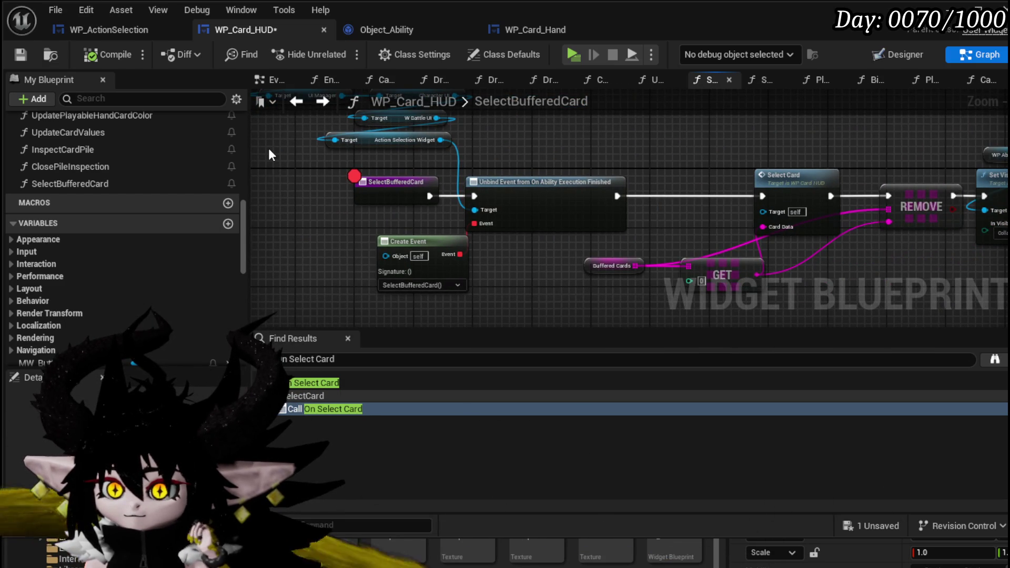
pyautogui.click(309, 105)
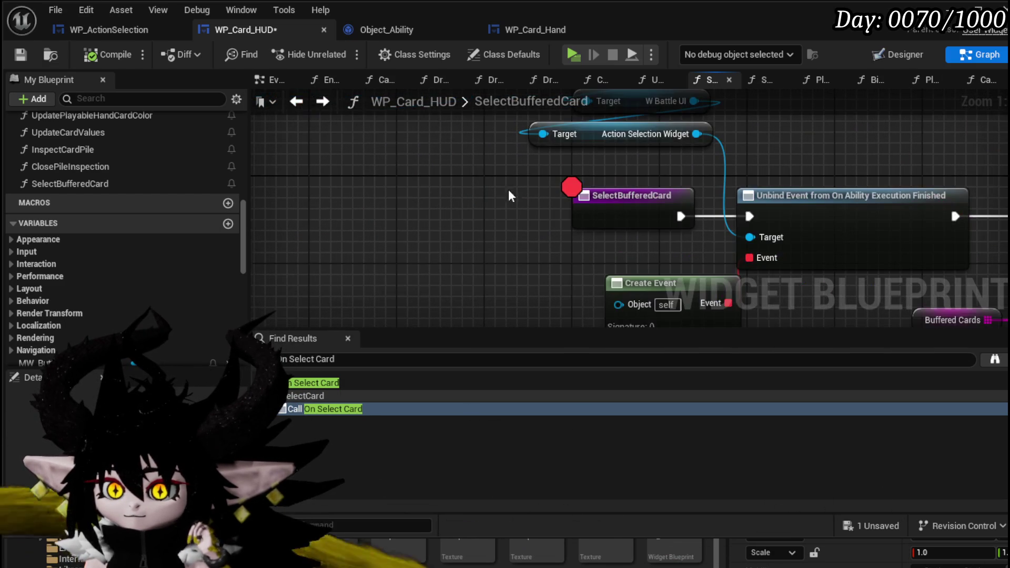
pyautogui.scroll(5, 147, 200)
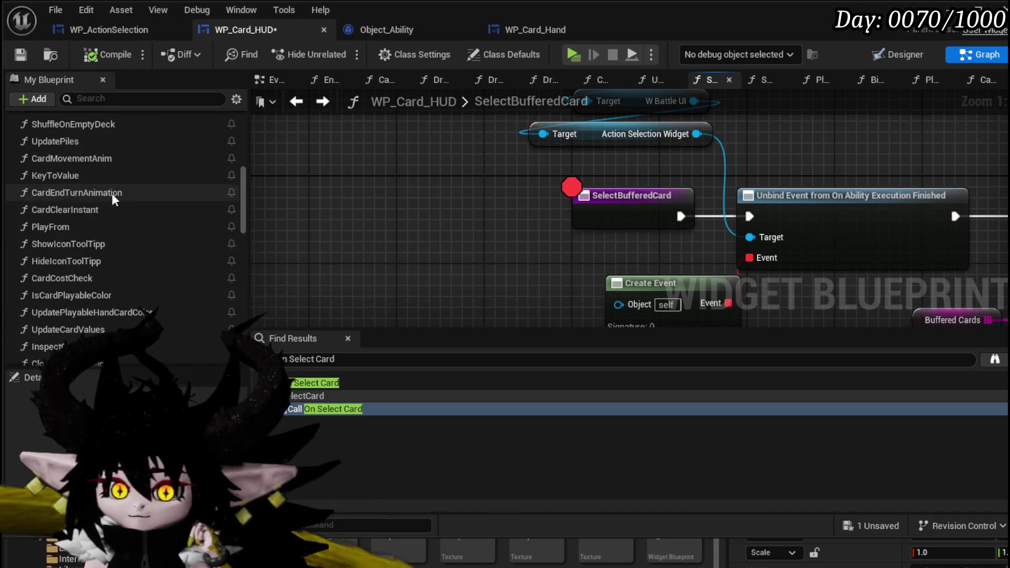
pyautogui.scroll(3, 144, 192)
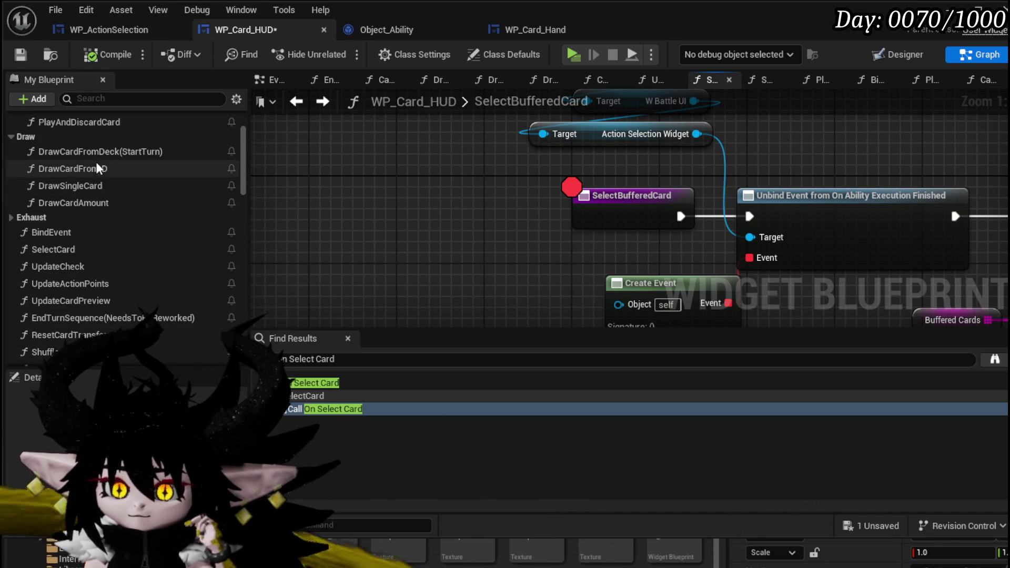
pyautogui.scroll(1, 97, 157)
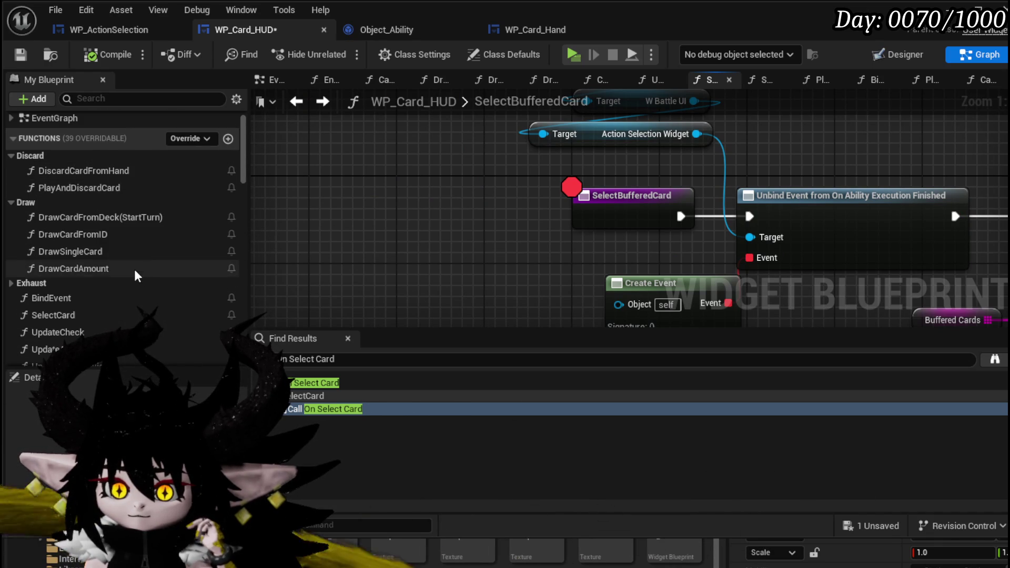
pyautogui.scroll(-1, 132, 265)
pyautogui.scroll(-2, 115, 252)
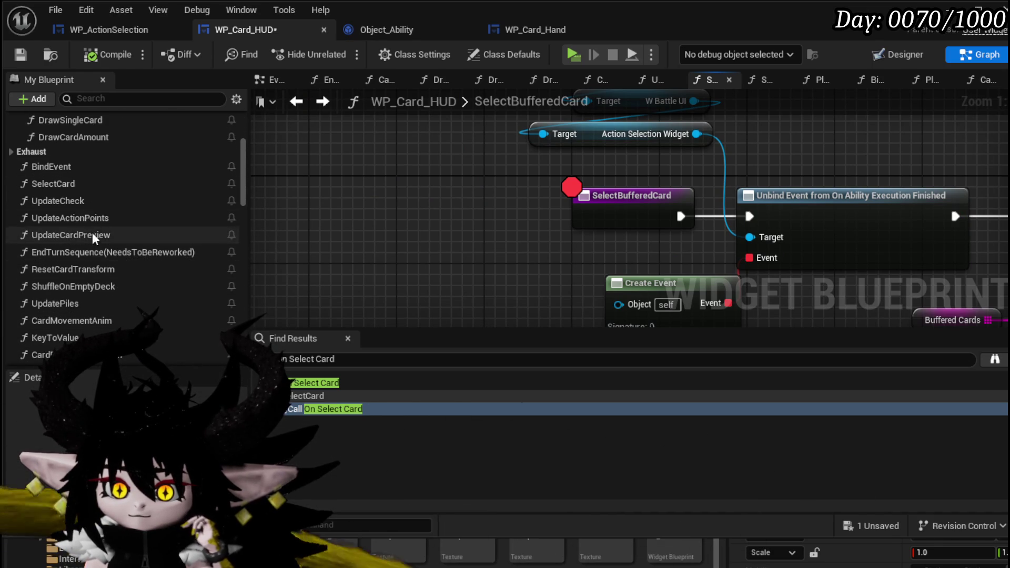
pyautogui.doubleClick(53, 184)
# - Review the SelectCard graph's three Branch nodes and the Get Data and ADDUNIQUE nodes
pyautogui.scroll(-2, 535, 197)
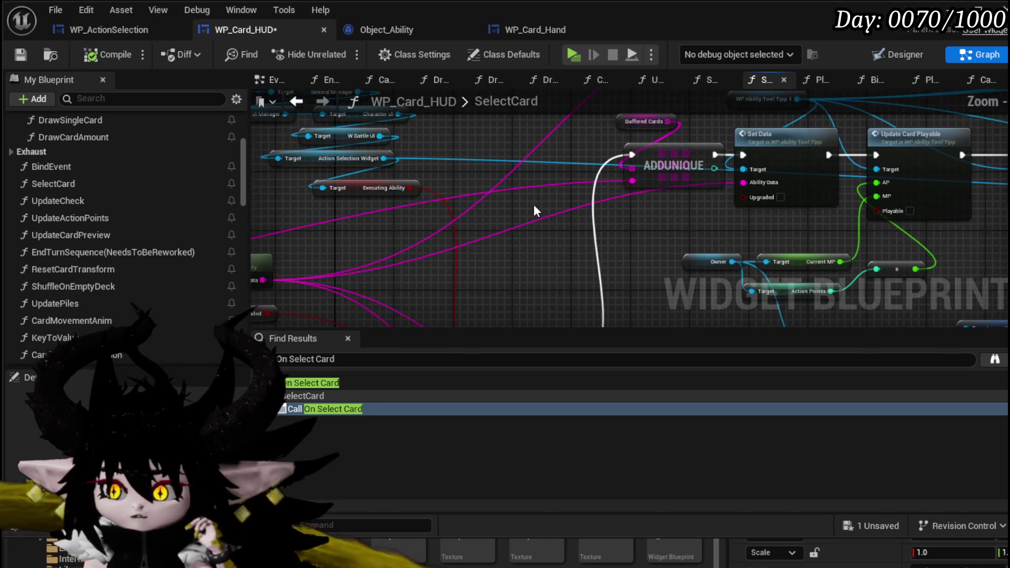
pyautogui.moveTo(519, 231)
pyautogui.mouseDown()
pyautogui.moveTo(494, 202)
pyautogui.moveTo(699, 240)
pyautogui.mouseUp()
pyautogui.scroll(-3, 664, 163)
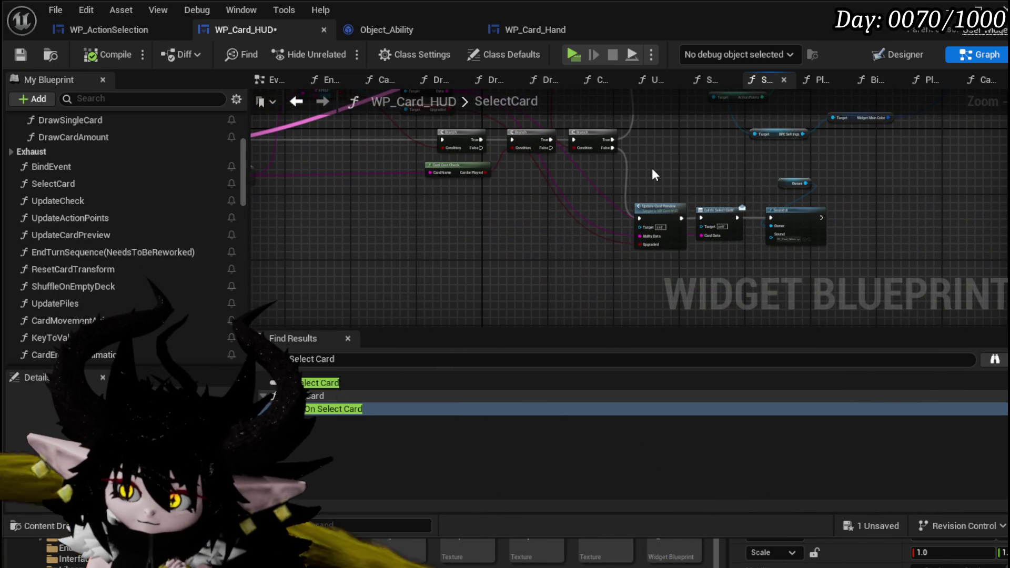
pyautogui.scroll(2, 652, 168)
pyautogui.scroll(3, 353, 230)
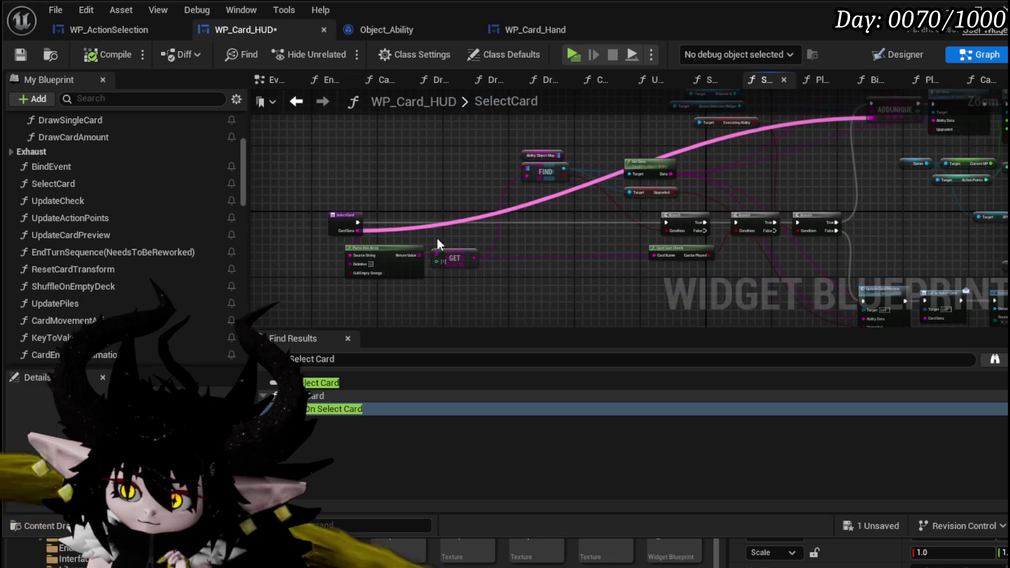
pyautogui.moveTo(661, 243)
pyautogui.mouseDown()
pyautogui.moveTo(262, 223)
pyautogui.moveTo(263, 141)
pyautogui.moveTo(308, 244)
pyautogui.mouseUp()
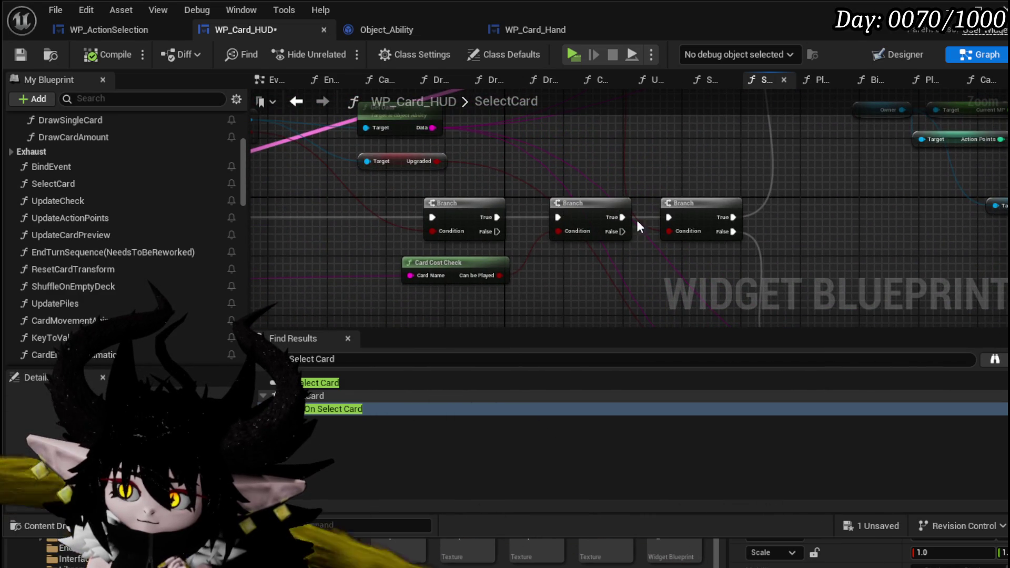
pyautogui.moveTo(643, 158)
pyautogui.mouseDown()
pyautogui.moveTo(617, 307)
pyautogui.moveTo(601, 318)
pyautogui.mouseUp()
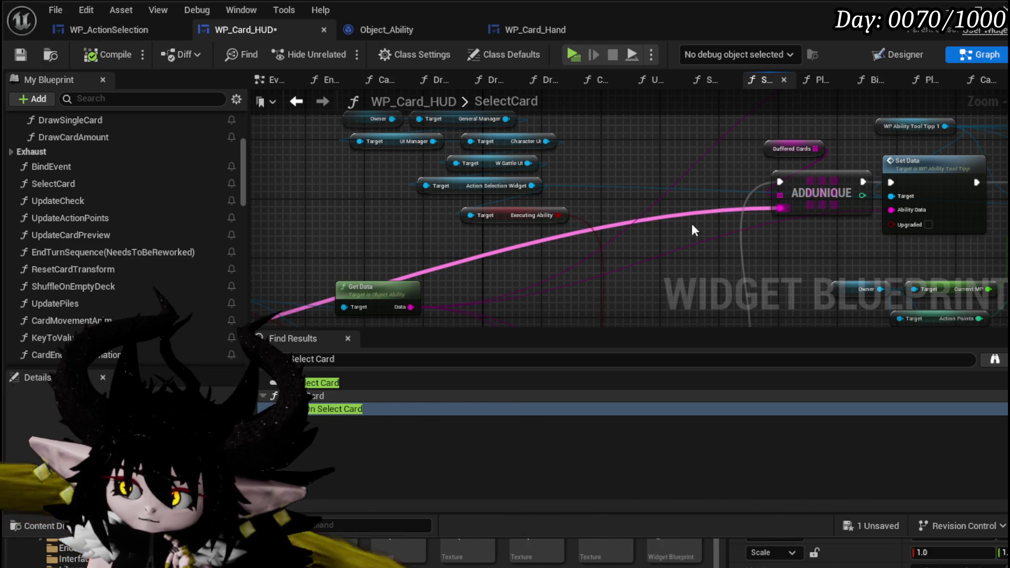
# - Check Set Data, Bind Event, Print String and the SelectBufferedCard Create Event, then compile, save and play
pyautogui.moveTo(611, 225); pyautogui.dragTo(401, 221)
pyautogui.moveTo(813, 244)
pyautogui.mouseDown()
pyautogui.moveTo(400, 242)
pyautogui.moveTo(705, 229)
pyautogui.moveTo(392, 185)
pyautogui.mouseUp()
pyautogui.moveTo(473, 230)
pyautogui.mouseDown()
pyautogui.moveTo(589, 184)
pyautogui.moveTo(551, 235)
pyautogui.mouseUp()
pyautogui.moveTo(579, 199); pyautogui.dragTo(722, 202)
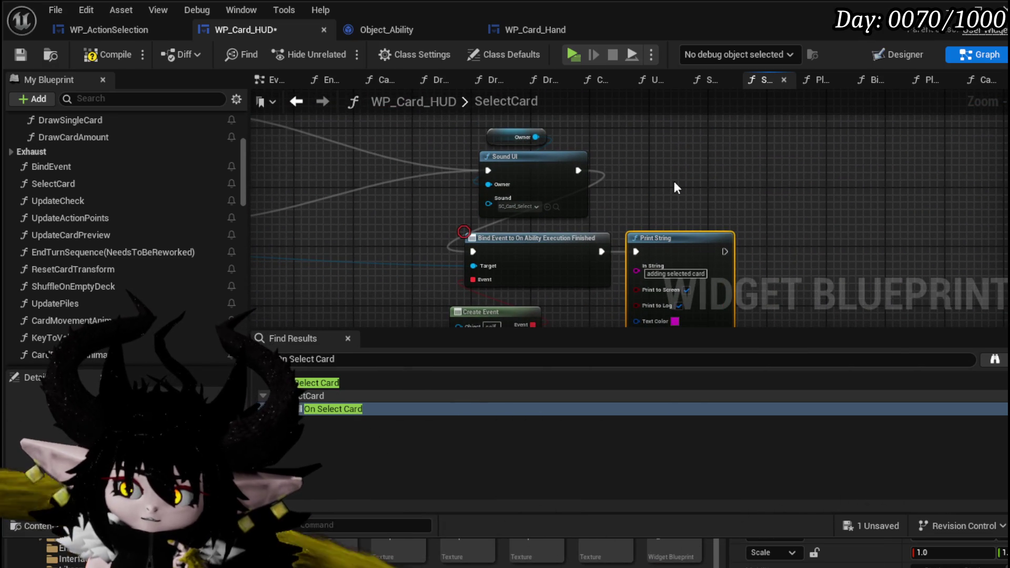
pyautogui.moveTo(674, 183); pyautogui.dragTo(703, 112)
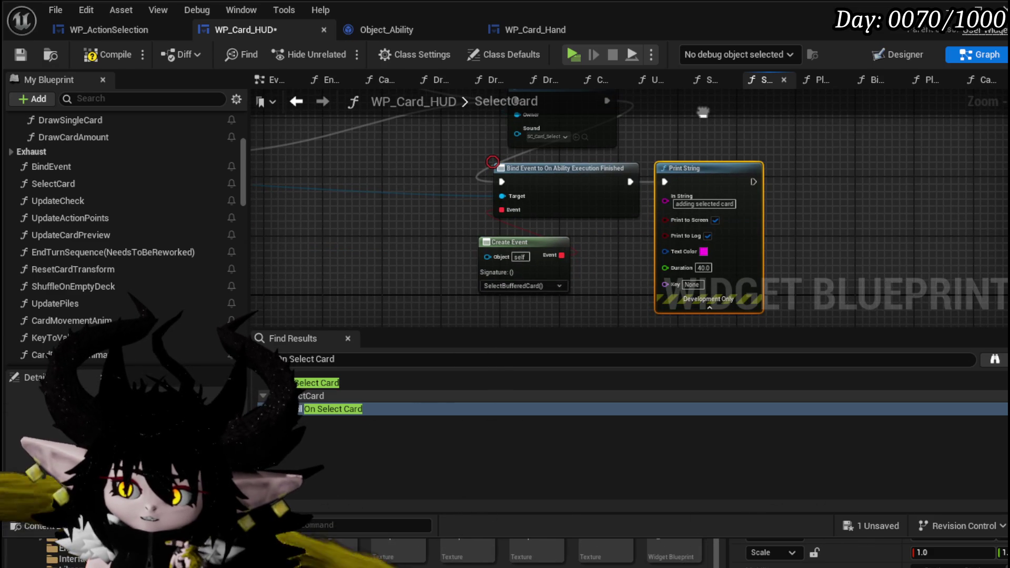
pyautogui.scroll(-8, 673, 147)
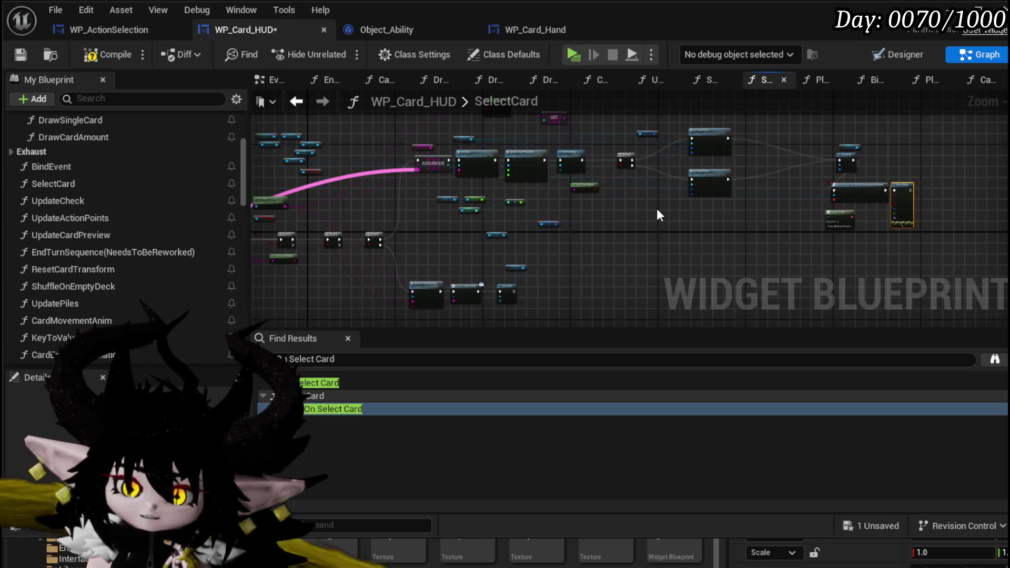
pyautogui.scroll(4, 412, 184)
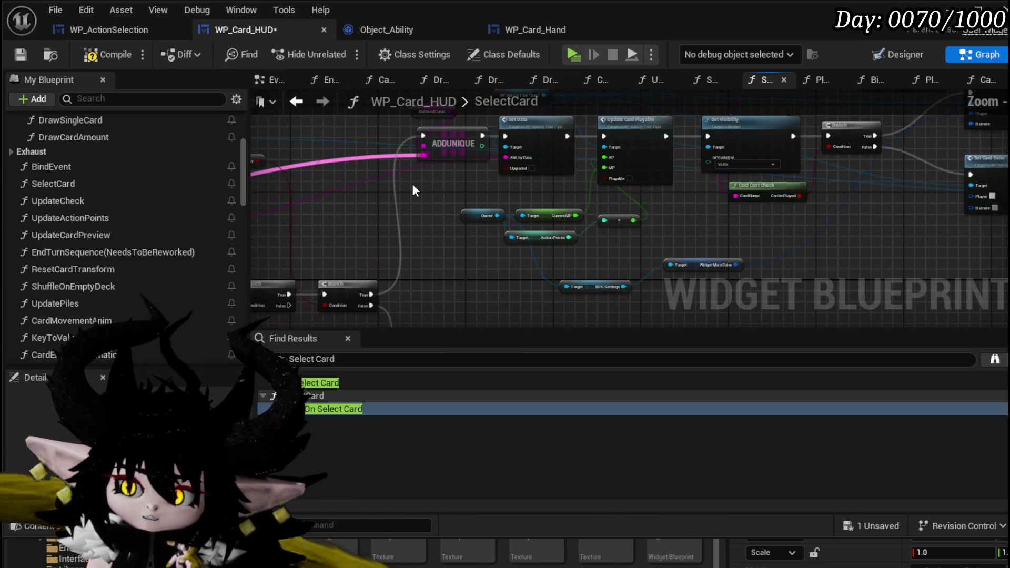
pyautogui.moveTo(413, 184)
pyautogui.mouseDown()
pyautogui.moveTo(506, 249)
pyautogui.moveTo(379, 241)
pyautogui.mouseUp()
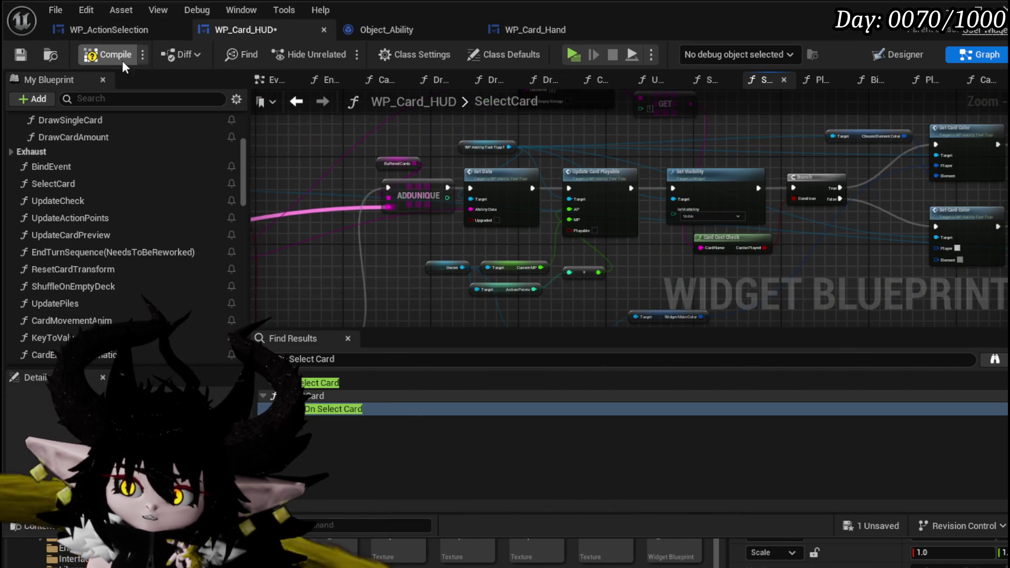
pyautogui.click(23, 53)
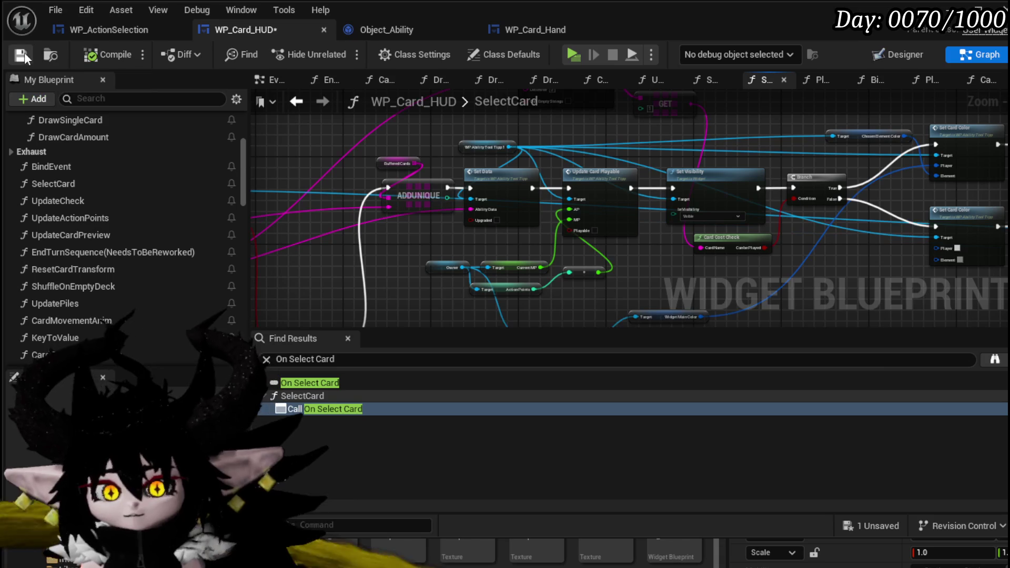
pyautogui.click(573, 54)
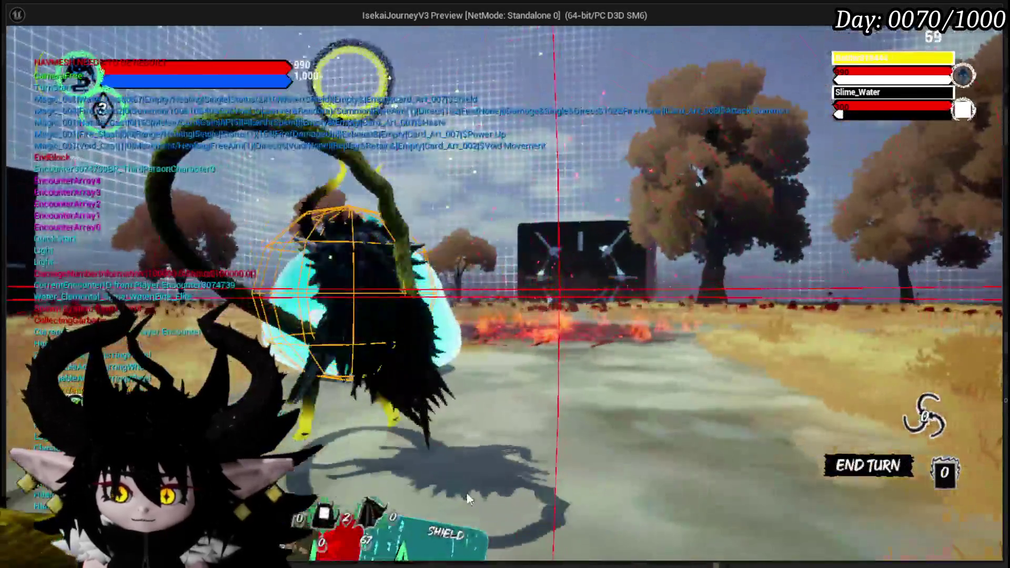
# - Play Power Up, then Shield while Power Up is active, in the Slime_Water battle
pyautogui.moveTo(469, 498)
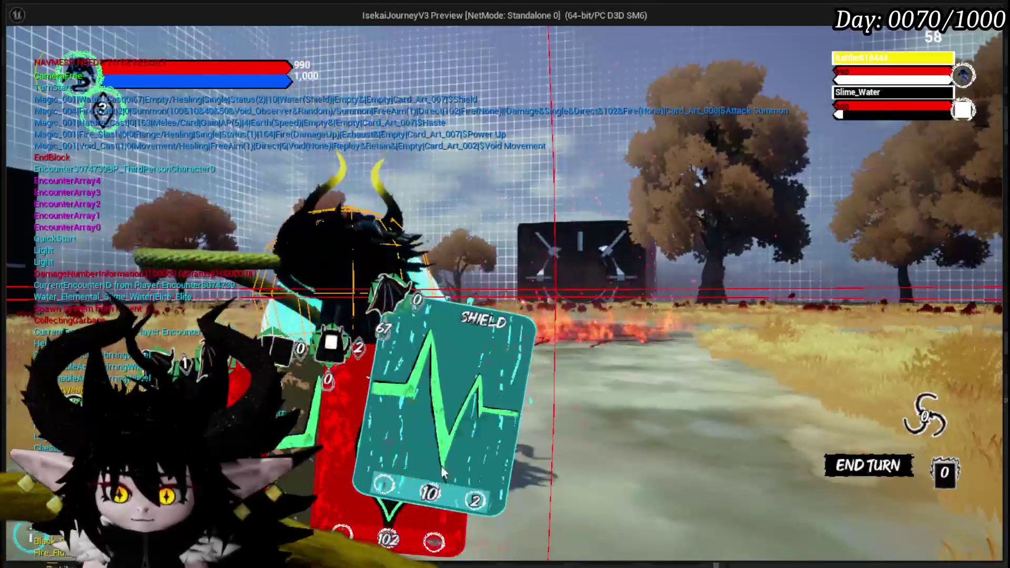
pyautogui.click(323, 399)
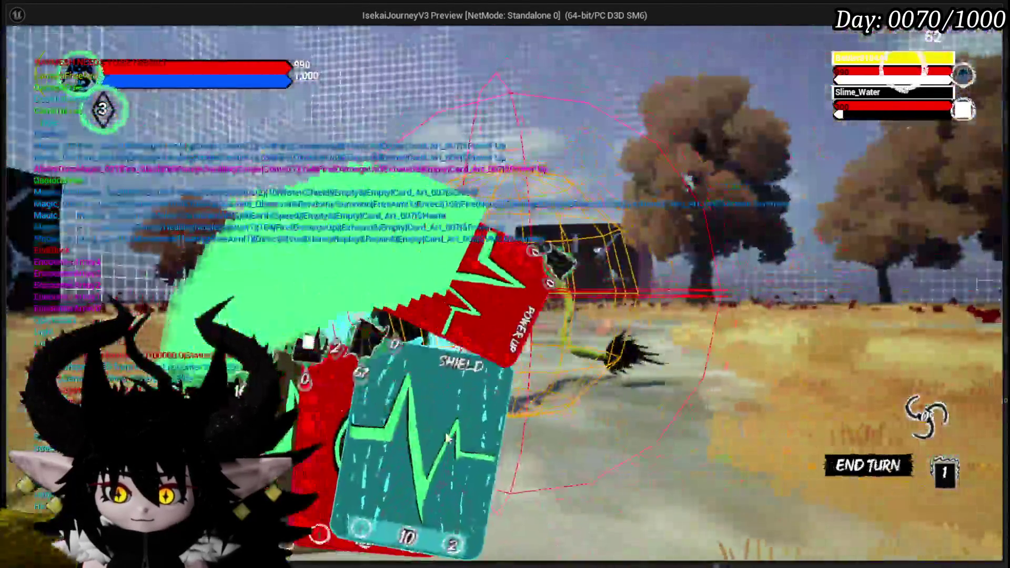
pyautogui.click(447, 438)
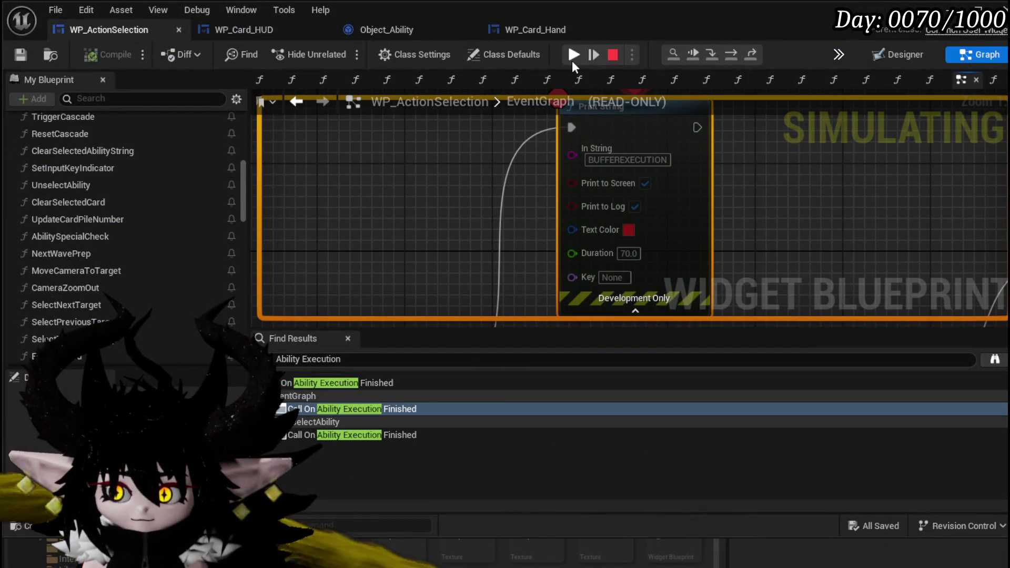
# - Resume past the BUFFEREXECUTION and SelectBufferedCard breakpoints, then end Play In Editor with Escape
pyautogui.scroll(-3, 474, 142)
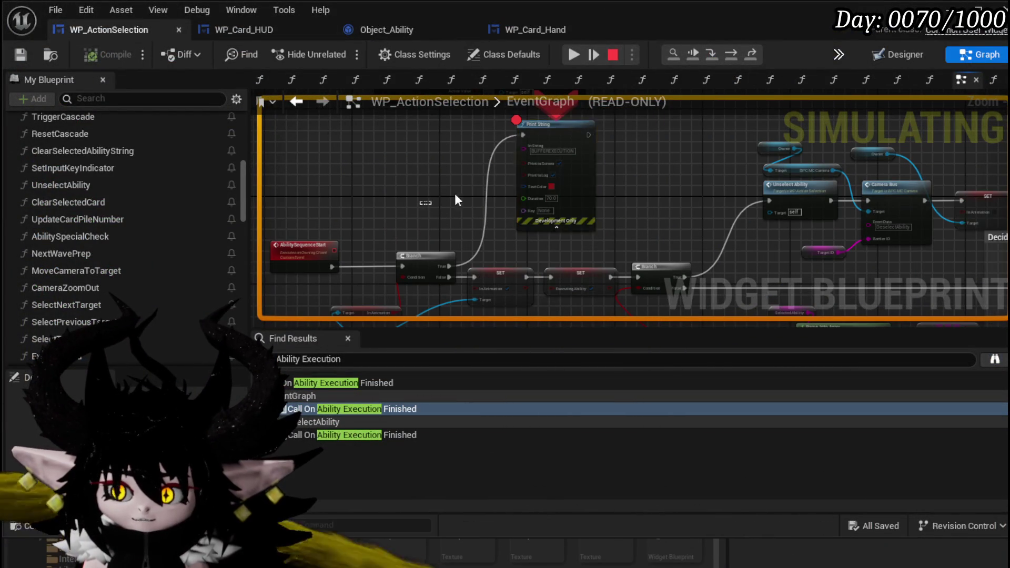
pyautogui.moveTo(428, 207); pyautogui.dragTo(665, 111)
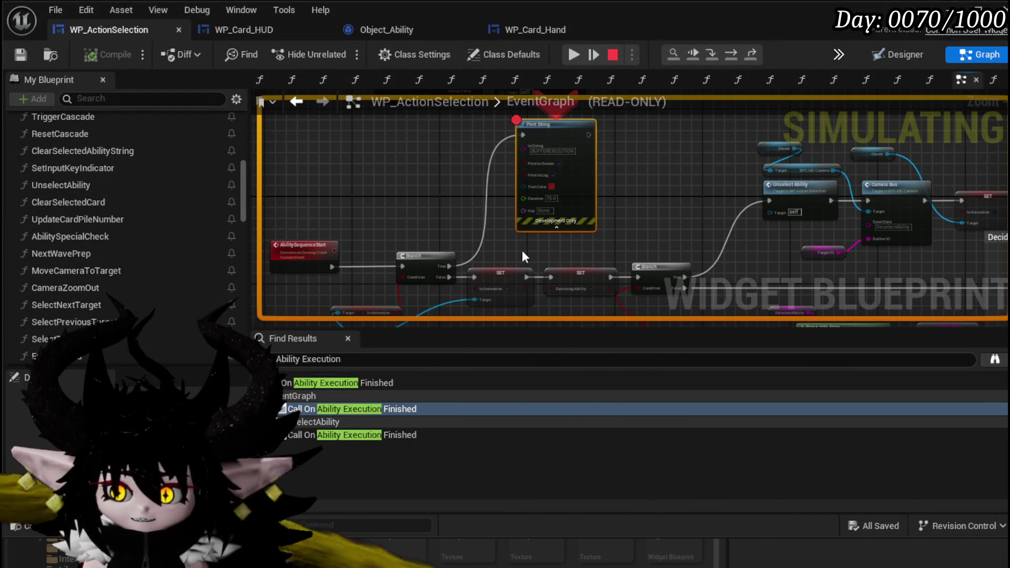
pyautogui.click(574, 55)
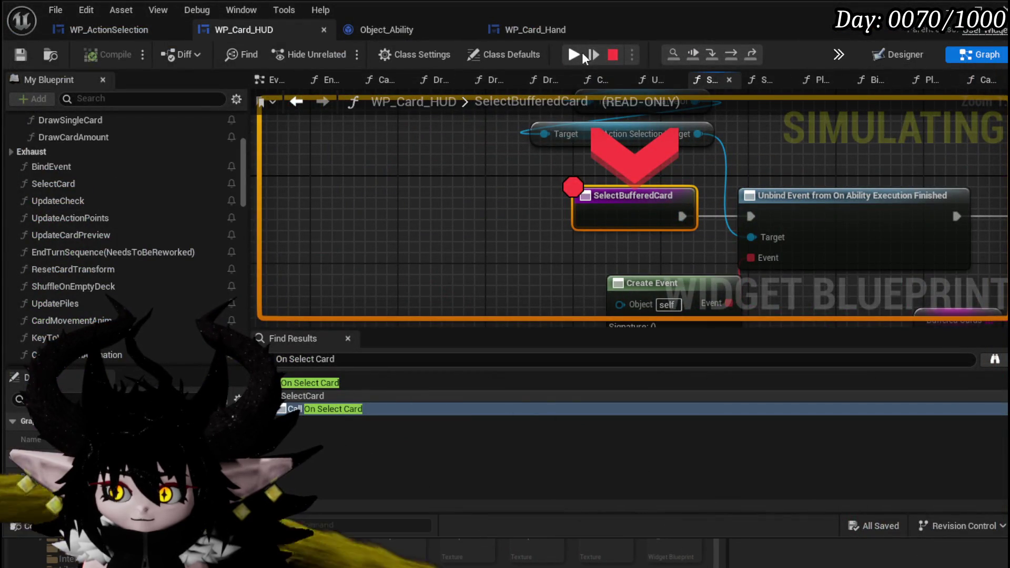
pyautogui.click(581, 52)
pyautogui.press('Escape')
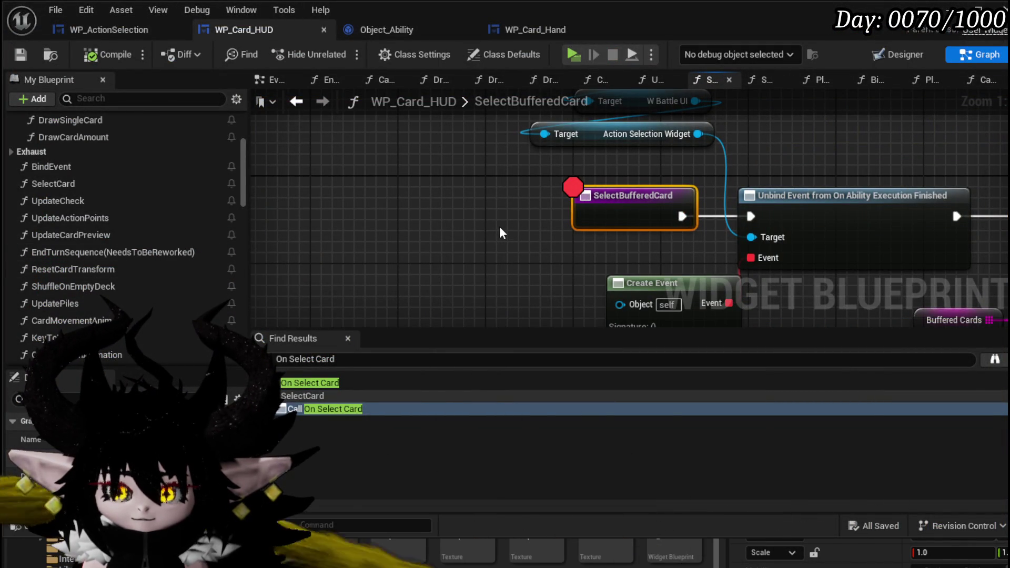
pyautogui.click(156, 29)
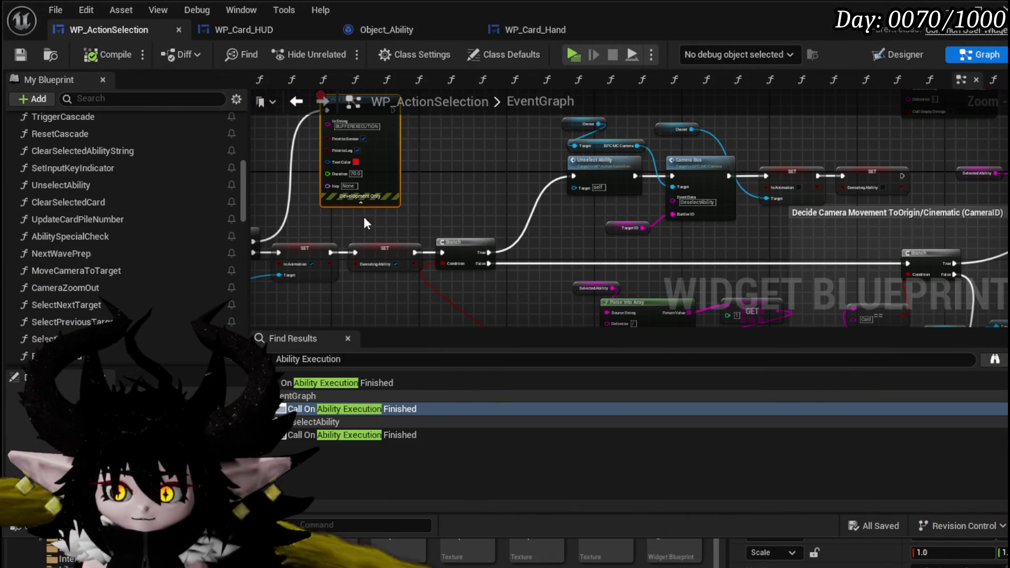
pyautogui.moveTo(560, 213); pyautogui.dragTo(378, 211)
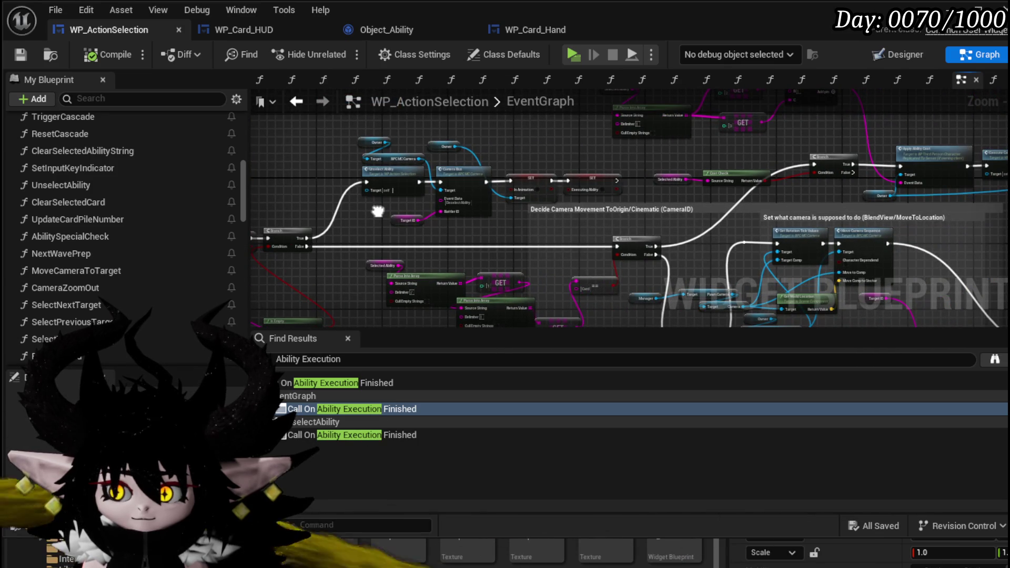
pyautogui.scroll(1, 377, 210)
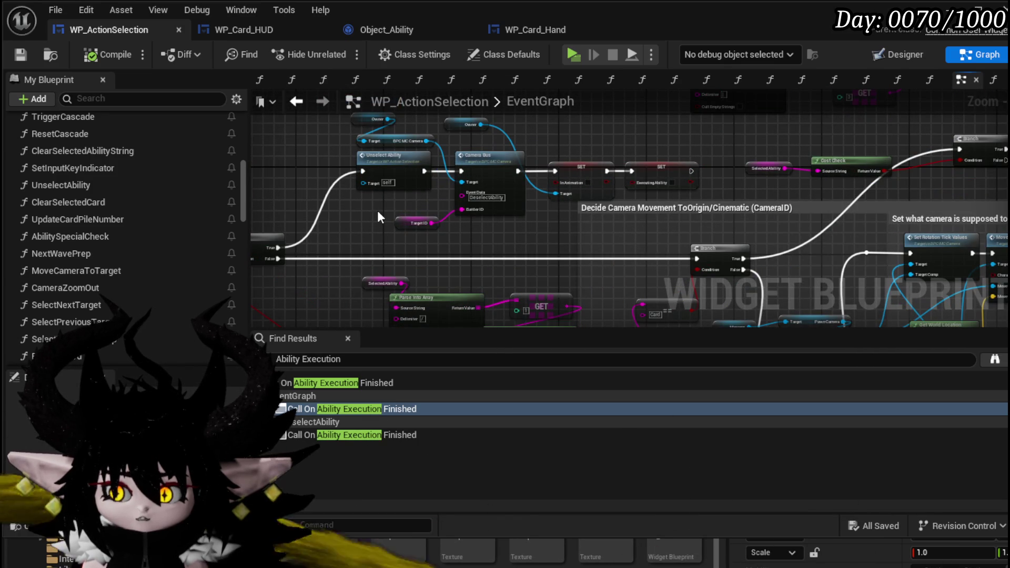
pyautogui.moveTo(378, 211)
pyautogui.mouseDown()
pyautogui.moveTo(615, 186)
pyautogui.moveTo(679, 138)
pyautogui.mouseUp()
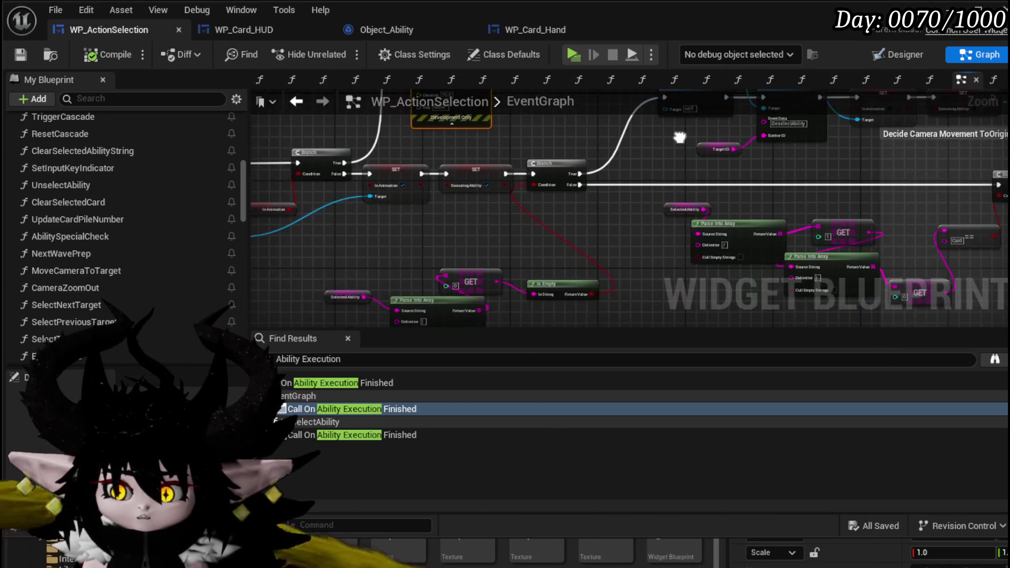
pyautogui.scroll(-4, 679, 138)
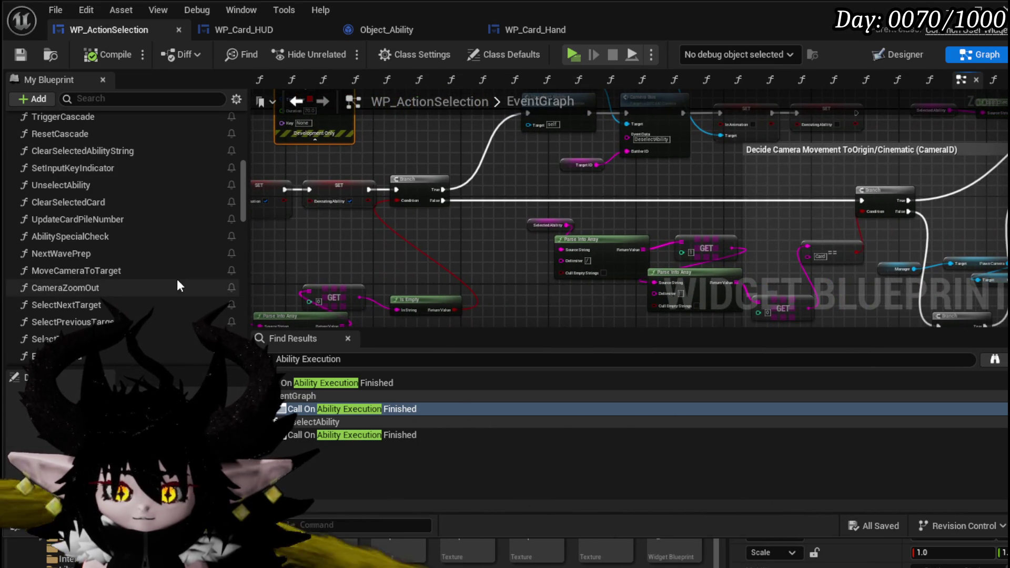
pyautogui.scroll(5, 678, 209)
pyautogui.moveTo(699, 221)
pyautogui.mouseDown()
pyautogui.moveTo(564, 235)
pyautogui.moveTo(661, 130)
pyautogui.moveTo(454, 219)
pyautogui.mouseUp()
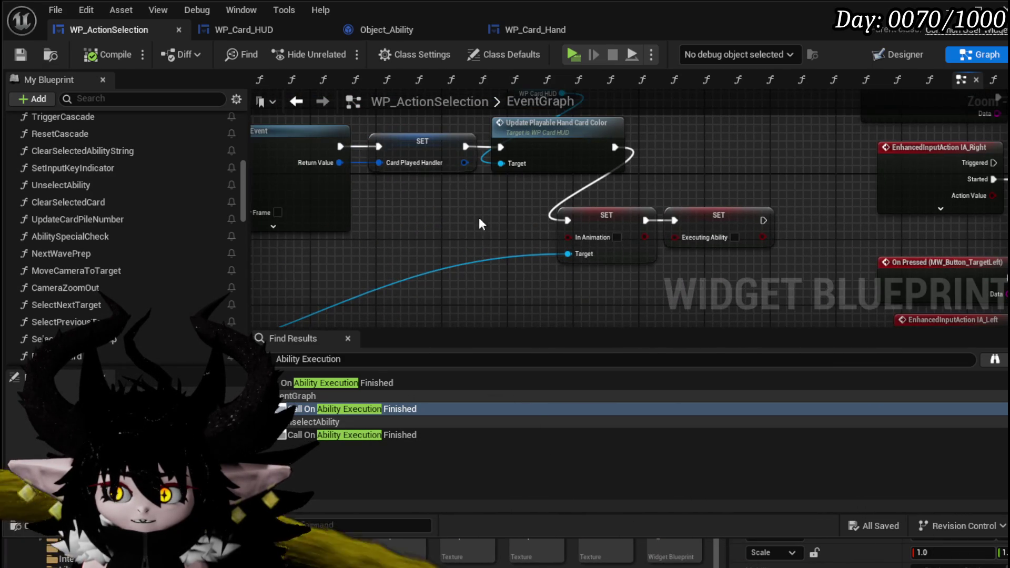
pyautogui.click(717, 221)
pyautogui.scroll(-4, 665, 186)
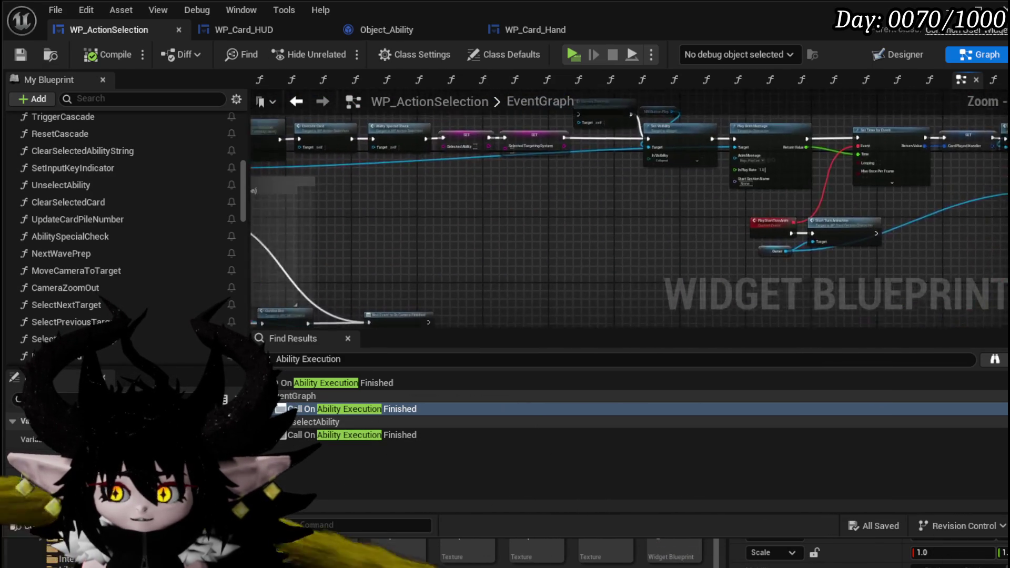
pyautogui.scroll(4, 629, 200)
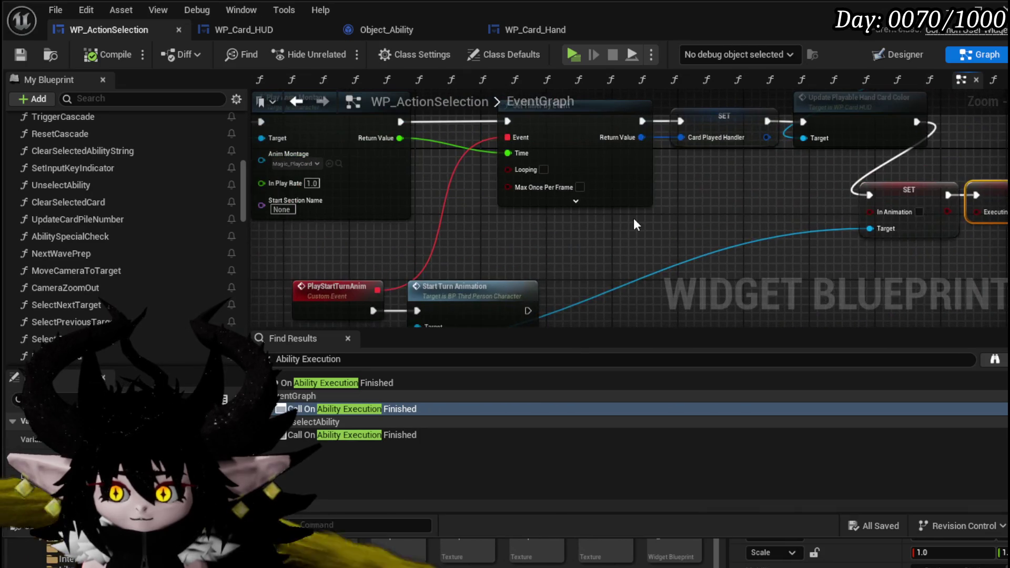
pyautogui.scroll(-3, 721, 211)
pyautogui.moveTo(721, 211)
pyautogui.mouseDown()
pyautogui.moveTo(956, 215)
pyautogui.moveTo(535, 230)
pyautogui.mouseUp()
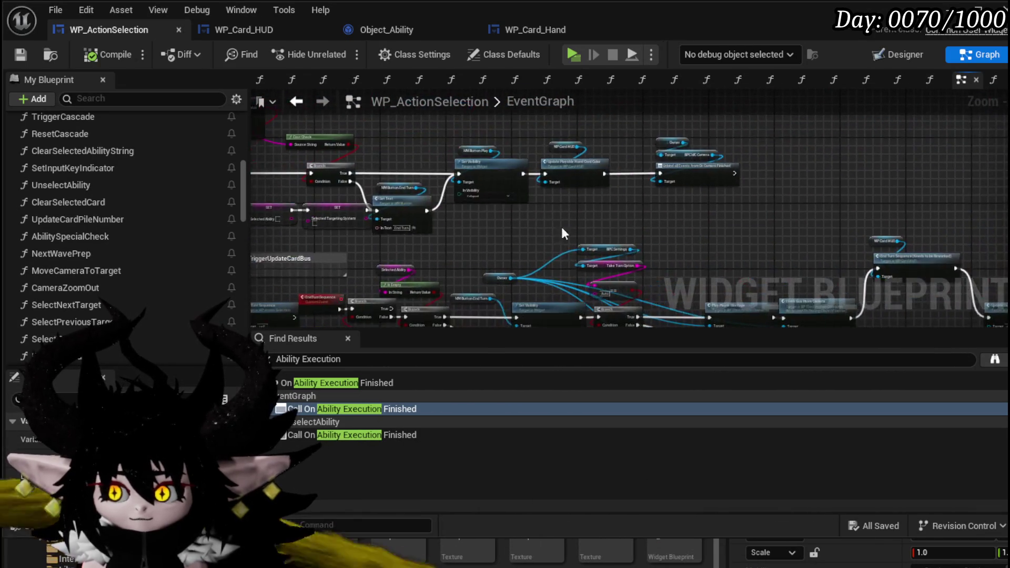
pyautogui.scroll(3, 623, 218)
pyautogui.moveTo(623, 215); pyautogui.dragTo(627, 282)
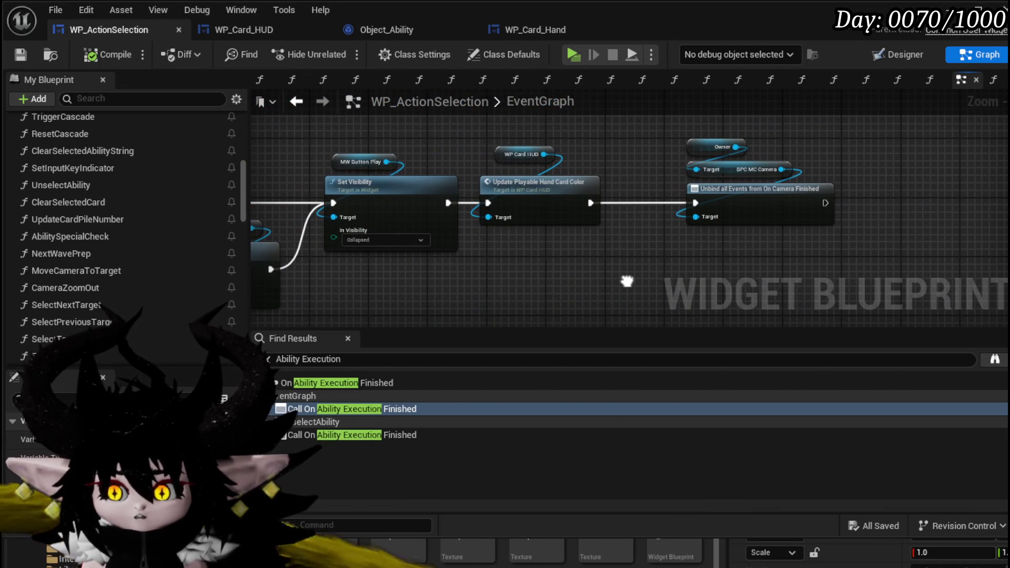
pyautogui.moveTo(556, 284)
pyautogui.mouseDown()
pyautogui.moveTo(668, 259)
pyautogui.moveTo(746, 256)
pyautogui.moveTo(537, 209)
pyautogui.moveTo(604, 247)
pyautogui.moveTo(726, 256)
pyautogui.mouseUp()
pyautogui.scroll(2, 503, 275)
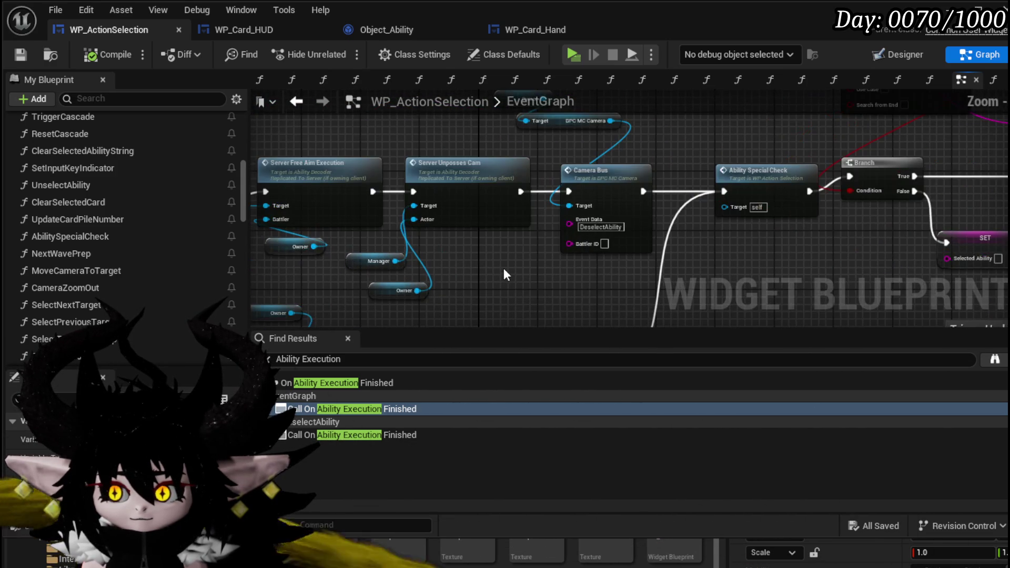
pyautogui.scroll(-4, 503, 274)
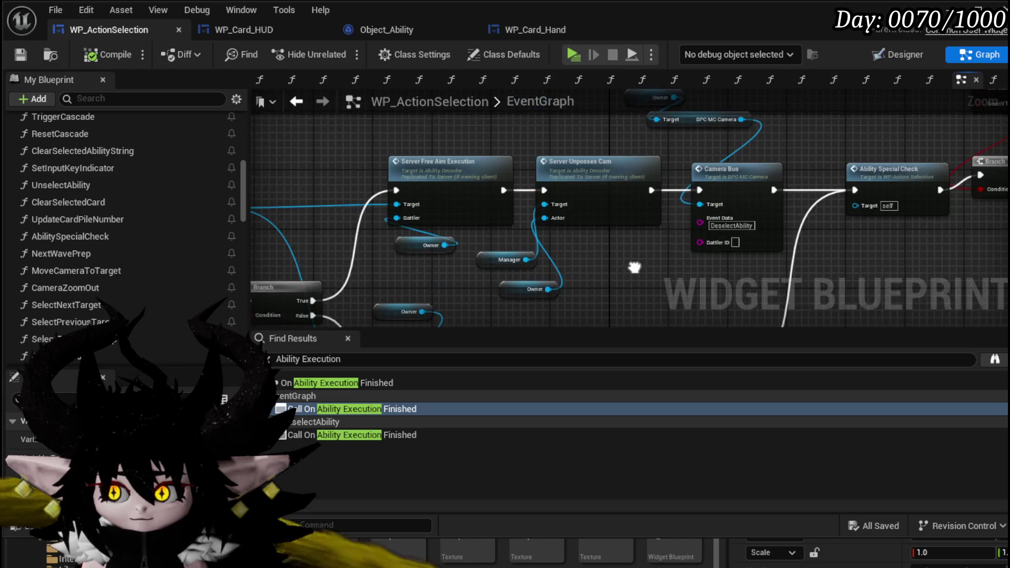
pyautogui.moveTo(631, 238)
pyautogui.mouseDown()
pyautogui.moveTo(600, 239)
pyautogui.moveTo(637, 165)
pyautogui.moveTo(446, 232)
pyautogui.mouseUp()
pyautogui.moveTo(528, 219)
pyautogui.mouseDown()
pyautogui.moveTo(774, 134)
pyautogui.moveTo(844, 142)
pyautogui.moveTo(825, 165)
pyautogui.mouseUp()
pyautogui.scroll(-5, 419, 140)
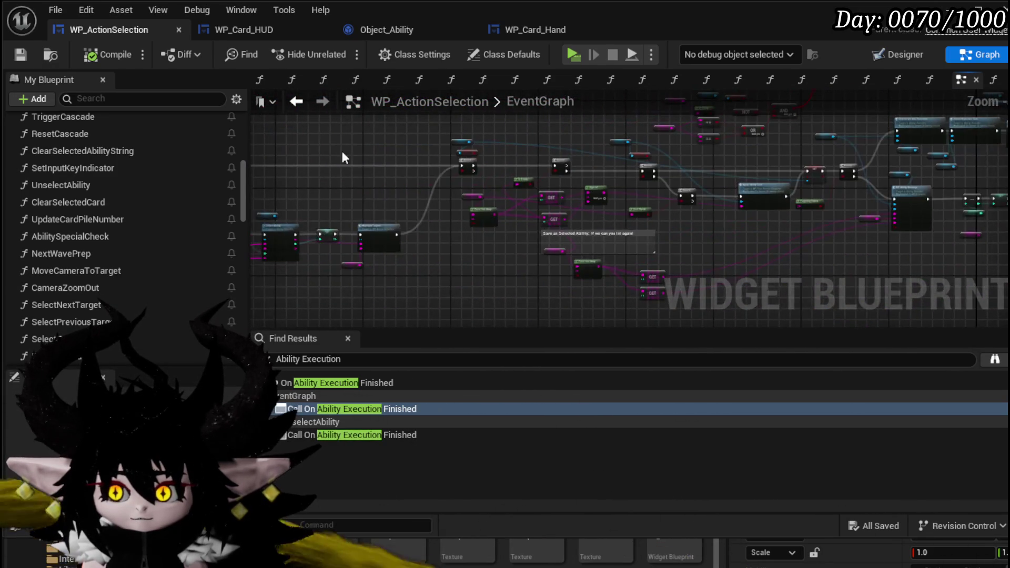
pyautogui.scroll(6, 456, 150)
pyautogui.moveTo(456, 150)
pyautogui.mouseDown()
pyautogui.moveTo(433, 174)
pyautogui.moveTo(599, 181)
pyautogui.mouseUp()
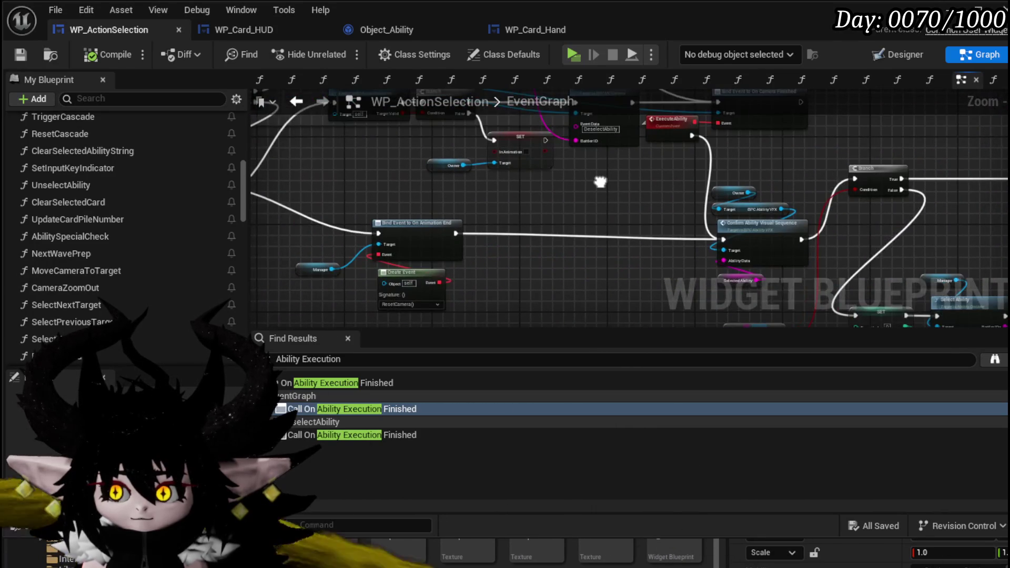
pyautogui.moveTo(383, 161)
pyautogui.mouseDown()
pyautogui.moveTo(983, 262)
pyautogui.moveTo(865, 213)
pyautogui.mouseUp()
pyautogui.moveTo(353, 169); pyautogui.dragTo(308, 185)
pyautogui.moveTo(389, 166)
pyautogui.mouseDown()
pyautogui.moveTo(813, 286)
pyautogui.moveTo(731, 245)
pyautogui.moveTo(744, 199)
pyautogui.moveTo(709, 152)
pyautogui.moveTo(651, 266)
pyautogui.moveTo(615, 249)
pyautogui.moveTo(570, 169)
pyautogui.moveTo(575, 153)
pyautogui.moveTo(794, 227)
pyautogui.moveTo(664, 135)
pyautogui.moveTo(400, 147)
pyautogui.mouseUp()
pyautogui.scroll(3, 731, 244)
pyautogui.scroll(-3, 676, 194)
pyautogui.scroll(1, 638, 142)
pyautogui.scroll(-4, 680, 194)
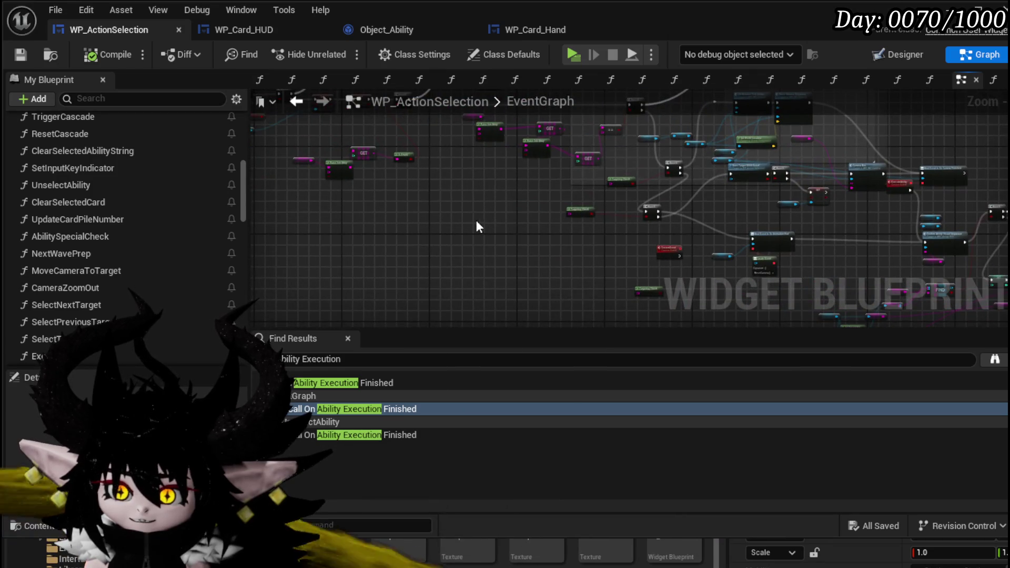
pyautogui.scroll(5, 561, 235)
pyautogui.moveTo(554, 235)
pyautogui.mouseDown()
pyautogui.moveTo(654, 296)
pyautogui.moveTo(569, 240)
pyautogui.moveTo(575, 289)
pyautogui.mouseUp()
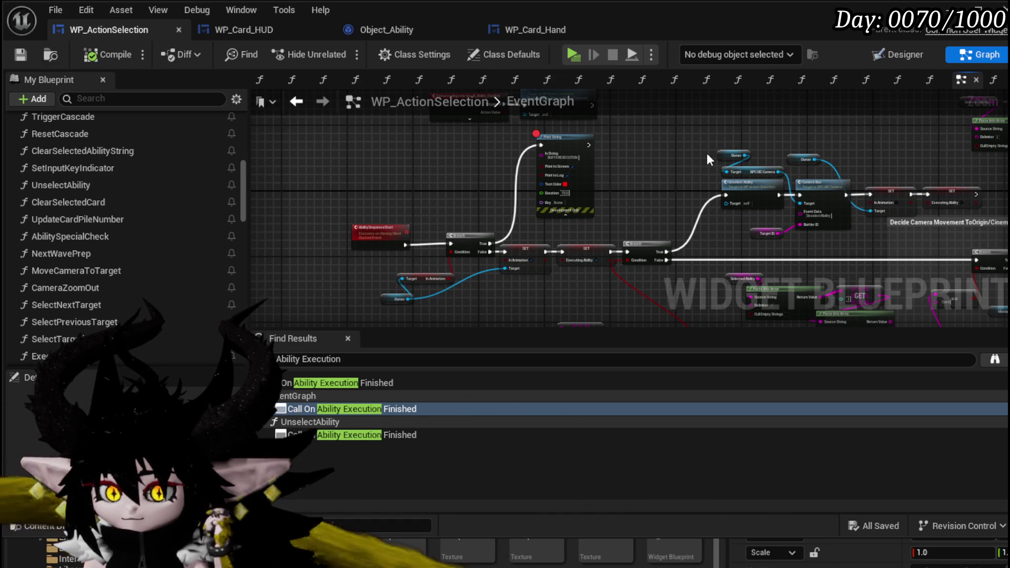
pyautogui.click(247, 30)
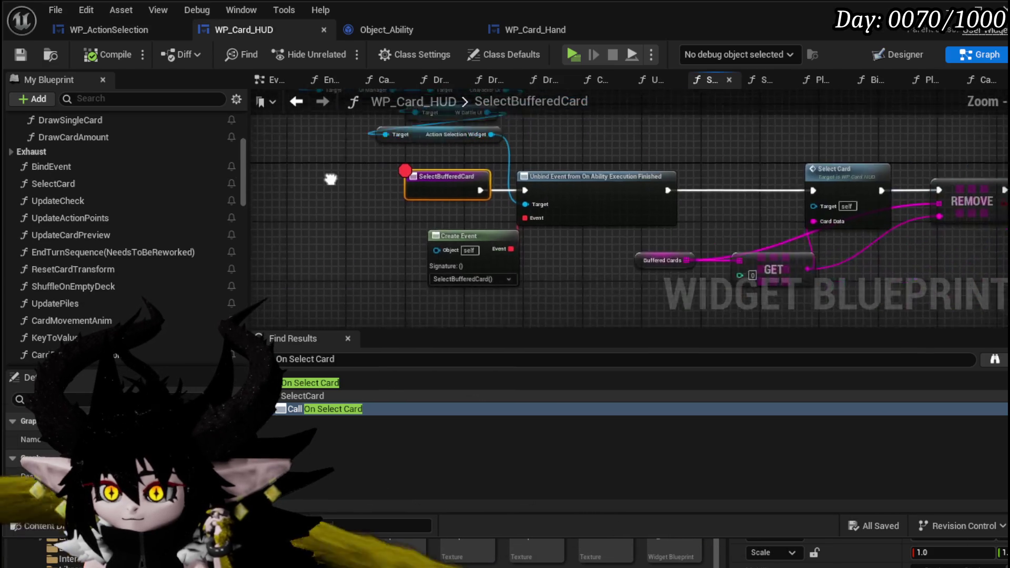
# - Add a breakpoint on the Select Card node in SelectBufferedCard
pyautogui.moveTo(774, 132)
pyautogui.mouseDown()
pyautogui.moveTo(433, 153)
pyautogui.moveTo(858, 139)
pyautogui.mouseUp()
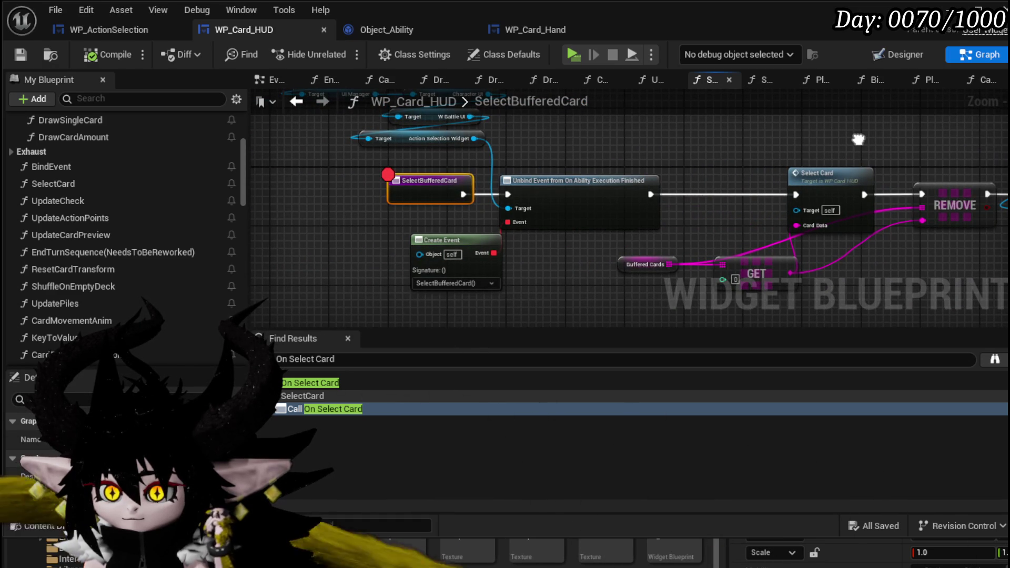
pyautogui.moveTo(858, 140); pyautogui.dragTo(618, 144)
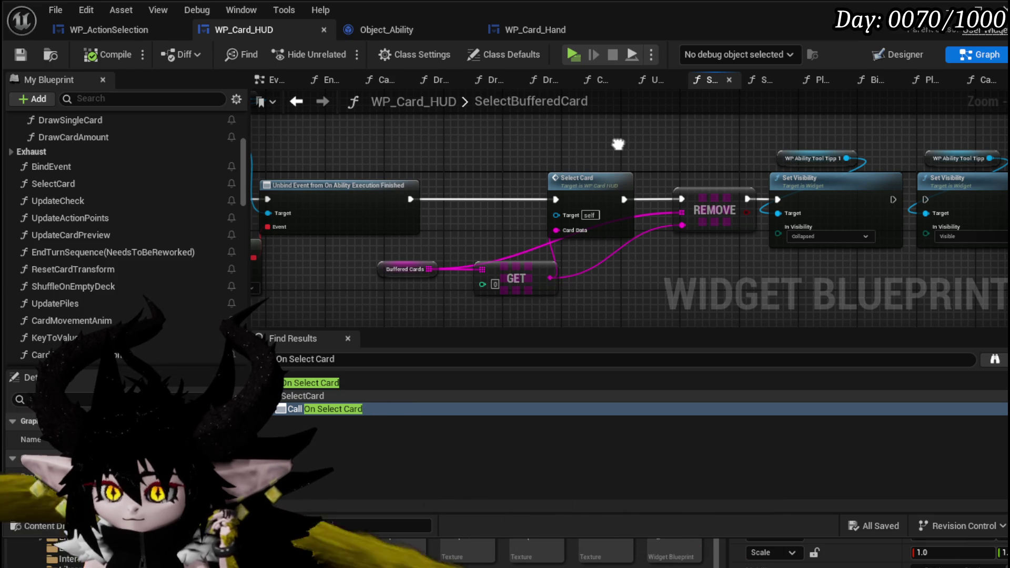
pyautogui.rightClick(563, 181)
pyautogui.moveTo(498, 159); pyautogui.dragTo(530, 150)
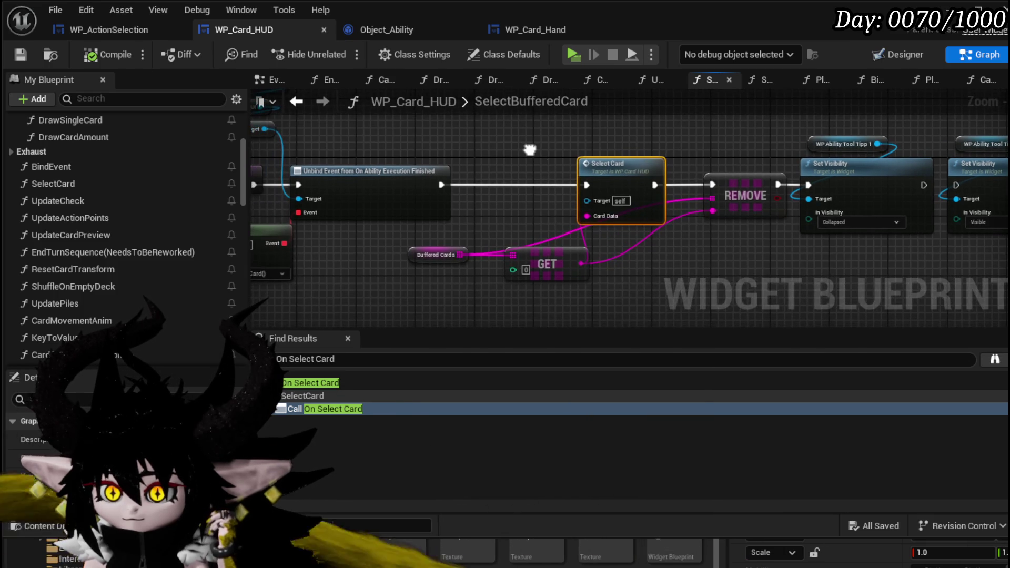
pyautogui.rightClick(622, 182)
pyautogui.click(661, 459)
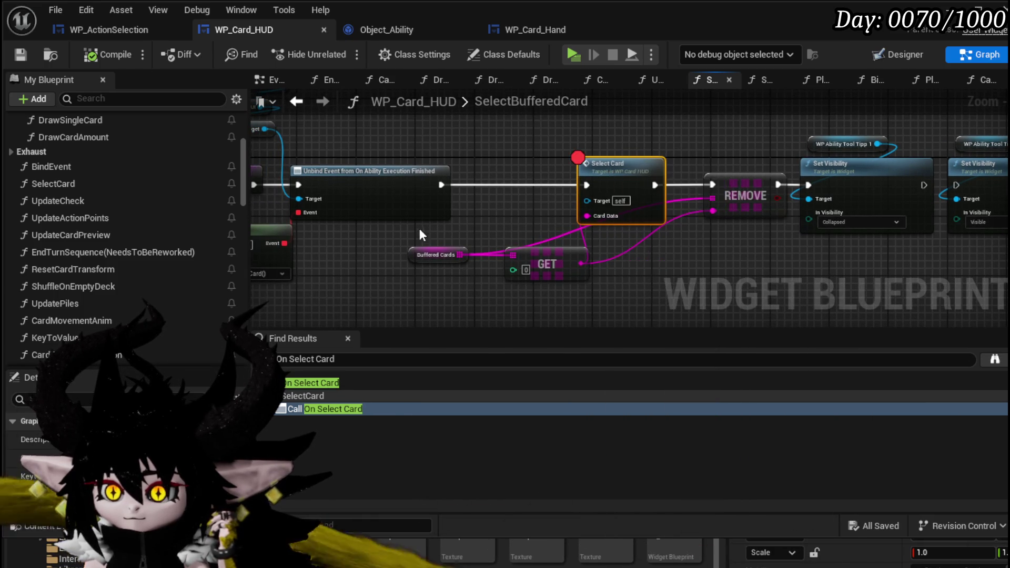
# - Disable the SelectBufferedCard entry node's breakpoint and launch a standalone play test
pyautogui.moveTo(420, 234); pyautogui.dragTo(536, 224)
pyautogui.click(526, 188)
pyautogui.press('F9')
pyautogui.rightClick(491, 190)
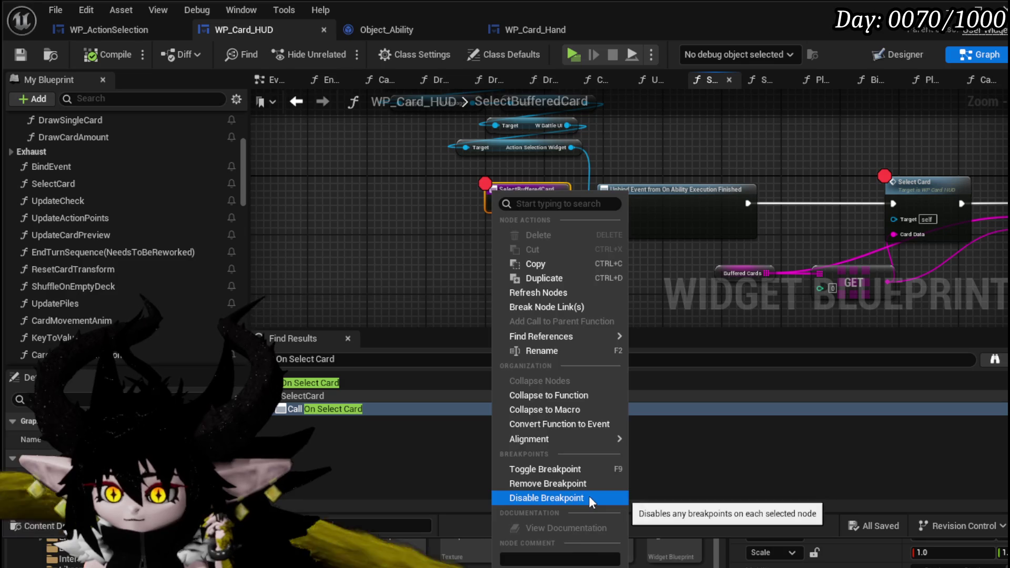
pyautogui.click(588, 497)
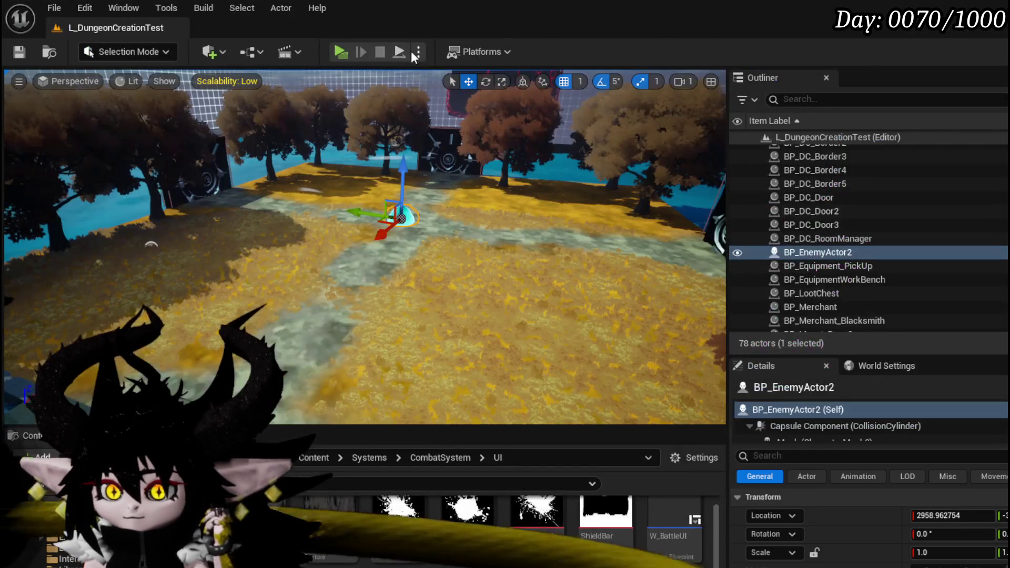
pyautogui.click(412, 51)
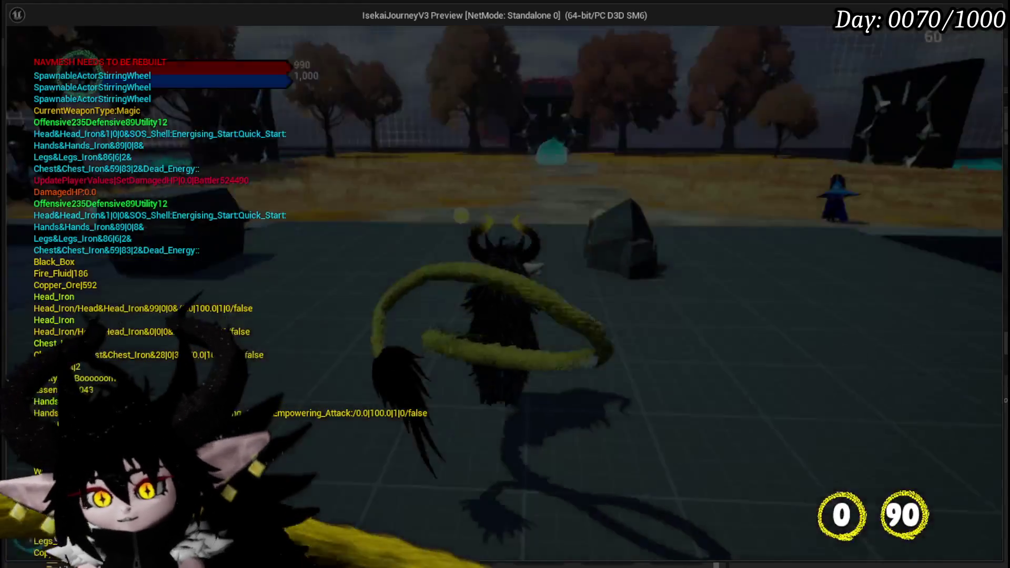
# - Attack the cyan slime to start the battle, play Giga Draw, then pick a newly drawn card
pyautogui.press('w')
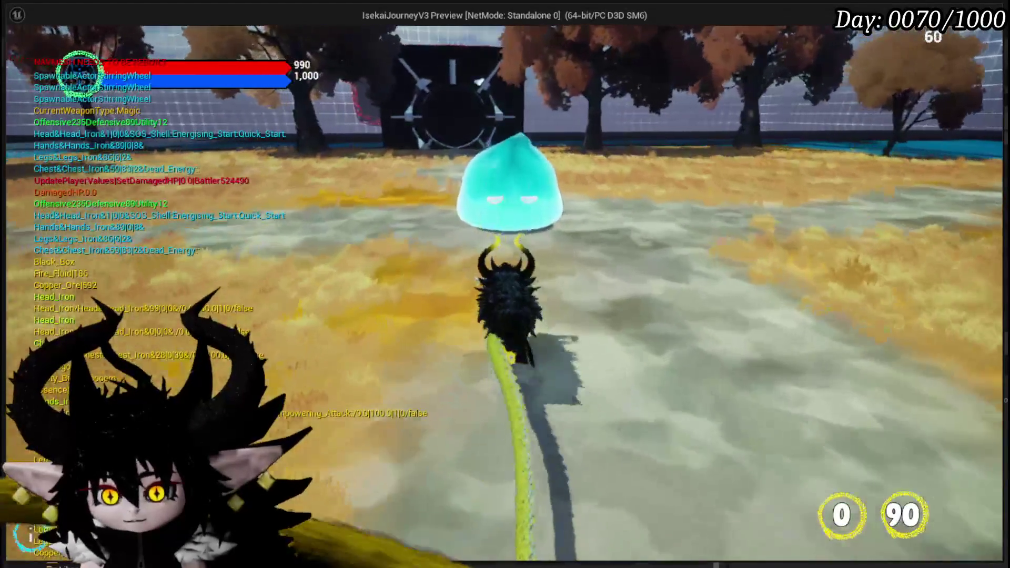
pyautogui.press('w')
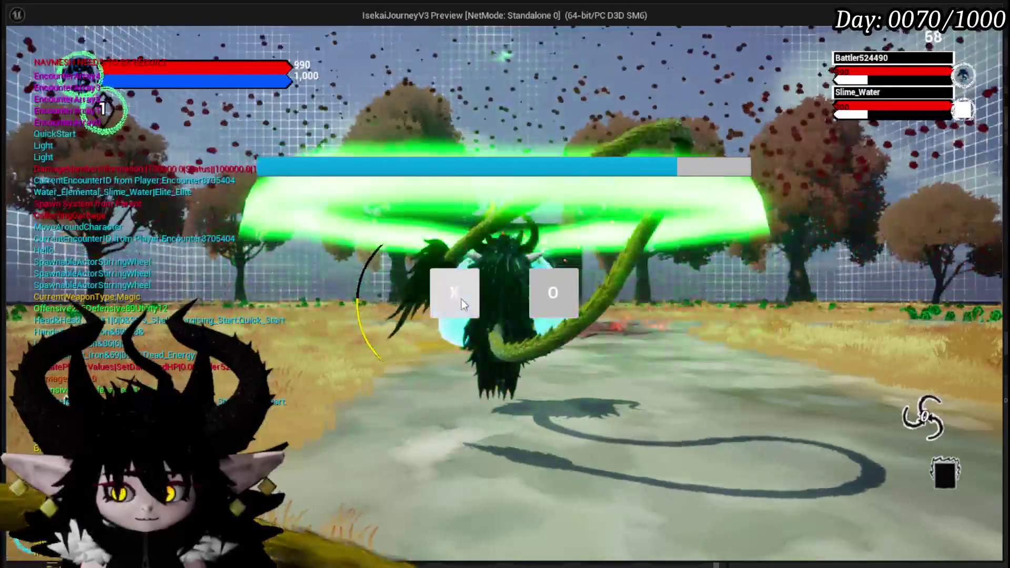
pyautogui.click(462, 301)
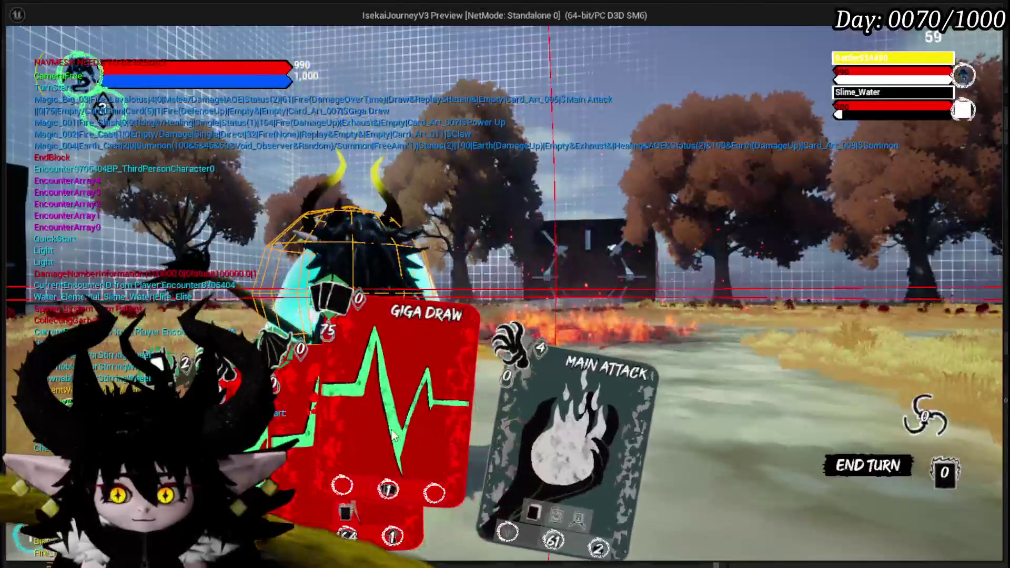
pyautogui.click(395, 436)
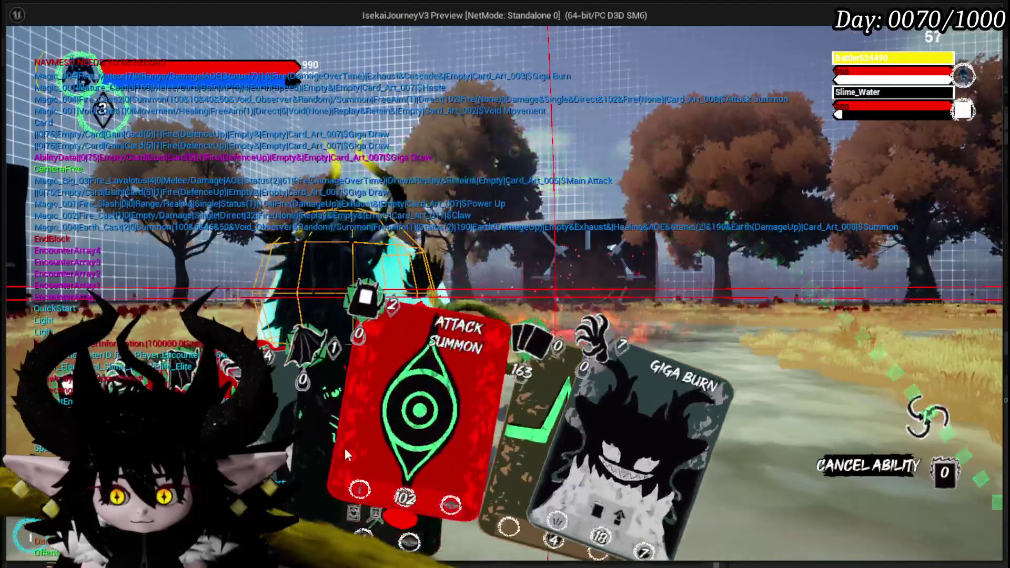
pyautogui.click(270, 423)
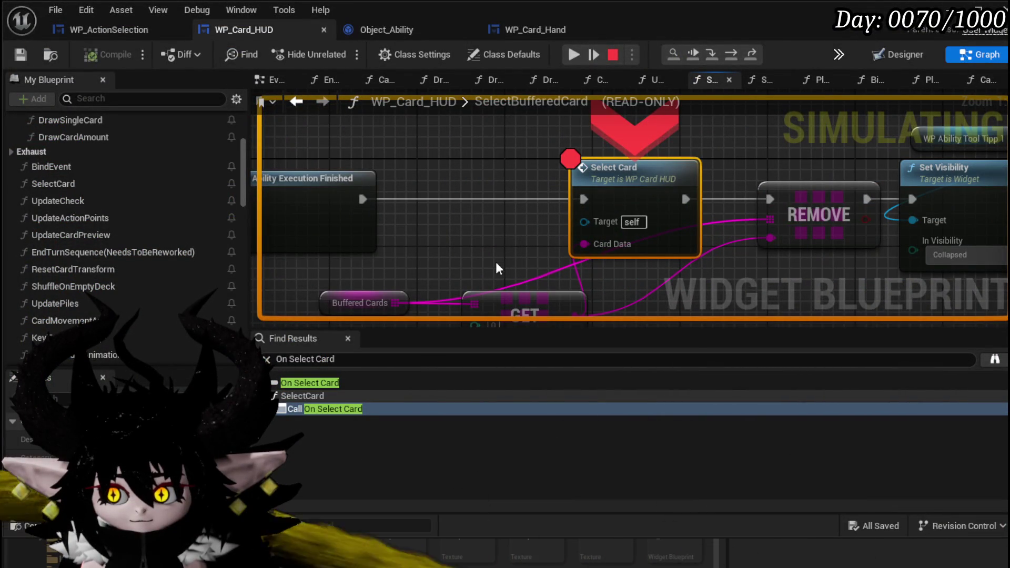
# - Inspect pin values, step into SelectCard and step over down to ADDUNIQUE, then resume
pyautogui.moveTo(635, 225)
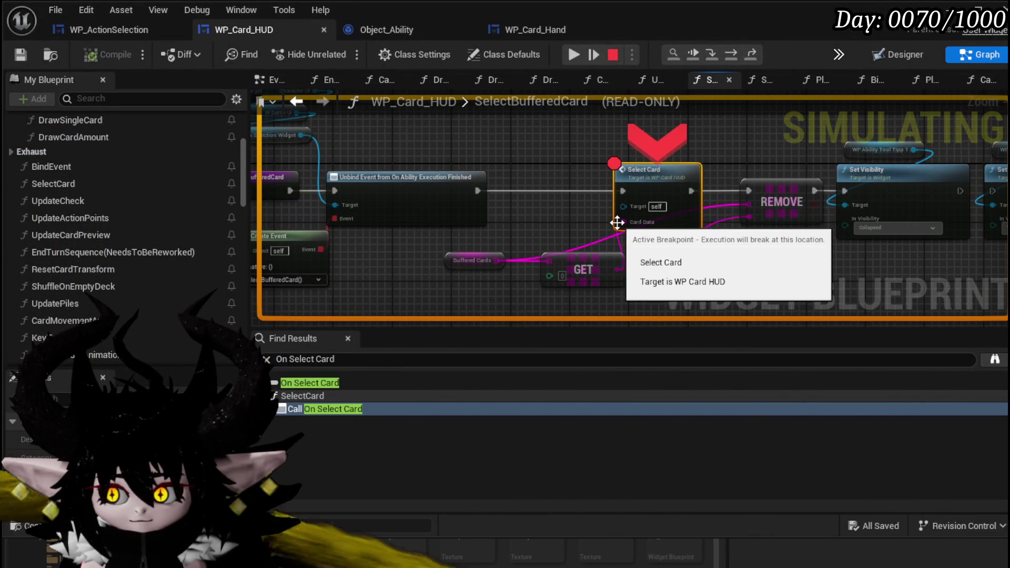
pyautogui.moveTo(615, 268)
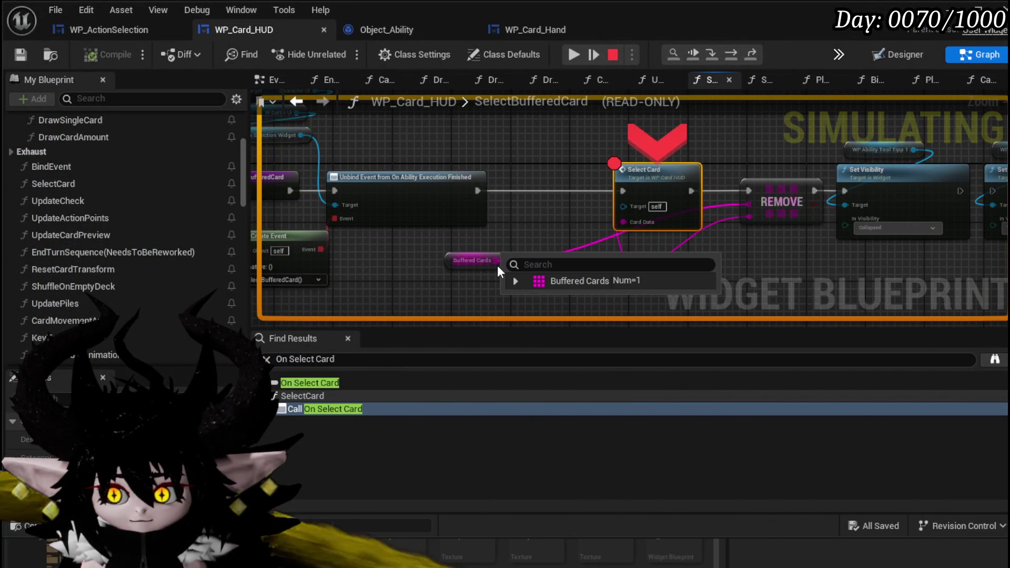
pyautogui.click(712, 55)
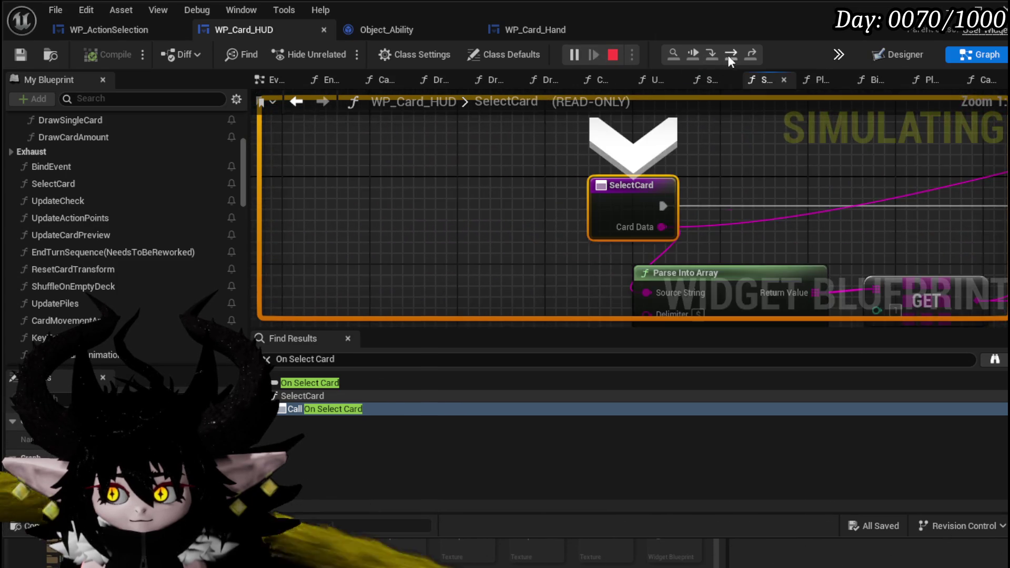
pyautogui.click(728, 56)
pyautogui.click(729, 57)
pyautogui.click(728, 57)
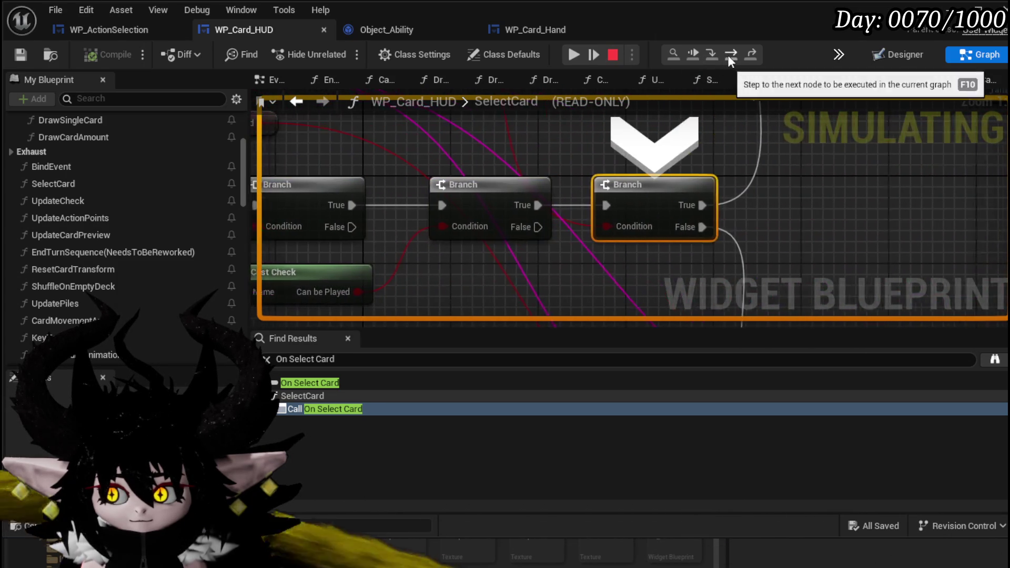
pyautogui.click(729, 54)
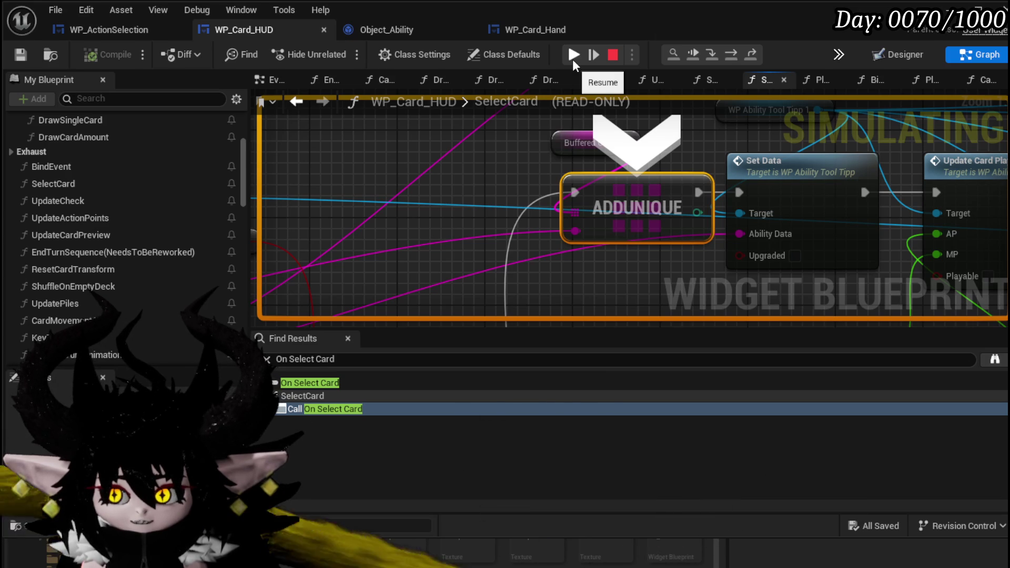
pyautogui.click(574, 55)
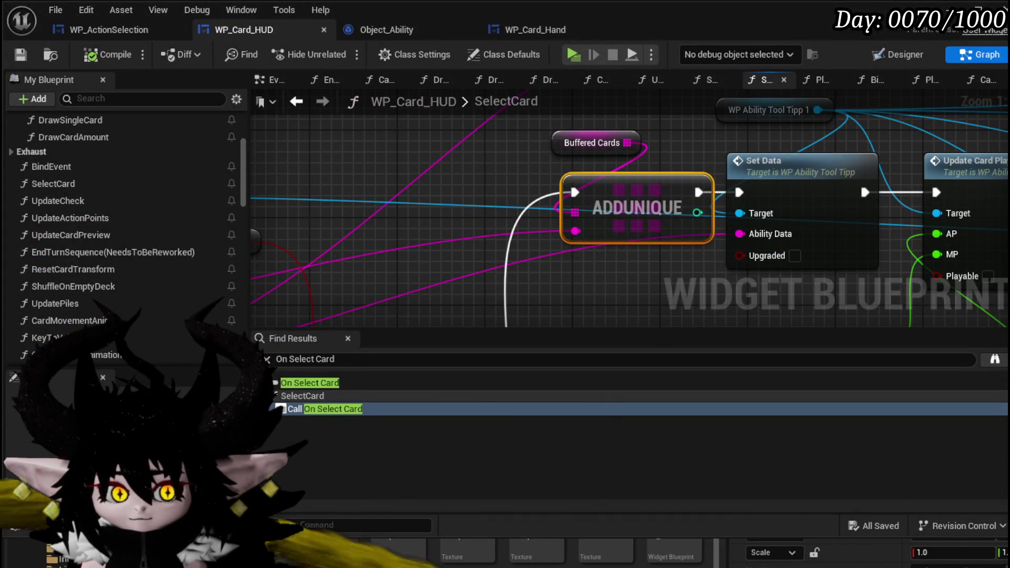
# - In WP_ActionSelection's UnselectAbility, move Call On Ability Execution Finished after the Executing Ability SET and rewire
pyautogui.click(108, 27)
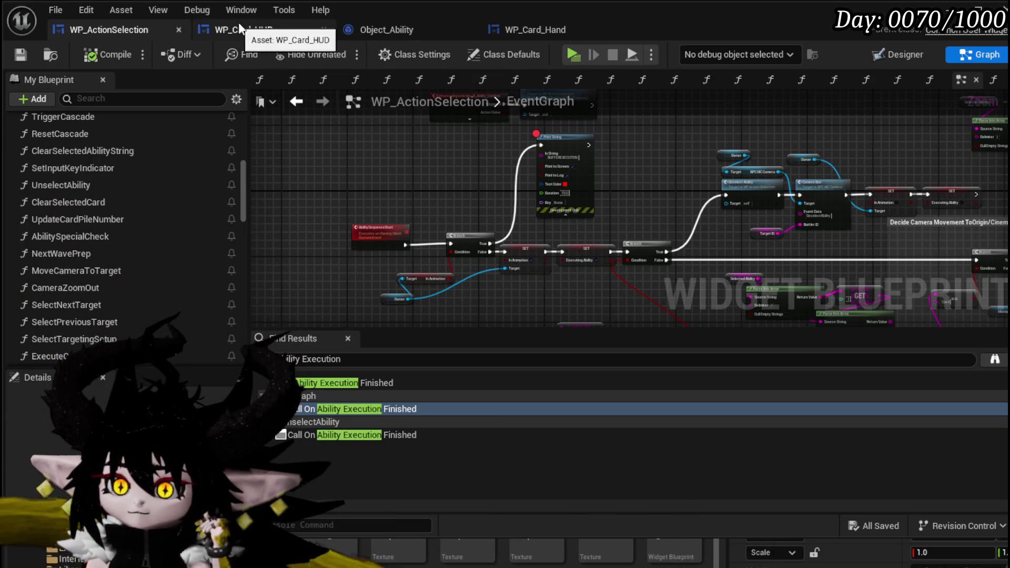
pyautogui.doubleClick(99, 183)
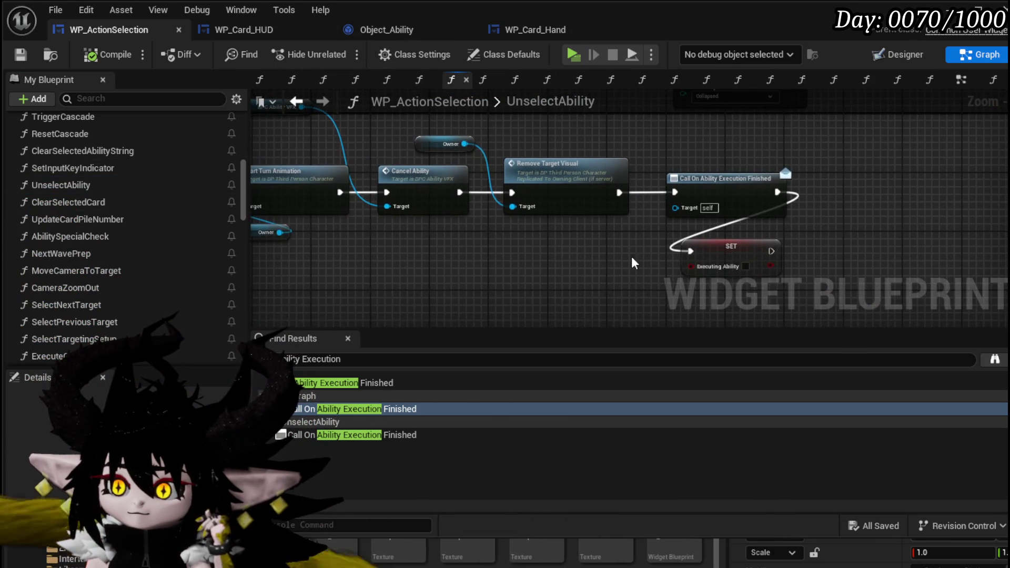
pyautogui.moveTo(520, 211); pyautogui.dragTo(596, 203)
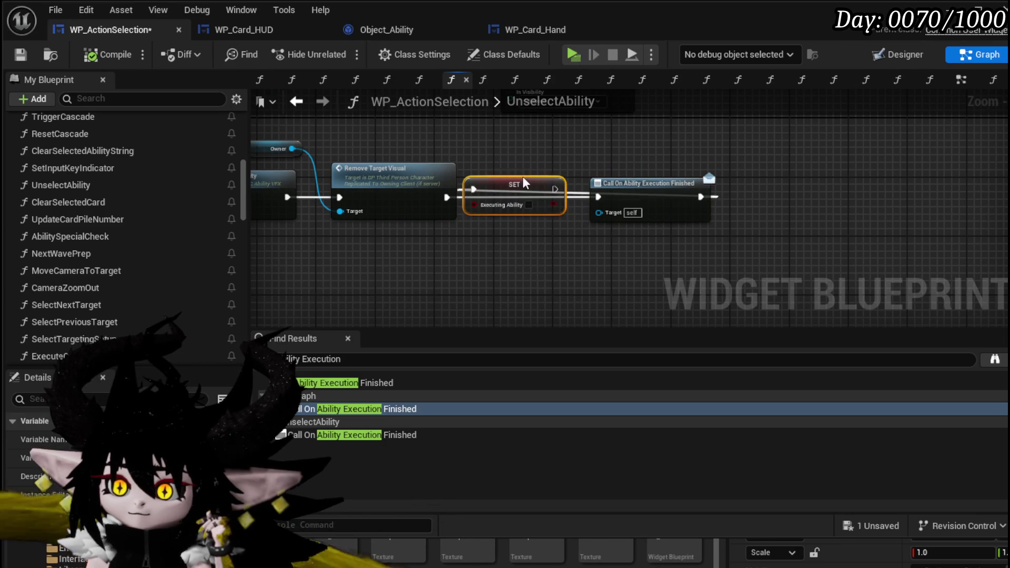
pyautogui.moveTo(562, 197); pyautogui.dragTo(599, 198)
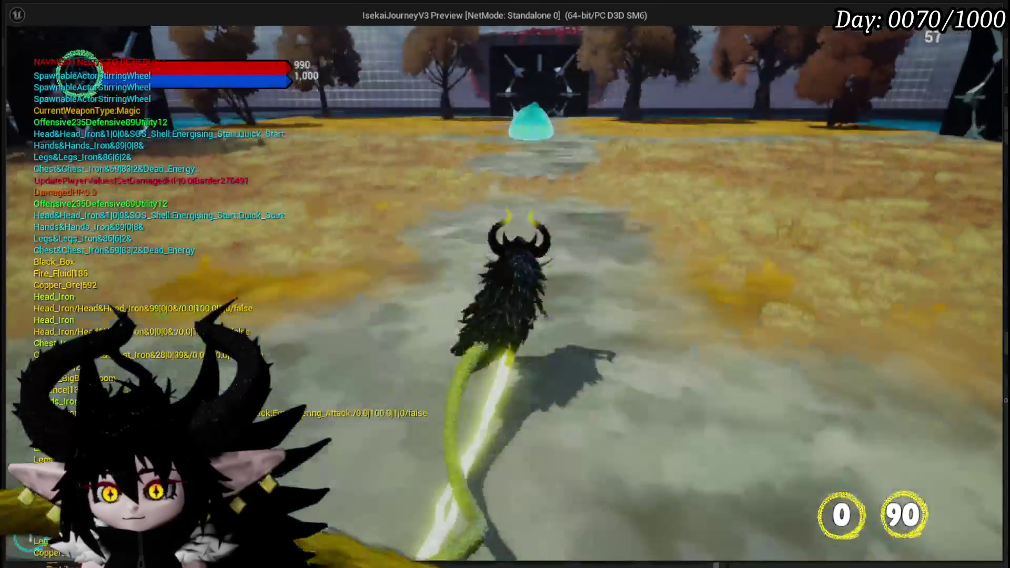
# - Walk to the cyan slime, cast Defence Down on it, select Claw and resume at the breakpoint
pyautogui.press('w')
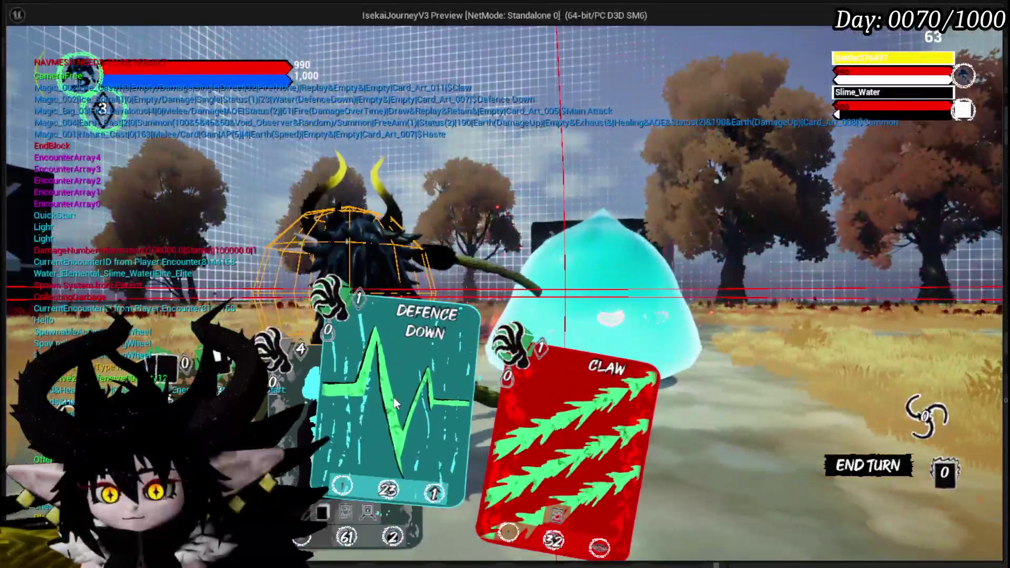
pyautogui.click(393, 397)
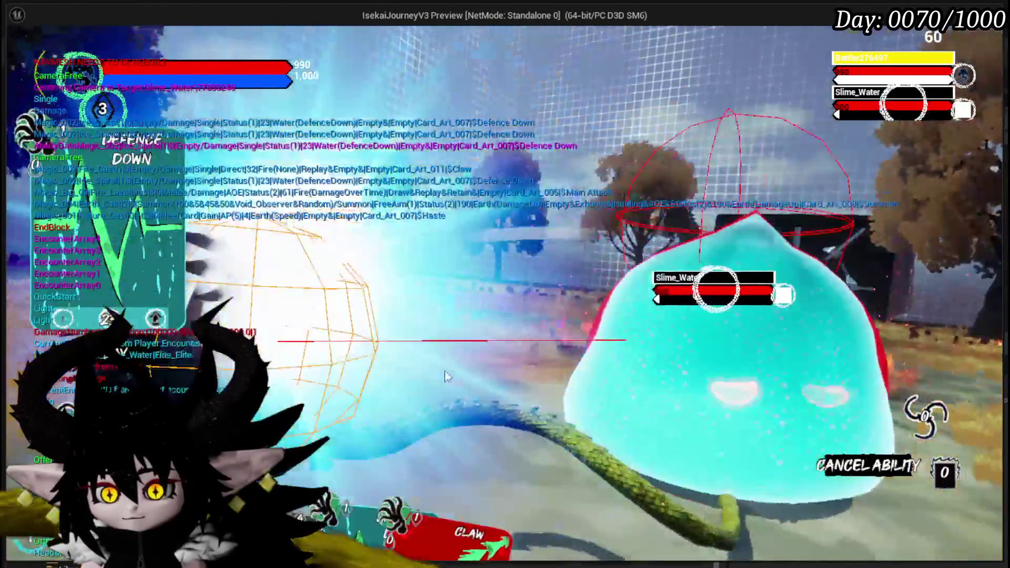
pyautogui.click(536, 345)
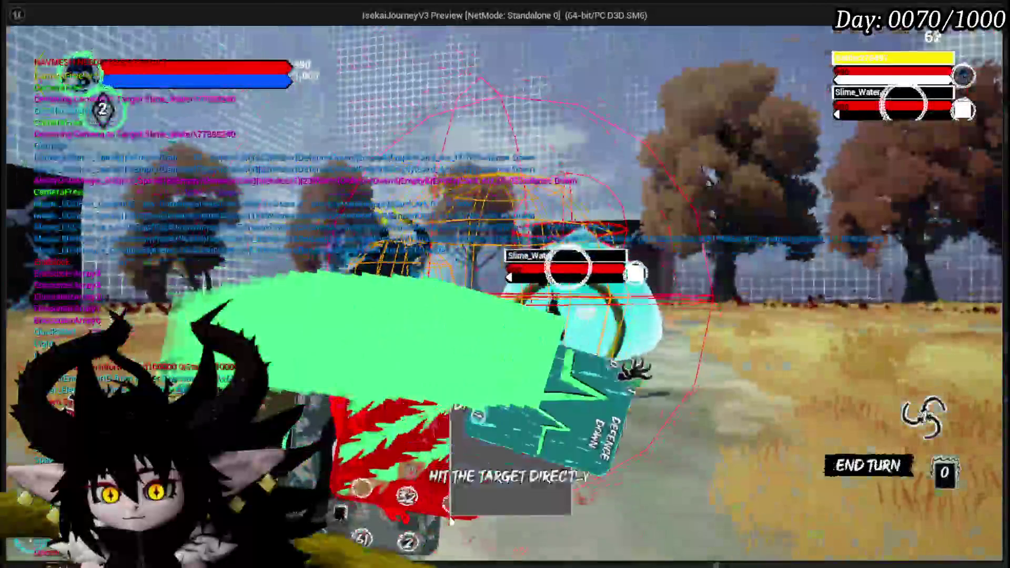
pyautogui.click(465, 482)
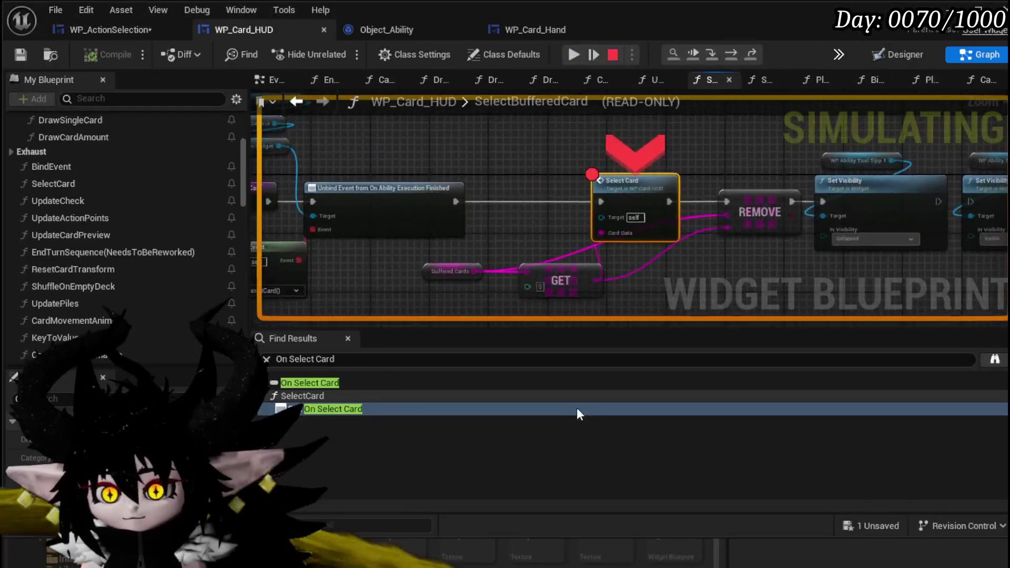
pyautogui.click(576, 54)
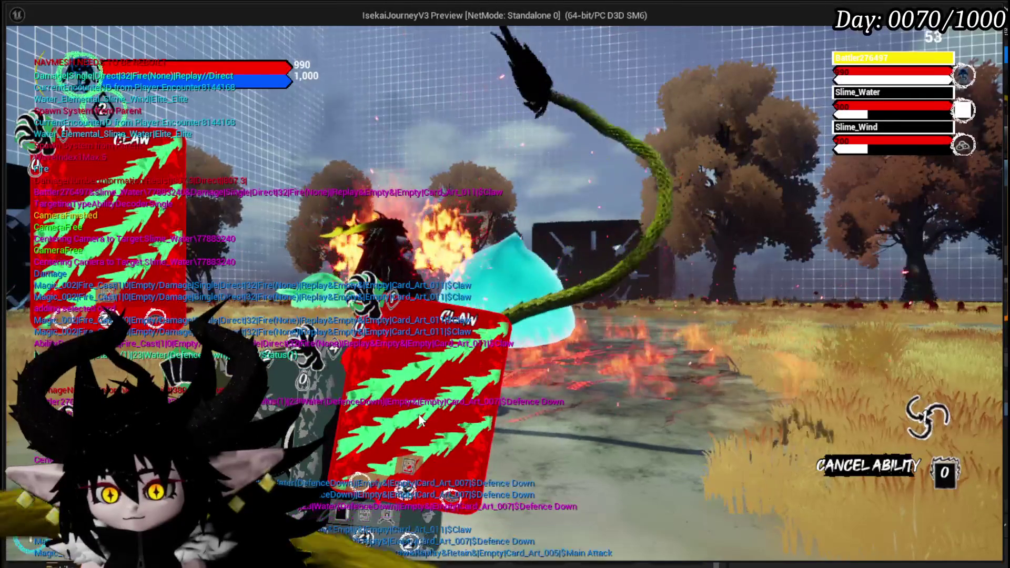
# - Aim Claw at the slime, resume, cast the fire card on a target, then select Haste
pyautogui.click(421, 417)
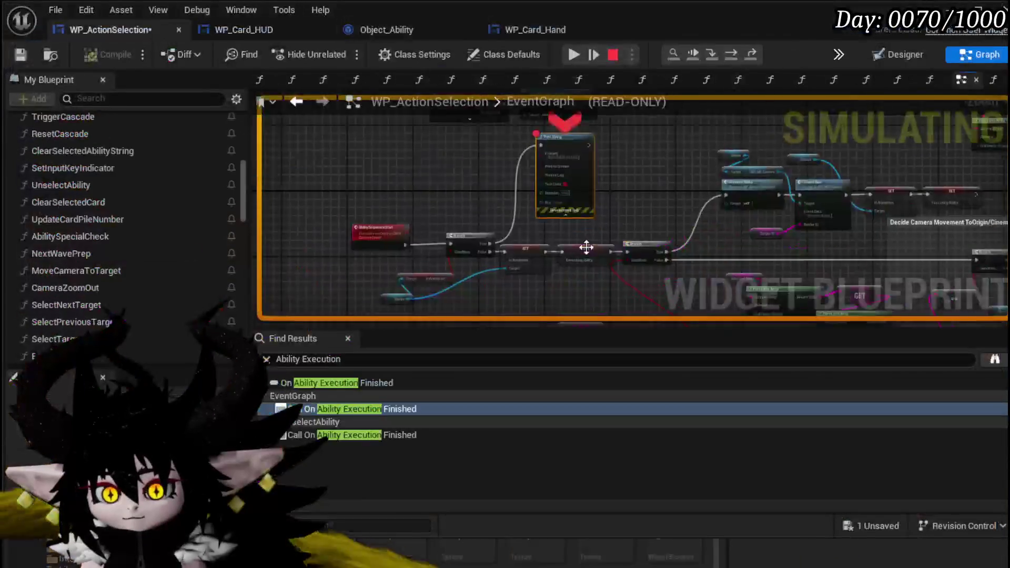
pyautogui.click(572, 55)
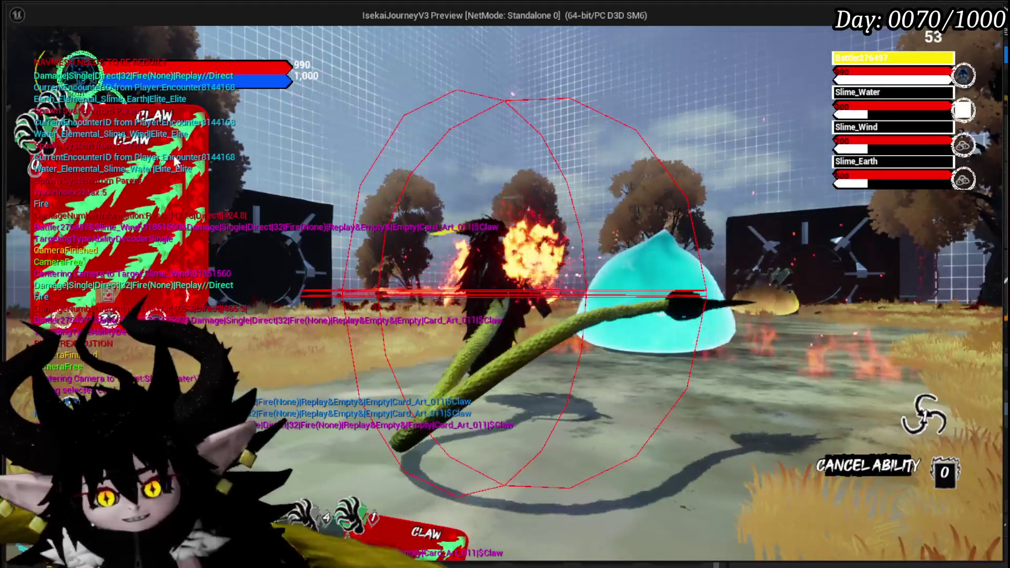
pyautogui.click(415, 502)
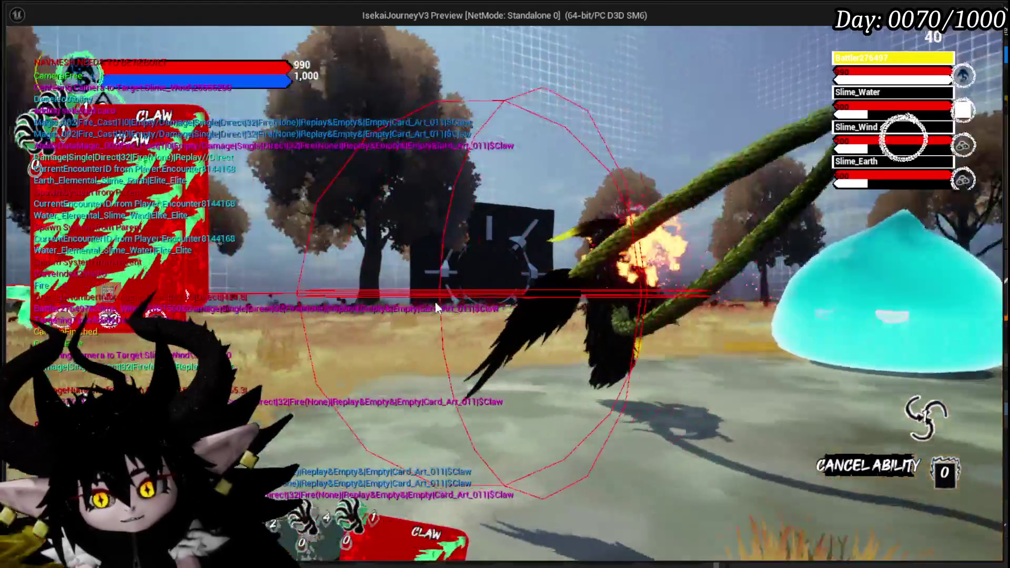
pyautogui.click(435, 301)
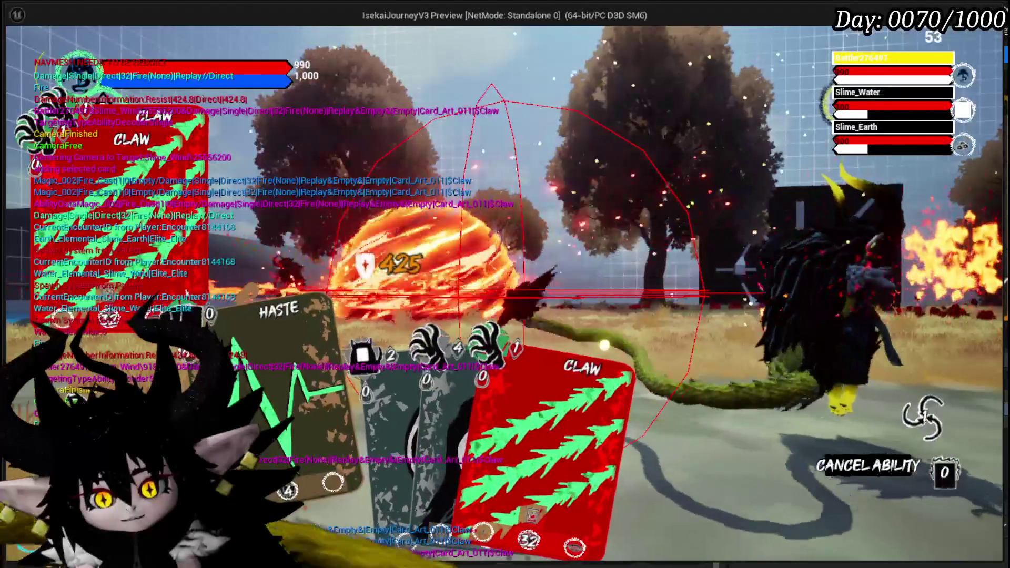
pyautogui.click(320, 370)
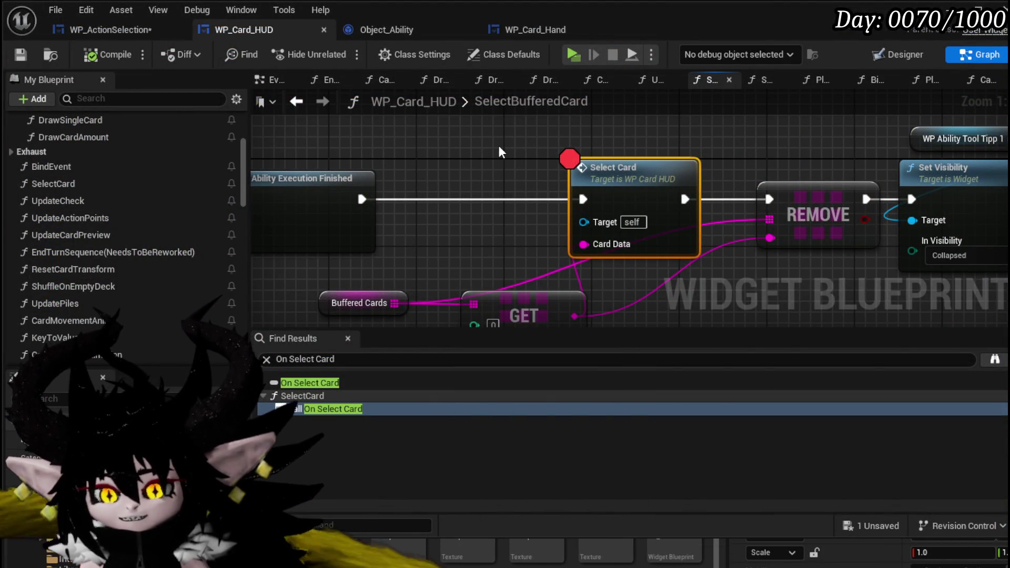
# - Move the widget getter nodes upward near the SelectBufferedCard entry node
pyautogui.press('Home')
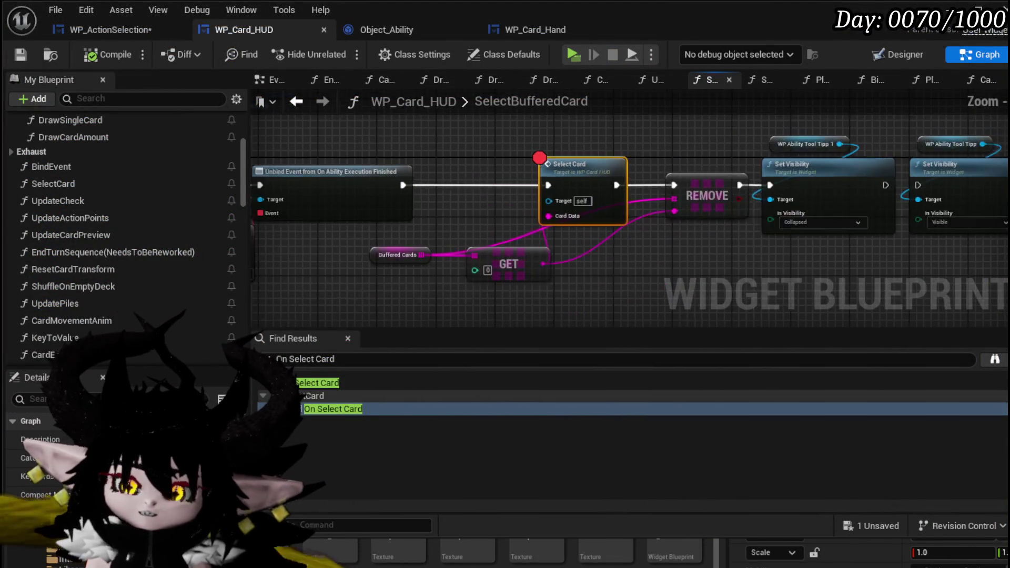
pyautogui.moveTo(412, 229)
pyautogui.mouseDown()
pyautogui.moveTo(384, 270)
pyautogui.moveTo(330, 273)
pyautogui.mouseUp()
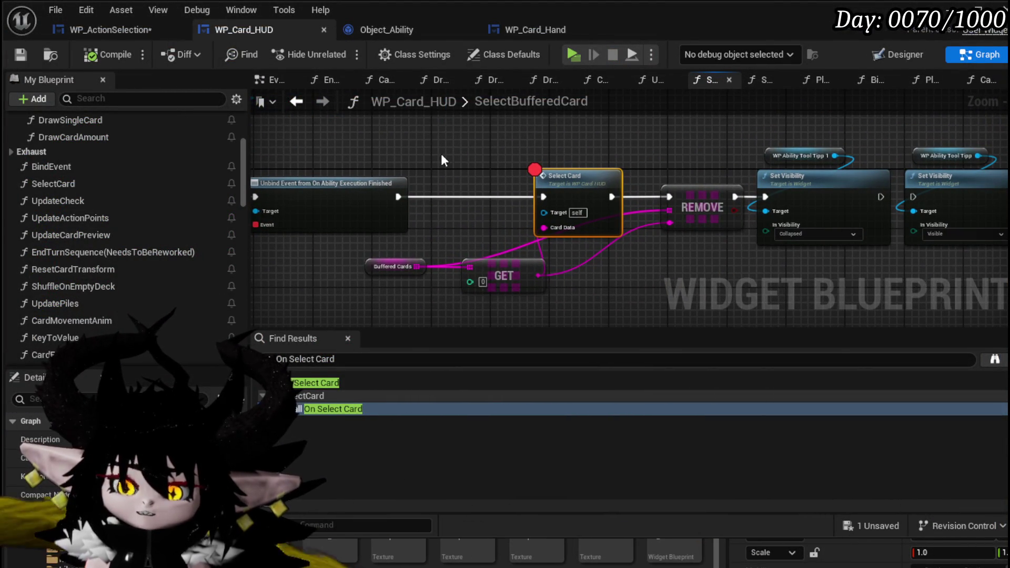
pyautogui.moveTo(476, 156)
pyautogui.mouseDown()
pyautogui.moveTo(660, 162)
pyautogui.moveTo(636, 153)
pyautogui.moveTo(759, 238)
pyautogui.mouseUp()
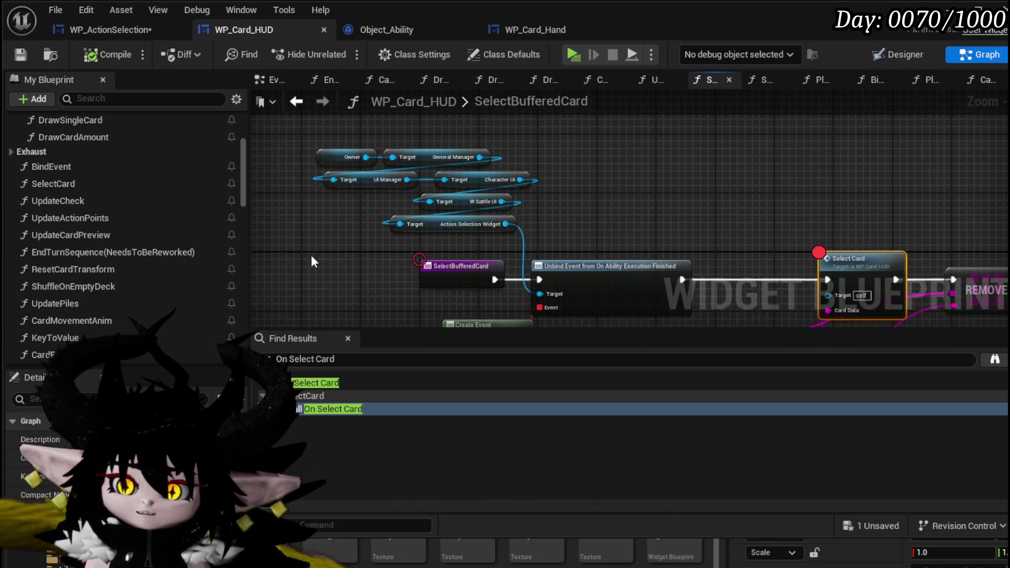
pyautogui.moveTo(437, 229); pyautogui.dragTo(438, 171)
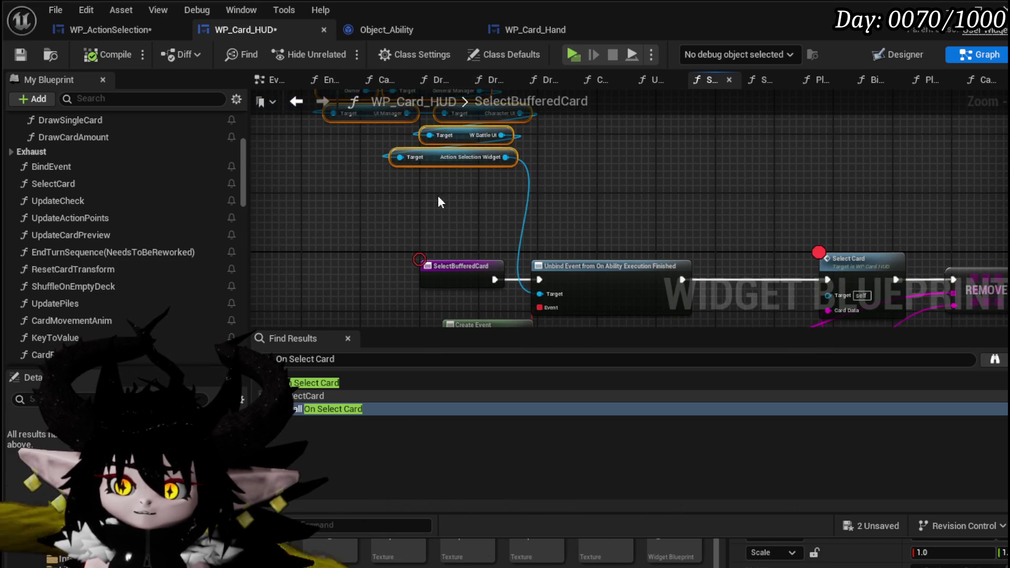
pyautogui.moveTo(473, 294); pyautogui.dragTo(487, 230)
pyautogui.moveTo(582, 157); pyautogui.dragTo(496, 131)
pyautogui.scroll(-10, 175, 200)
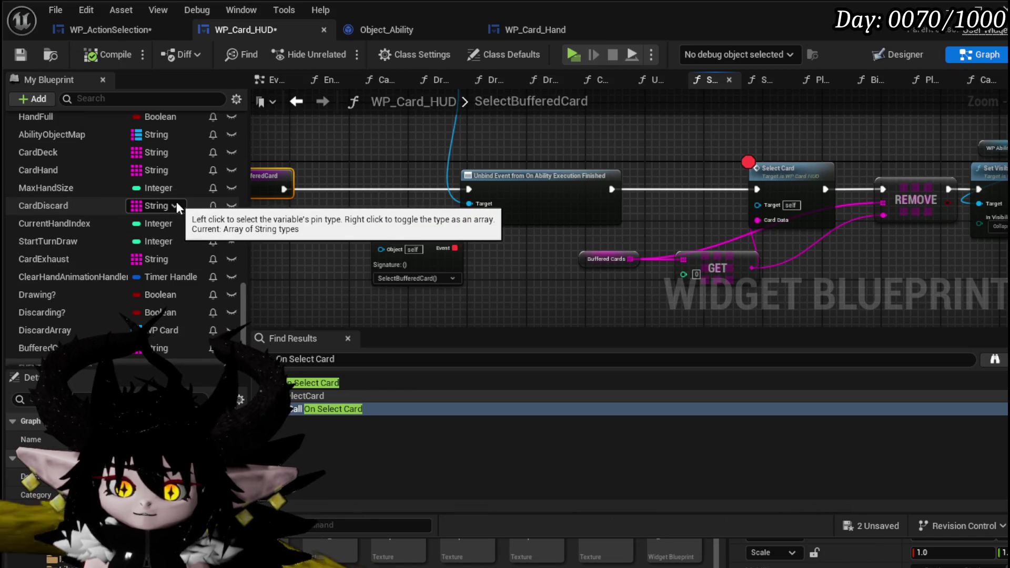
pyautogui.moveTo(382, 181)
pyautogui.mouseDown()
pyautogui.moveTo(478, 182)
pyautogui.moveTo(440, 175)
pyautogui.moveTo(557, 308)
pyautogui.moveTo(525, 243)
pyautogui.moveTo(474, 210)
pyautogui.moveTo(433, 209)
pyautogui.mouseUp()
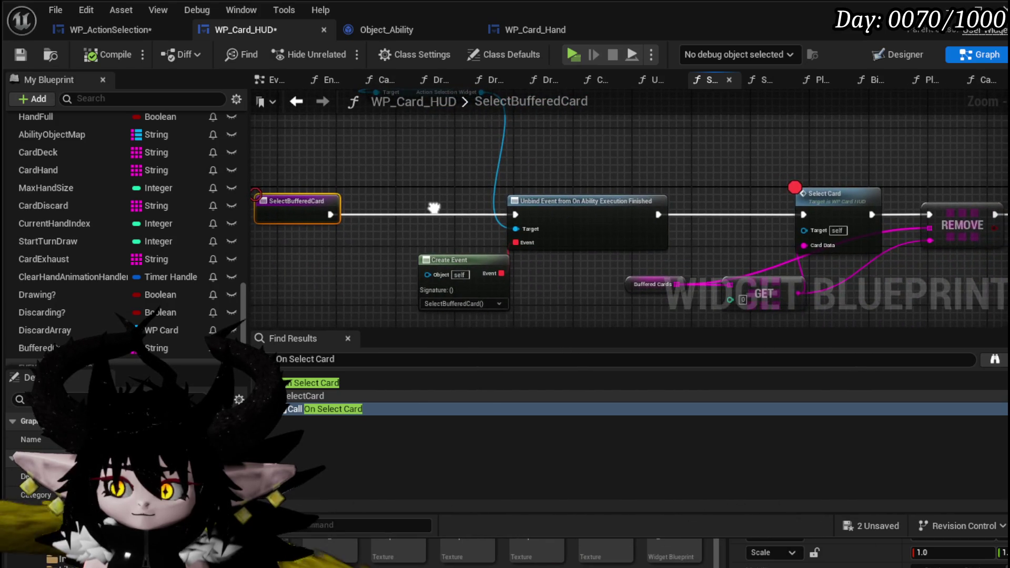
# - Shift the Create Event node right, then drag a new node off the Action Selection Widget
pyautogui.moveTo(468, 258); pyautogui.dragTo(541, 265)
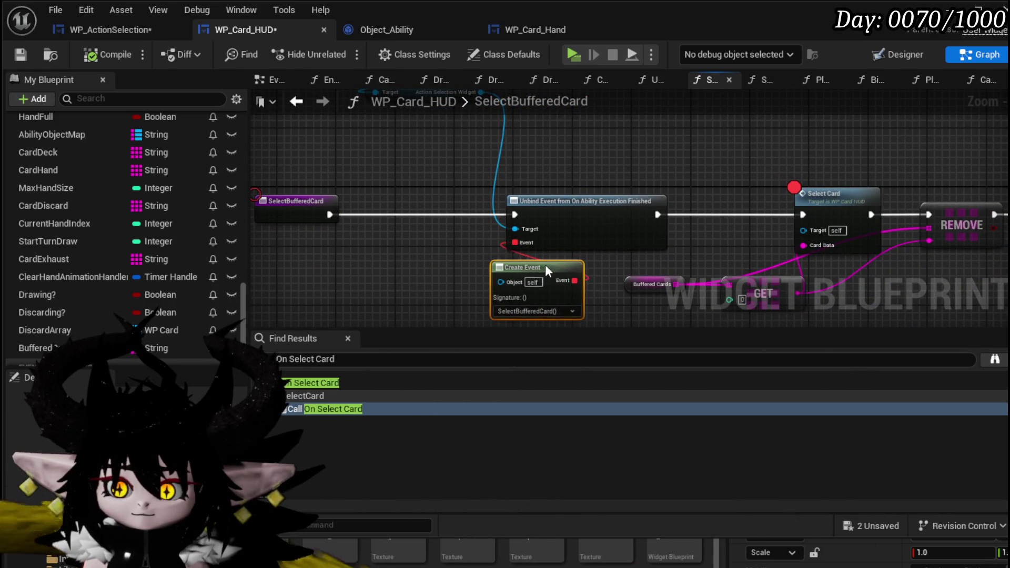
pyautogui.click(446, 253)
pyautogui.moveTo(446, 252); pyautogui.dragTo(398, 210)
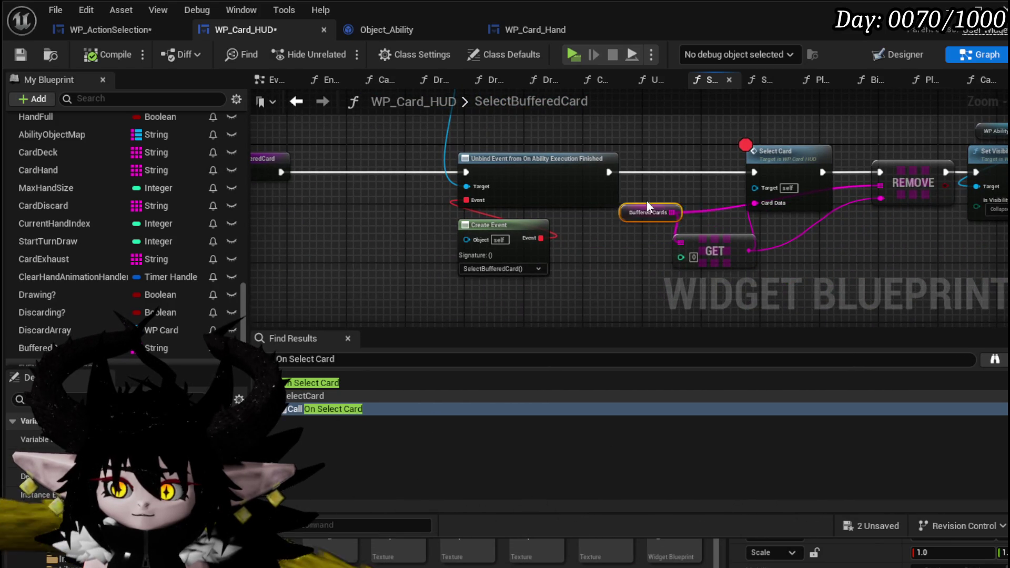
pyautogui.moveTo(649, 170); pyautogui.dragTo(698, 222)
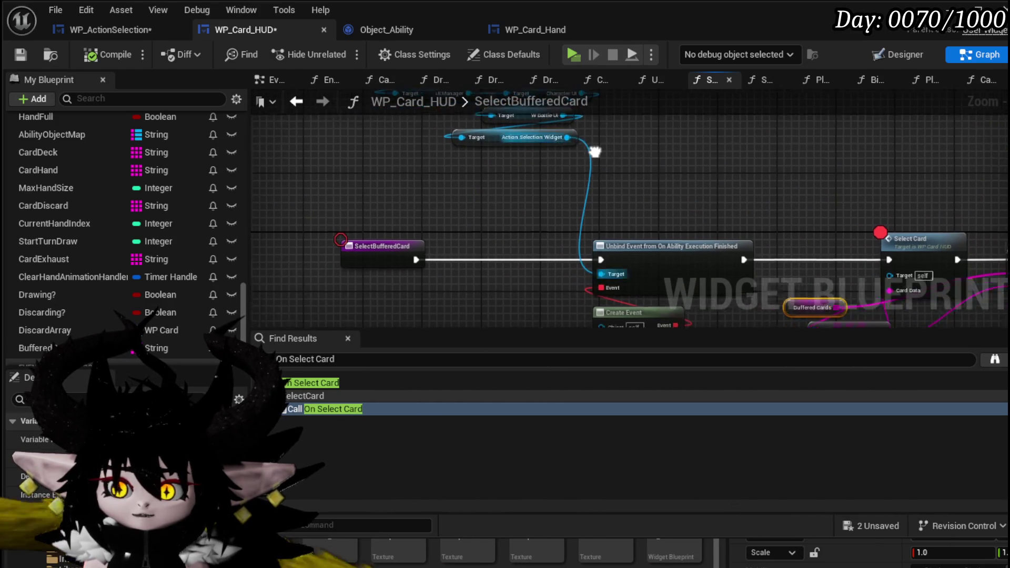
pyautogui.moveTo(572, 135); pyautogui.dragTo(478, 190)
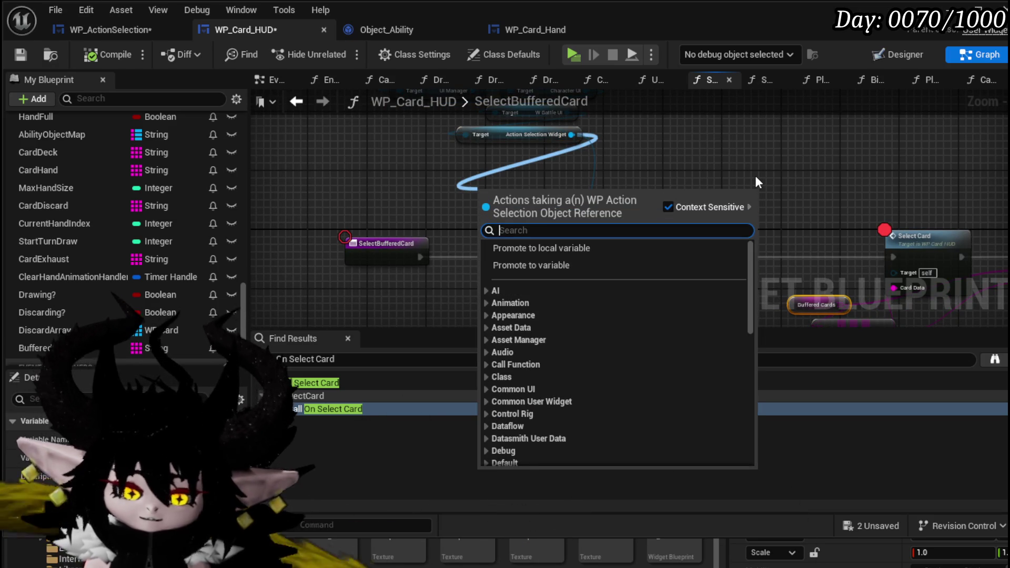
# - Add an Unselect Ability node on the Action Selection Widget, then inspect WP_ActionSelection's UnselectAbility graph
pyautogui.write('Unsel')
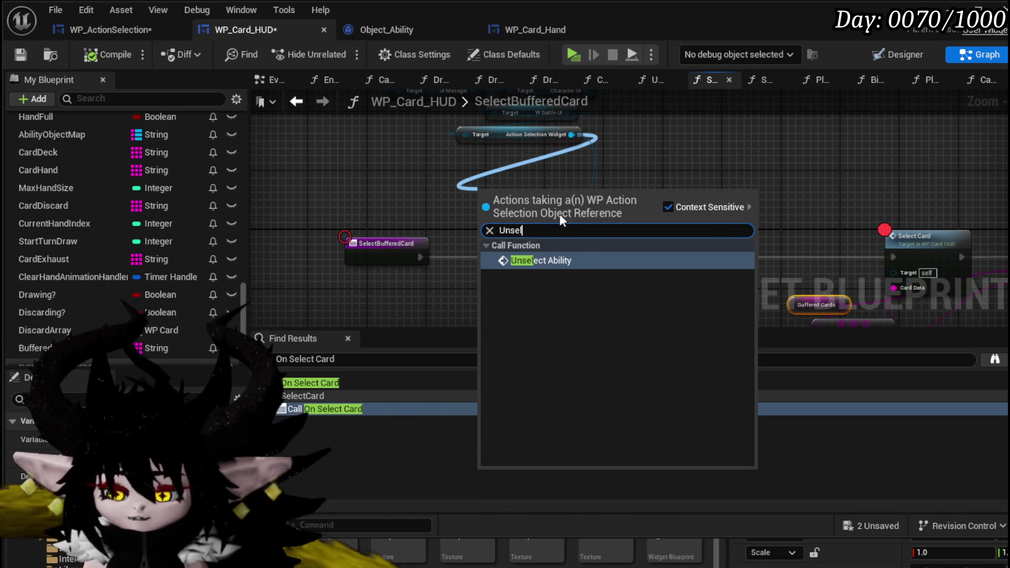
pyautogui.click(594, 260)
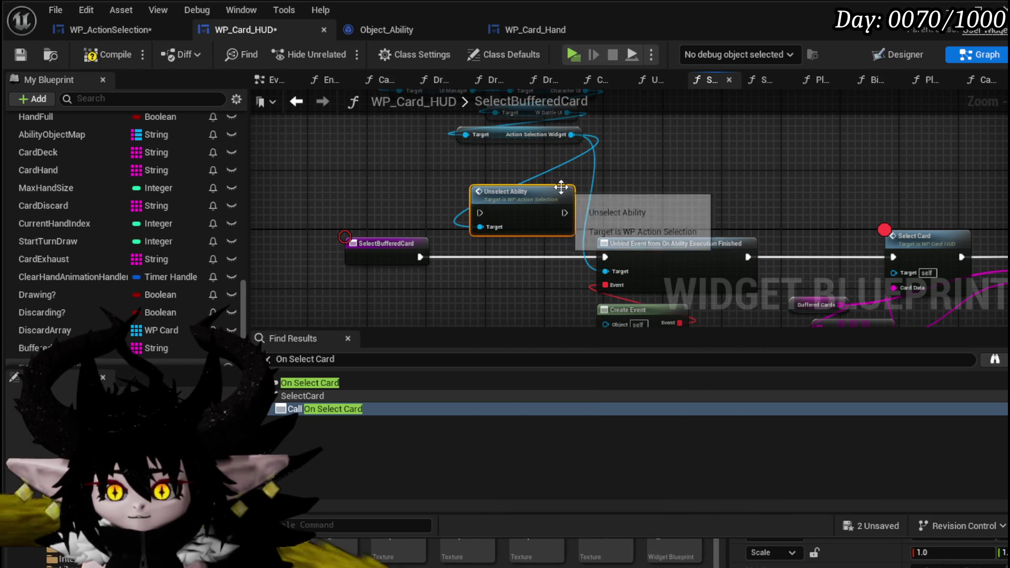
pyautogui.doubleClick(516, 190)
pyautogui.moveTo(487, 263)
pyautogui.mouseDown()
pyautogui.moveTo(688, 266)
pyautogui.moveTo(503, 266)
pyautogui.mouseUp()
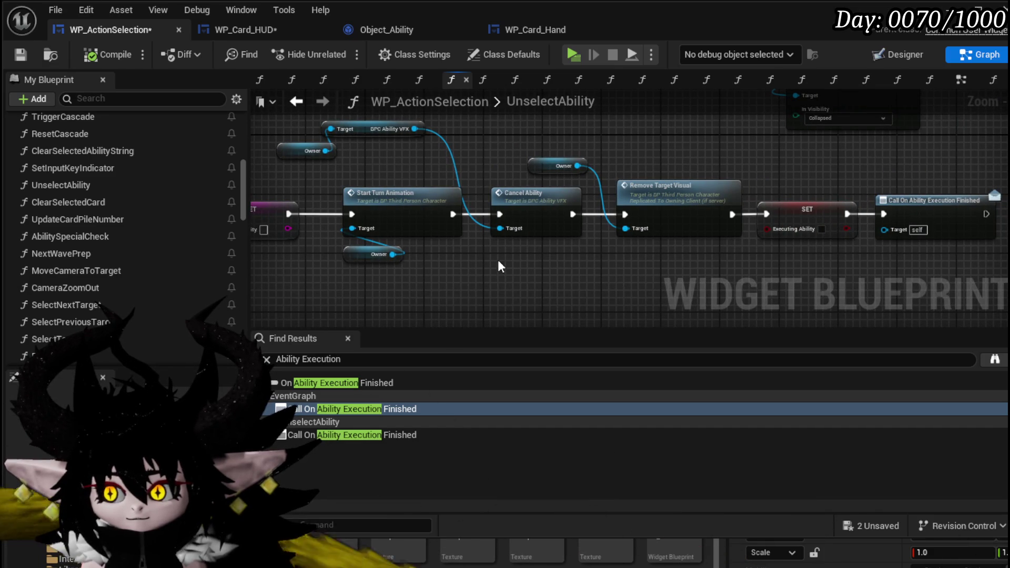
# - Pan through the UnselectAbility graph to review the rest of its chain
pyautogui.scroll(-5, 497, 256)
pyautogui.scroll(3, 415, 254)
pyautogui.scroll(3, 415, 255)
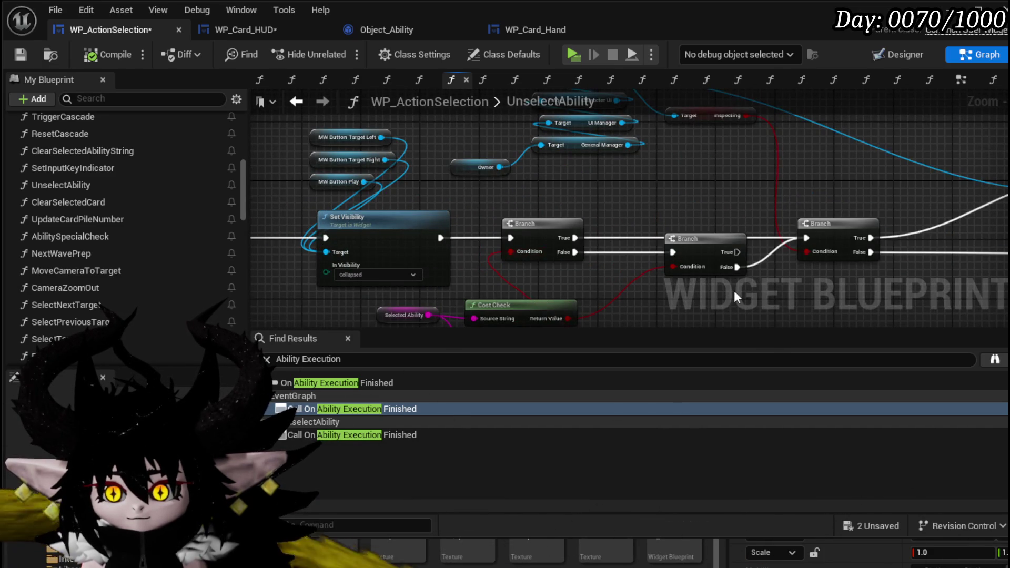
pyautogui.moveTo(735, 296); pyautogui.dragTo(526, 241)
pyautogui.scroll(-3, 523, 243)
pyautogui.moveTo(597, 243); pyautogui.dragTo(240, 224)
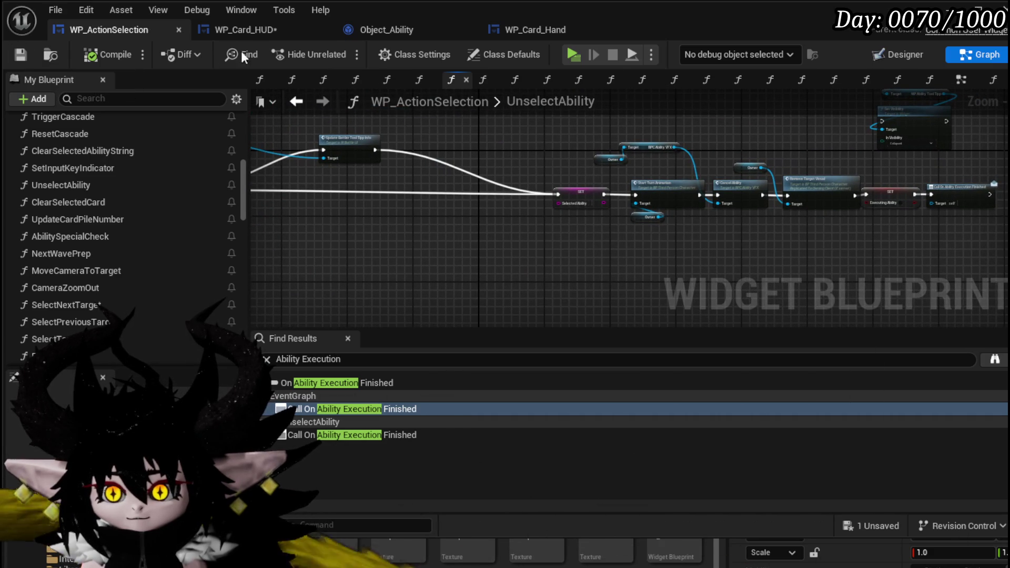
# - Compile and save WP_Card_HUD, and nudge the Unselect Ability node up and left
pyautogui.click(251, 32)
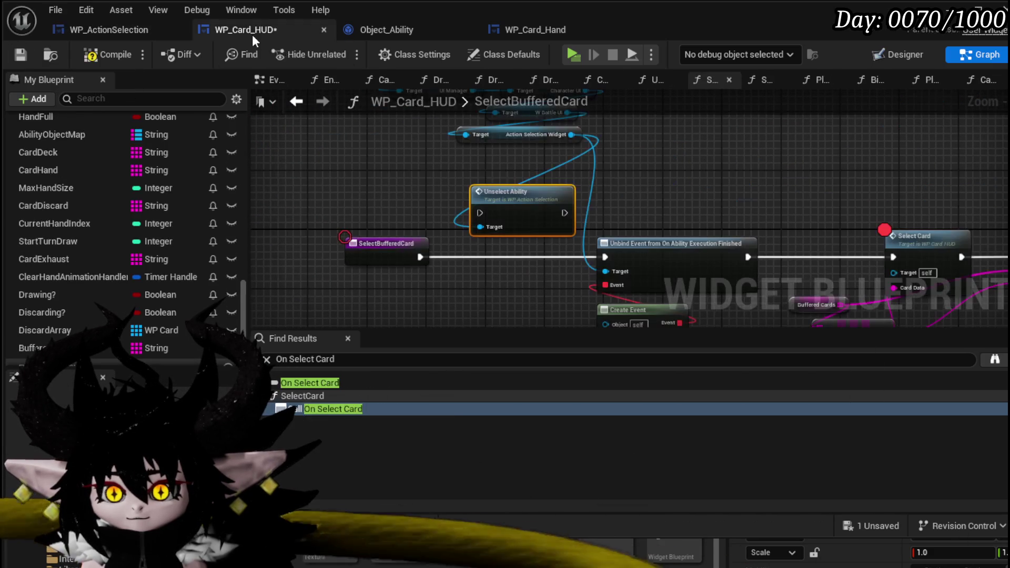
pyautogui.click(22, 56)
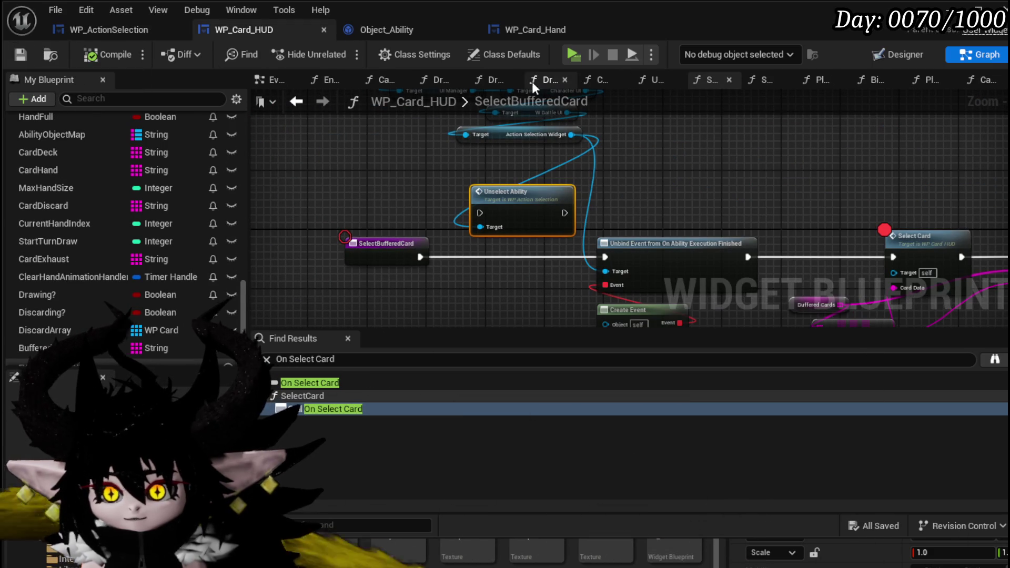
pyautogui.moveTo(509, 194); pyautogui.dragTo(495, 187)
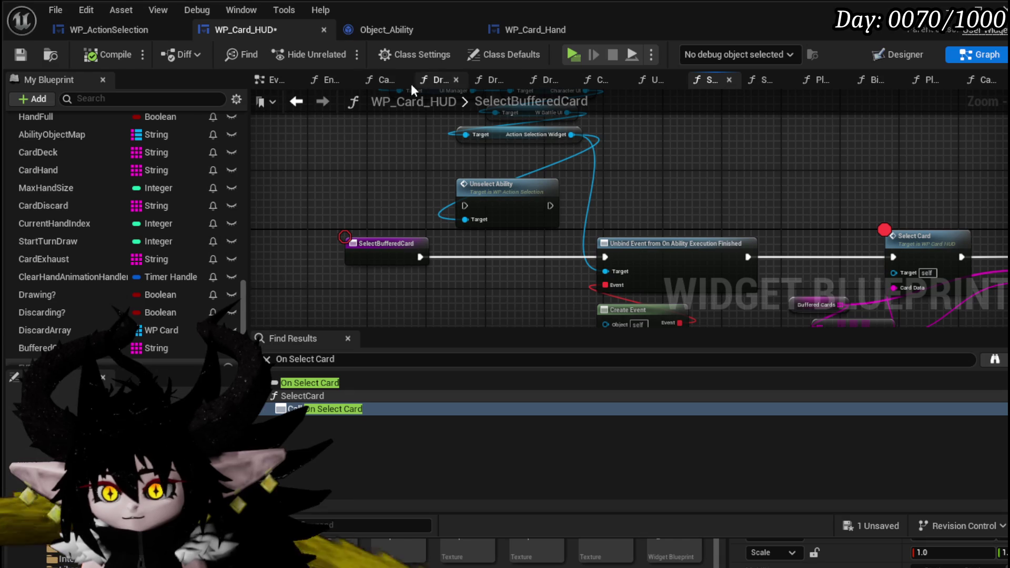
pyautogui.scroll(10, 160, 128)
pyautogui.scroll(10, 160, 127)
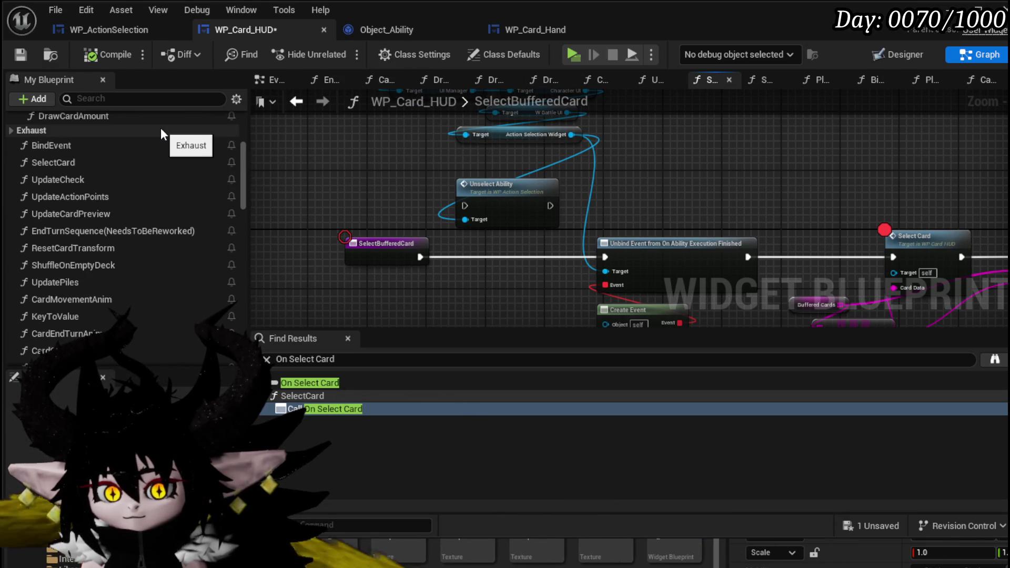
pyautogui.click(372, 31)
pyautogui.moveTo(524, 184)
pyautogui.mouseDown()
pyautogui.moveTo(309, 172)
pyautogui.moveTo(336, 132)
pyautogui.moveTo(326, 200)
pyautogui.moveTo(267, 224)
pyautogui.mouseUp()
pyautogui.scroll(2, 266, 225)
pyautogui.moveTo(559, 180)
pyautogui.mouseDown()
pyautogui.moveTo(531, 263)
pyautogui.moveTo(242, 215)
pyautogui.moveTo(354, 226)
pyautogui.moveTo(490, 297)
pyautogui.moveTo(485, 283)
pyautogui.mouseUp()
pyautogui.scroll(-2, 531, 263)
pyautogui.moveTo(509, 219); pyautogui.dragTo(514, 260)
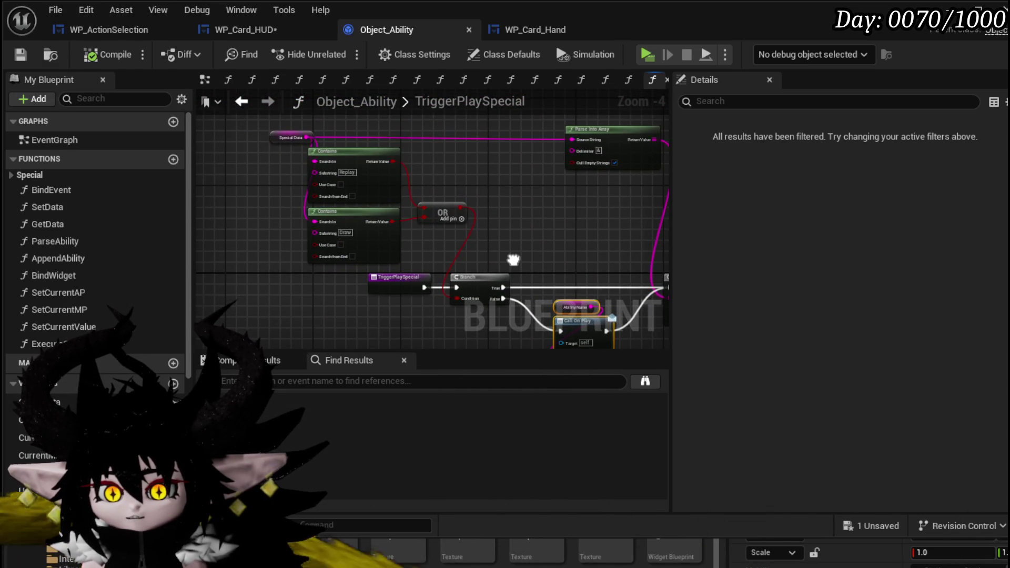
pyautogui.scroll(2, 508, 228)
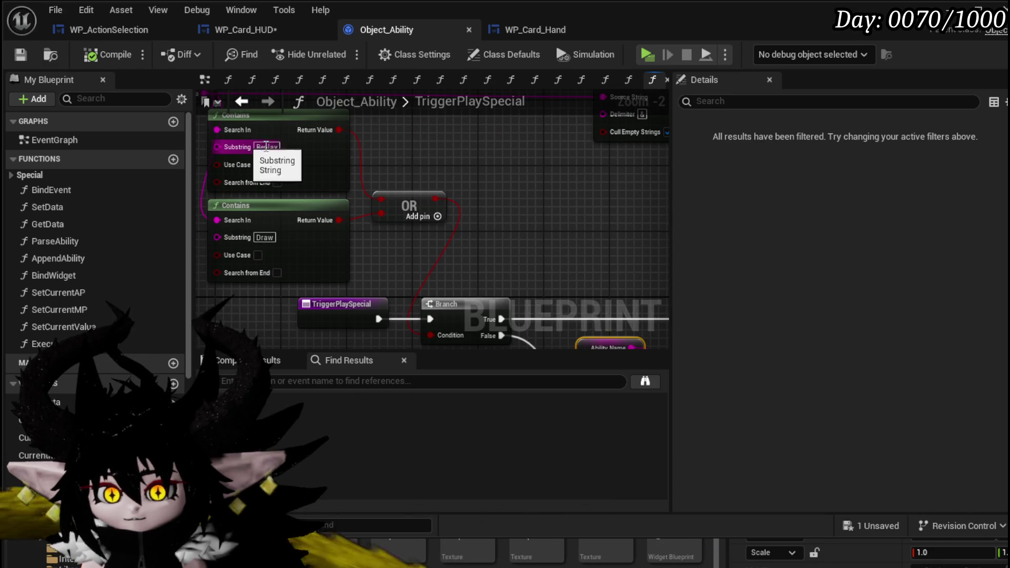
pyautogui.moveTo(455, 219)
pyautogui.mouseDown()
pyautogui.moveTo(255, 228)
pyautogui.moveTo(255, 194)
pyautogui.mouseUp()
pyautogui.scroll(-2, 390, 191)
pyautogui.moveTo(389, 192)
pyautogui.mouseDown()
pyautogui.moveTo(353, 128)
pyautogui.moveTo(255, 142)
pyautogui.moveTo(291, 142)
pyautogui.mouseUp()
pyautogui.scroll(2, 370, 238)
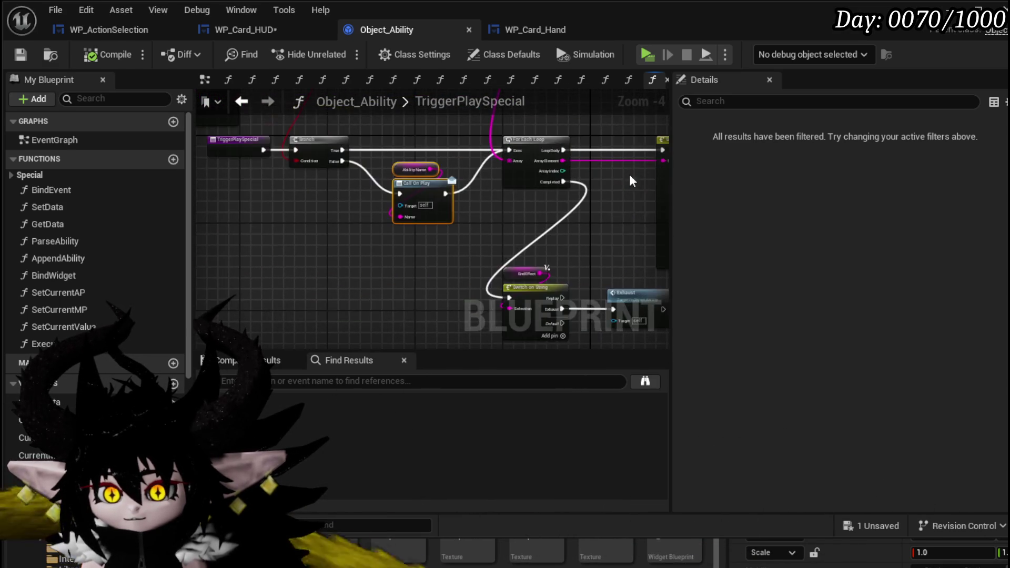
pyautogui.moveTo(369, 237)
pyautogui.mouseDown()
pyautogui.moveTo(307, 237)
pyautogui.moveTo(355, 199)
pyautogui.mouseUp()
pyautogui.scroll(-1, 355, 199)
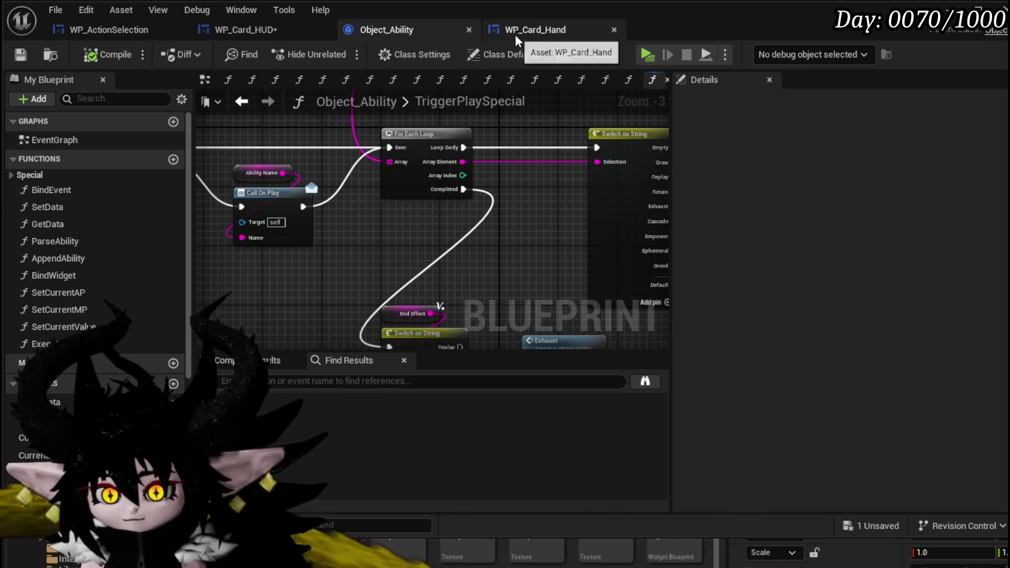
# - Save WP_Card_HUD and review PlayAndDiscardCard's Buffered Cards, Set Visibility, Discard and Remove Card nodes
pyautogui.click(249, 29)
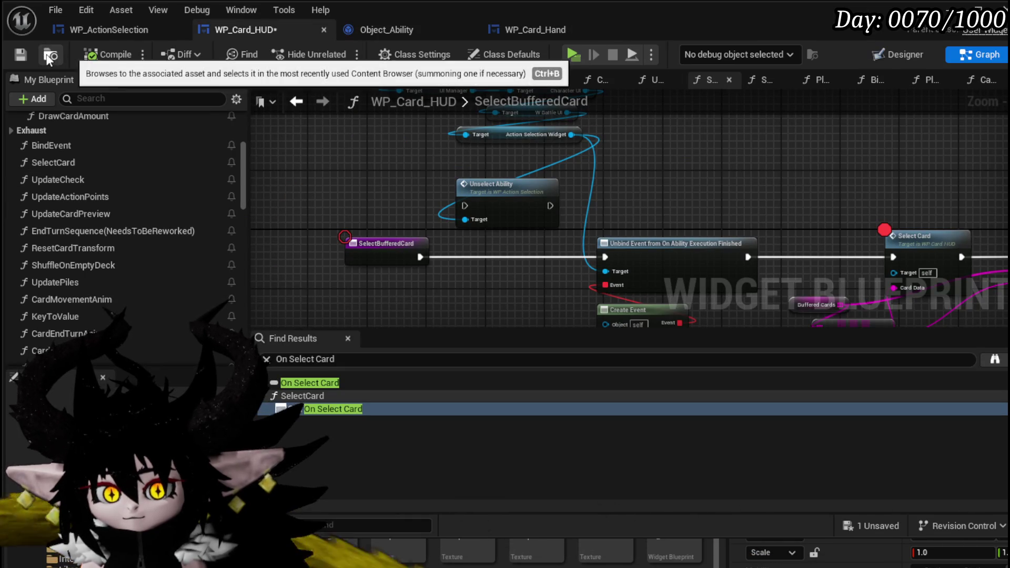
pyautogui.click(29, 56)
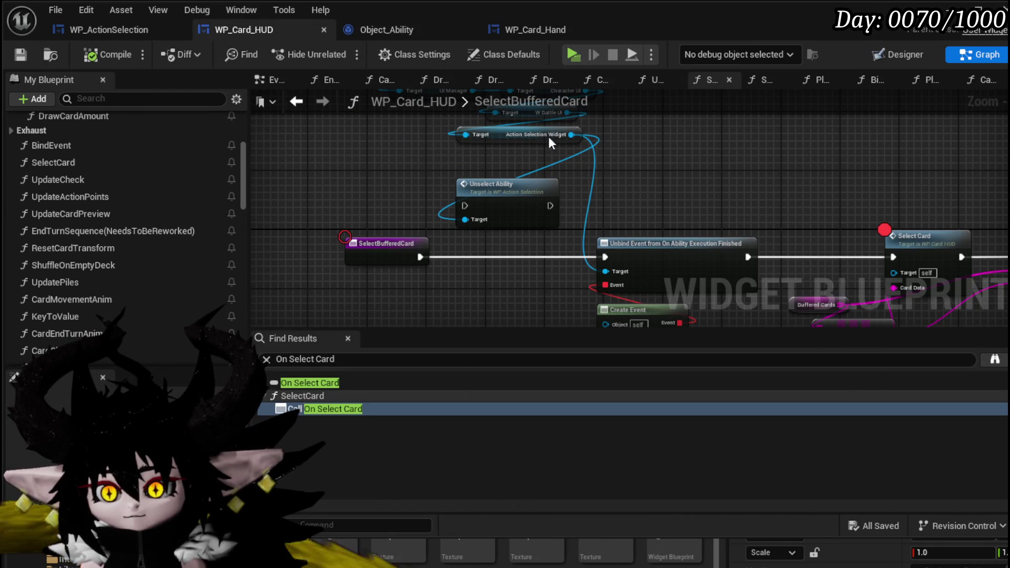
pyautogui.scroll(5, 137, 204)
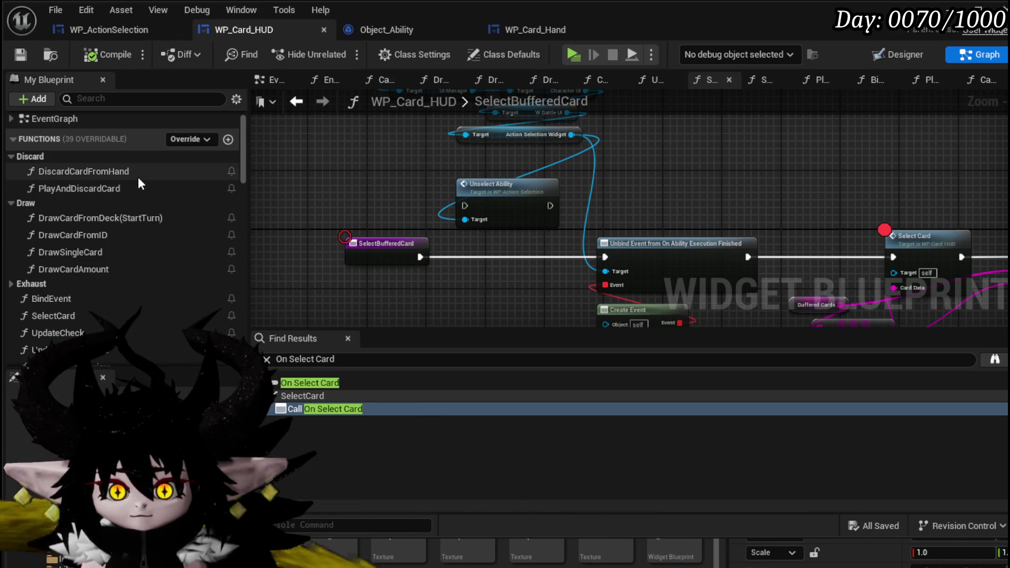
pyautogui.scroll(4, 492, 205)
pyautogui.moveTo(491, 205)
pyautogui.mouseDown()
pyautogui.moveTo(428, 163)
pyautogui.moveTo(296, 170)
pyautogui.mouseUp()
pyautogui.moveTo(489, 167)
pyautogui.mouseDown()
pyautogui.moveTo(349, 162)
pyautogui.moveTo(234, 180)
pyautogui.mouseUp()
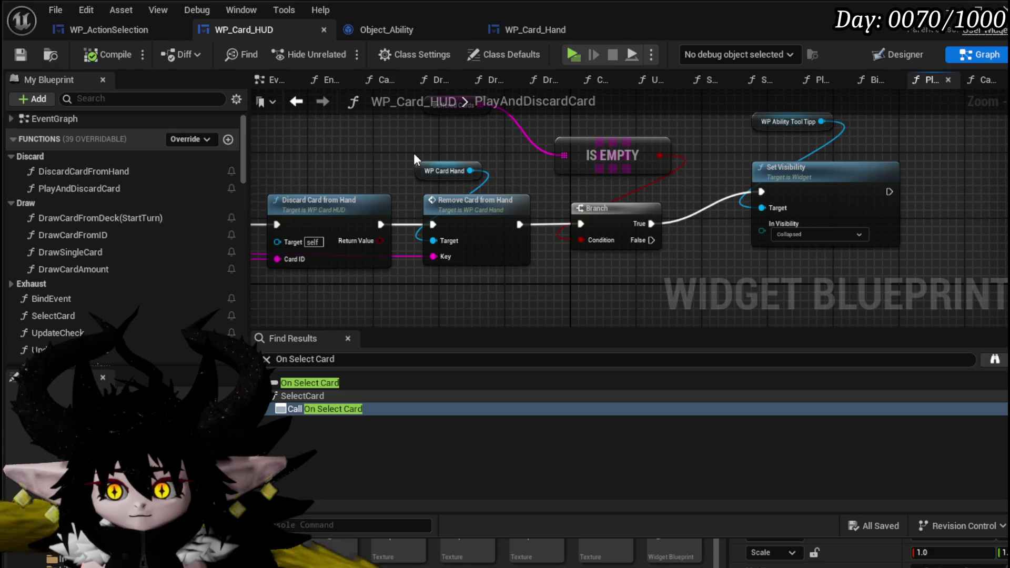
pyautogui.moveTo(413, 157)
pyautogui.mouseDown()
pyautogui.moveTo(371, 182)
pyautogui.moveTo(581, 170)
pyautogui.moveTo(555, 179)
pyautogui.moveTo(717, 79)
pyautogui.moveTo(591, 153)
pyautogui.moveTo(711, 93)
pyautogui.moveTo(447, 194)
pyautogui.moveTo(316, 202)
pyautogui.moveTo(833, 153)
pyautogui.mouseUp()
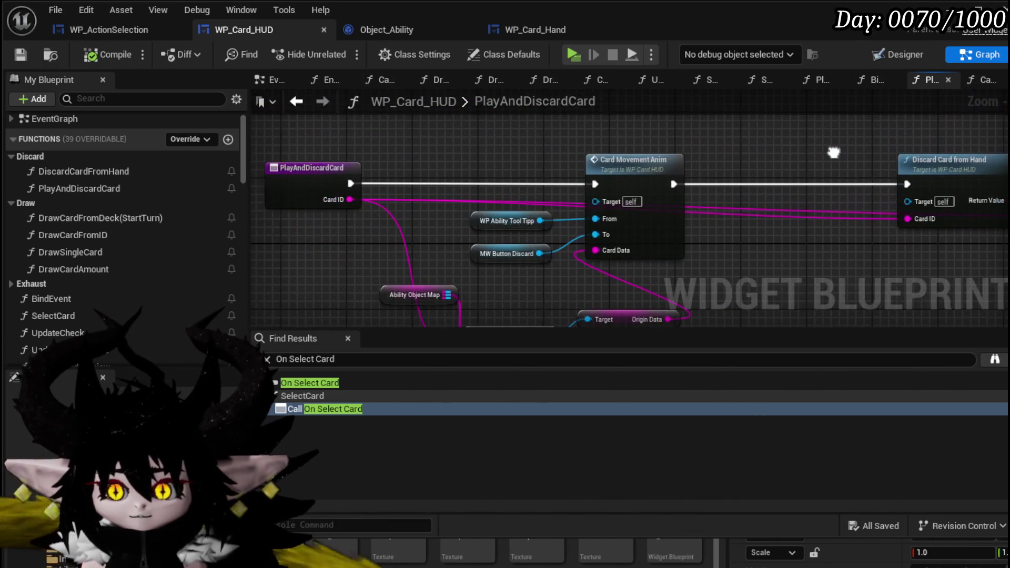
pyautogui.scroll(-1, 472, 134)
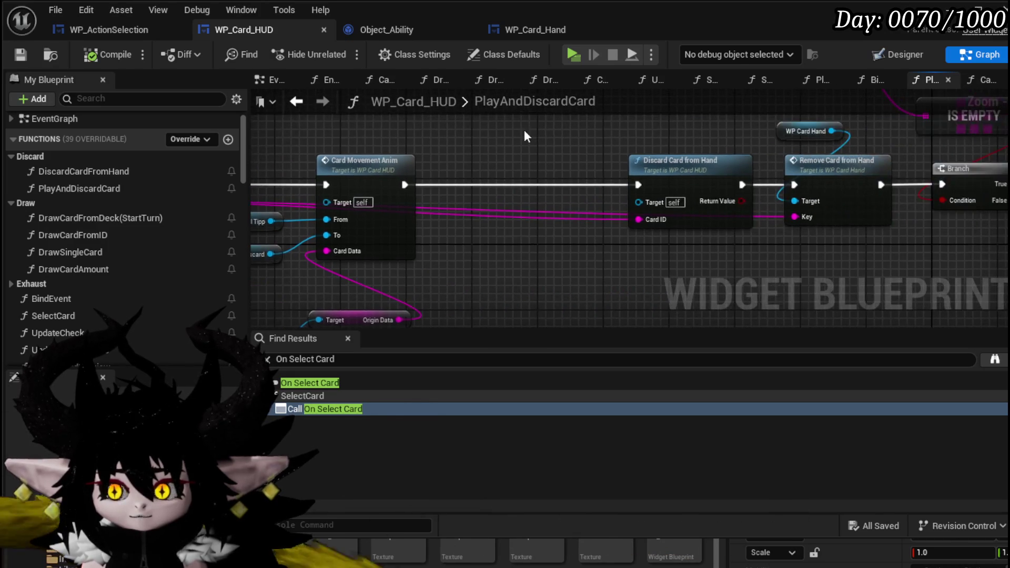
pyautogui.moveTo(472, 134); pyautogui.dragTo(336, 105)
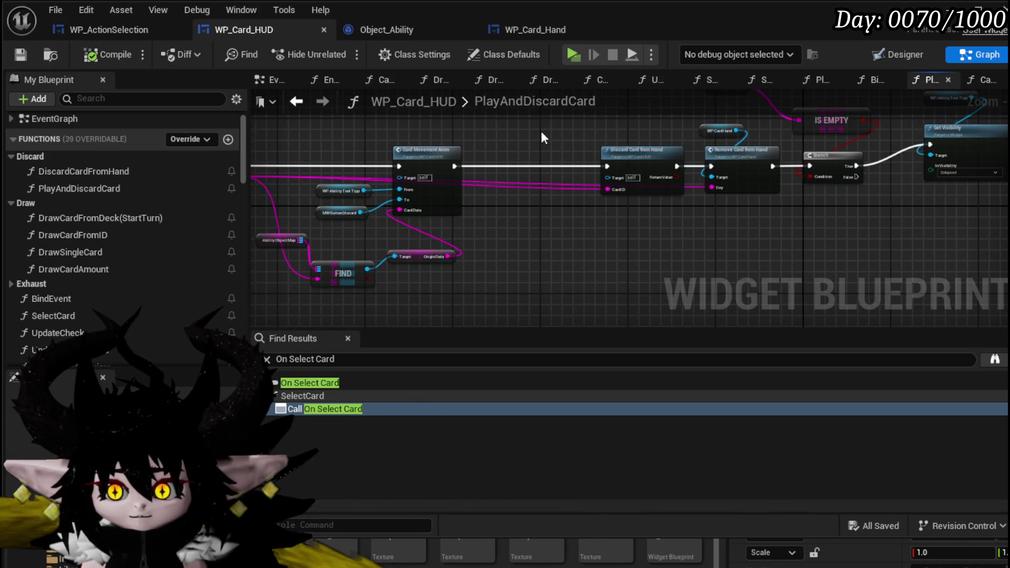
pyautogui.scroll(2, 625, 139)
pyautogui.moveTo(626, 140)
pyautogui.mouseDown()
pyautogui.moveTo(352, 164)
pyautogui.moveTo(321, 232)
pyautogui.moveTo(314, 194)
pyautogui.moveTo(421, 223)
pyautogui.mouseUp()
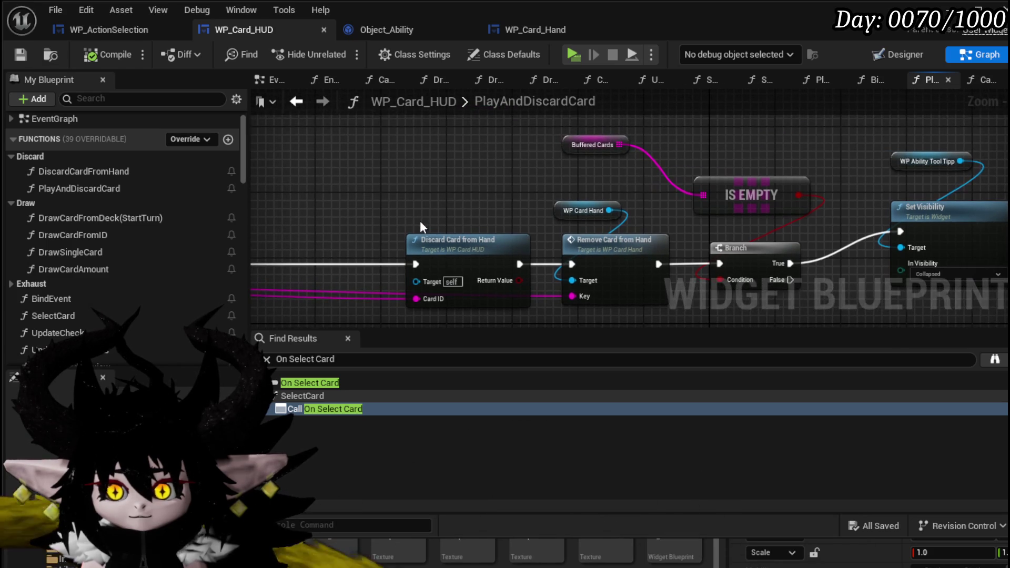
# - Return to SelectBufferedCard, then bring up WP_ActionSelection's UnselectAbility graph
pyautogui.click(297, 102)
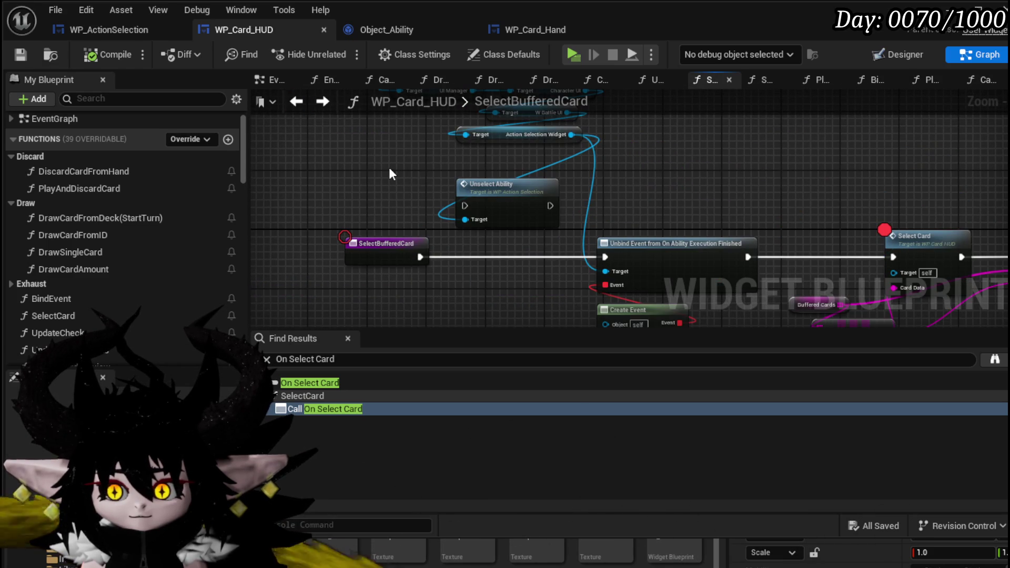
pyautogui.scroll(-2, 331, 164)
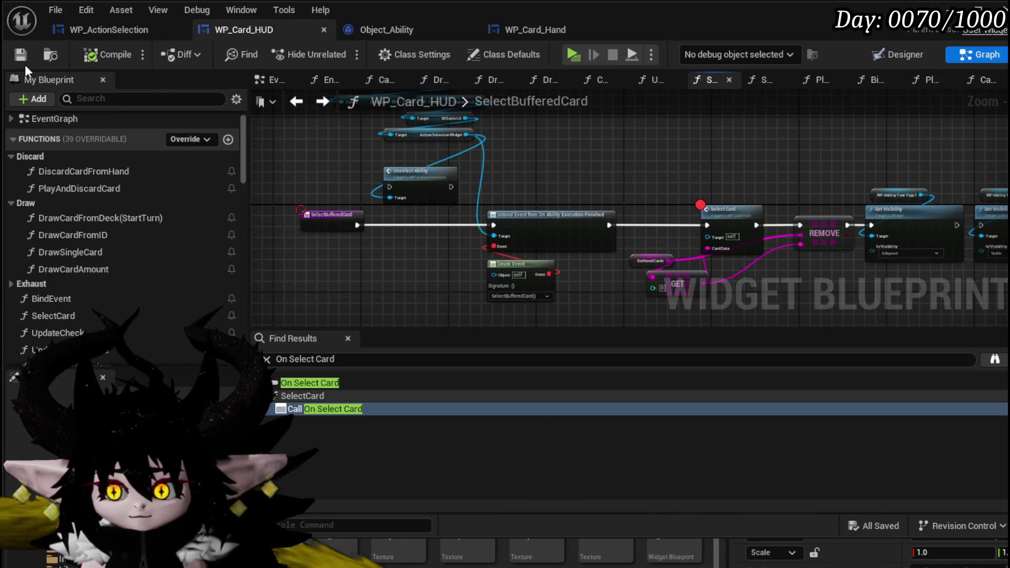
pyautogui.click(108, 30)
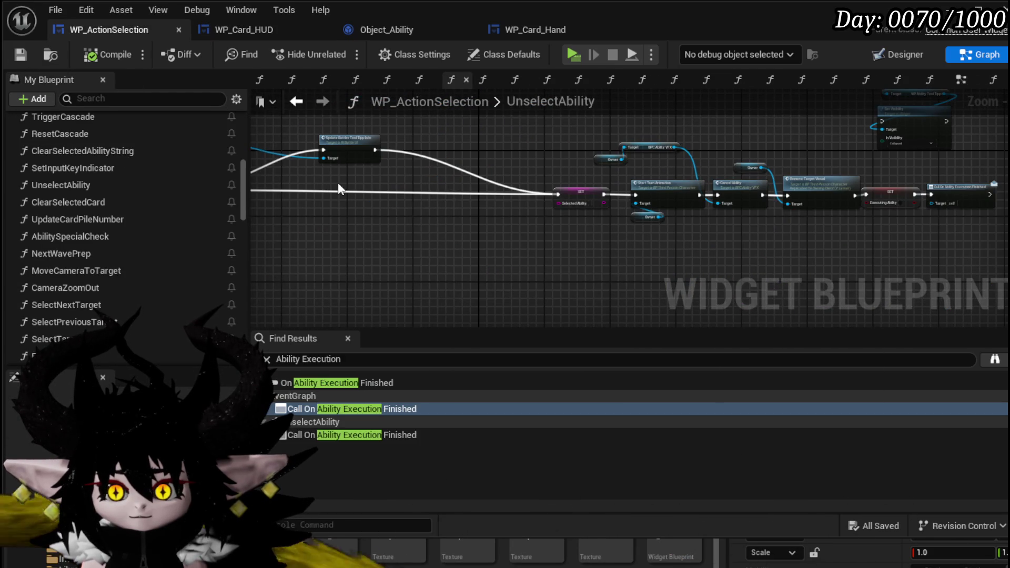
pyautogui.scroll(5, 128, 158)
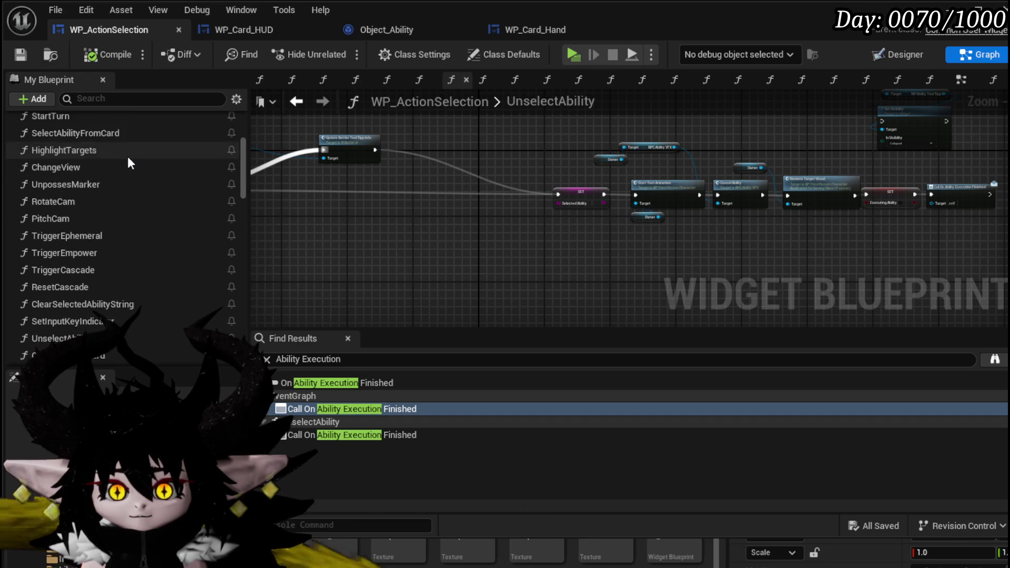
pyautogui.scroll(4, 127, 156)
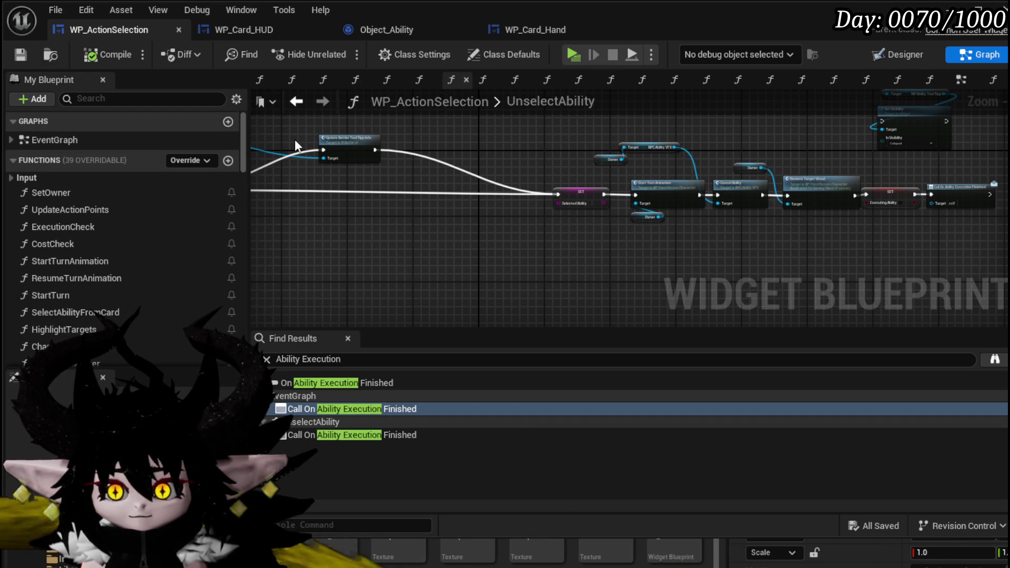
# - Search WP_ActionSelection for 'Replay' and jump to the Contains node that checks for it
pyautogui.scroll(5, 295, 140)
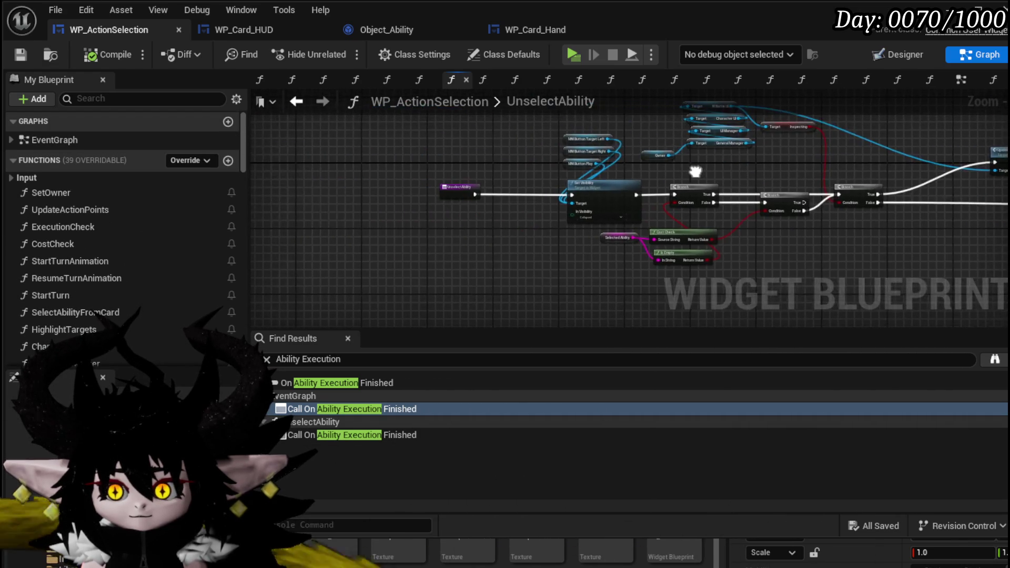
pyautogui.moveTo(604, 164)
pyautogui.mouseDown()
pyautogui.moveTo(482, 140)
pyautogui.moveTo(257, 132)
pyautogui.mouseUp()
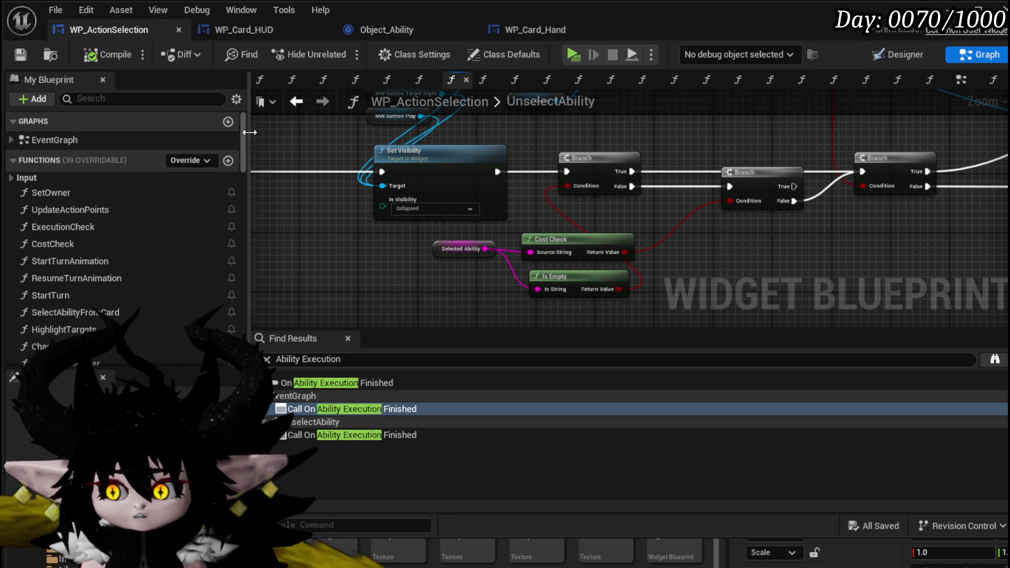
pyautogui.moveTo(838, 141)
pyautogui.mouseDown()
pyautogui.moveTo(872, 192)
pyautogui.moveTo(643, 186)
pyautogui.moveTo(536, 147)
pyautogui.moveTo(444, 194)
pyautogui.moveTo(523, 215)
pyautogui.mouseUp()
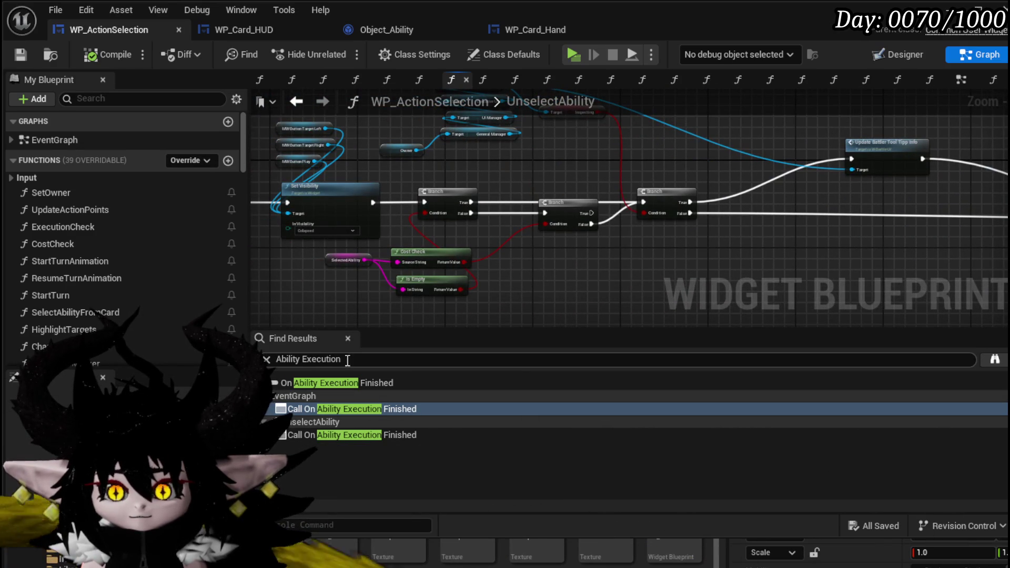
pyautogui.moveTo(290, 356); pyautogui.dragTo(275, 359)
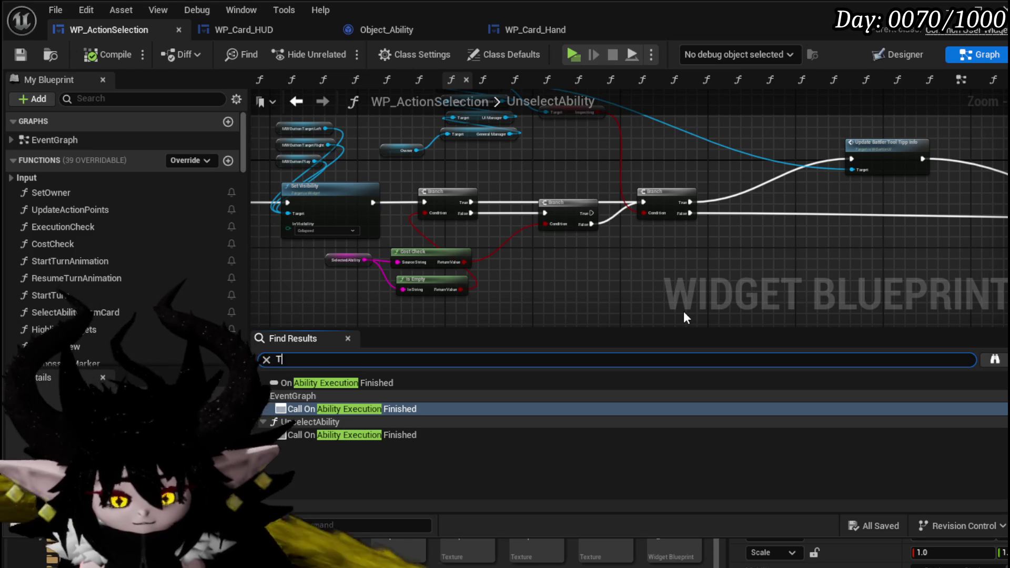
pyautogui.write('lay')
pyautogui.press('Return')
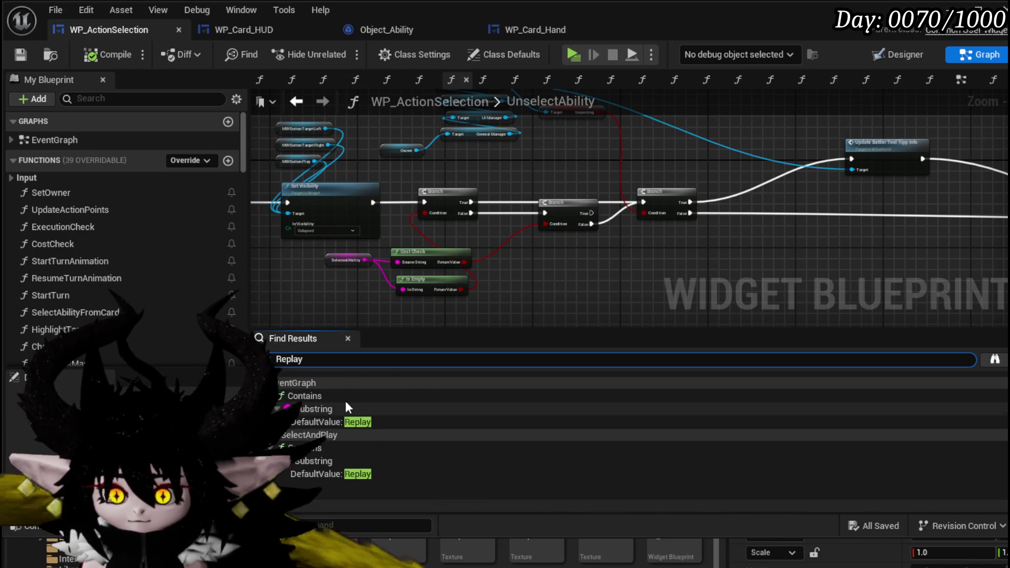
pyautogui.doubleClick(376, 421)
# - Reposition the Ability Special Check and BPC MC Camera getter nodes near the Selected Ability reset
pyautogui.moveTo(478, 213)
pyautogui.mouseDown()
pyautogui.moveTo(547, 157)
pyautogui.moveTo(412, 177)
pyautogui.mouseUp()
pyautogui.moveTo(741, 165)
pyautogui.mouseDown()
pyautogui.moveTo(511, 163)
pyautogui.moveTo(630, 162)
pyautogui.mouseUp()
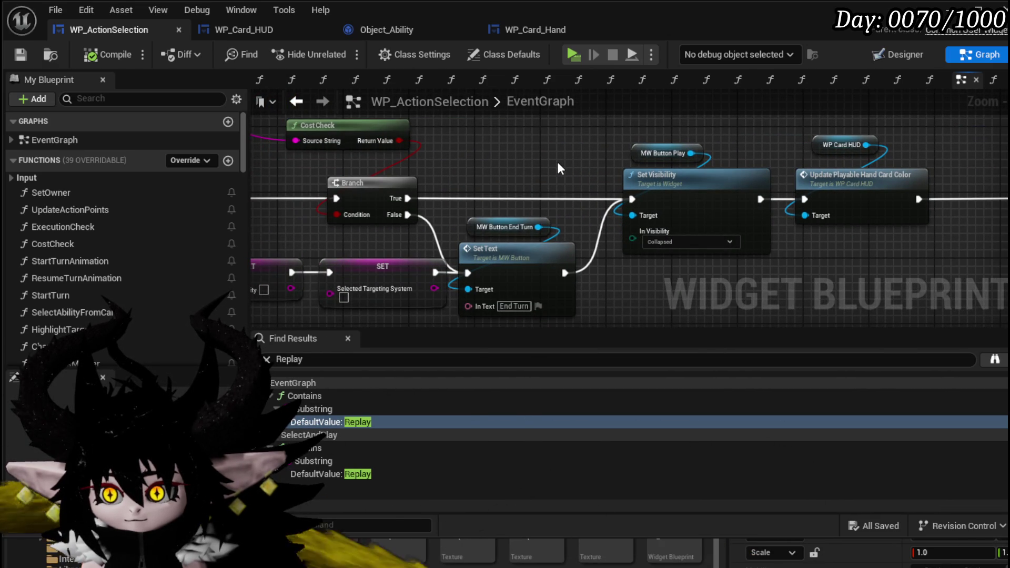
pyautogui.moveTo(557, 162)
pyautogui.mouseDown()
pyautogui.moveTo(897, 258)
pyautogui.moveTo(897, 214)
pyautogui.moveTo(799, 170)
pyautogui.moveTo(874, 245)
pyautogui.moveTo(778, 167)
pyautogui.moveTo(757, 109)
pyautogui.mouseUp()
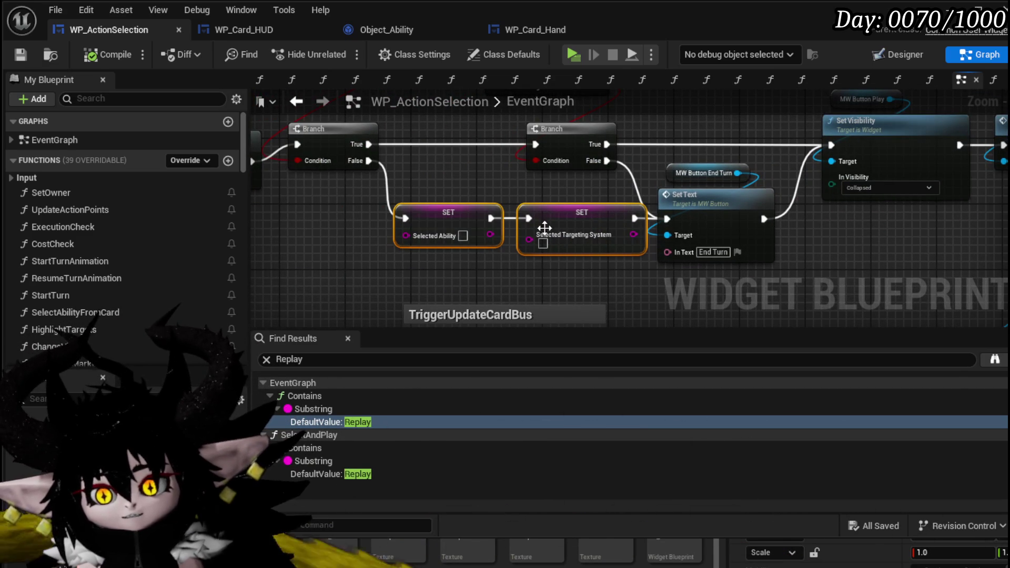
pyautogui.moveTo(616, 195)
pyautogui.mouseDown()
pyautogui.moveTo(403, 225)
pyautogui.moveTo(542, 250)
pyautogui.moveTo(748, 236)
pyautogui.moveTo(565, 242)
pyautogui.mouseUp()
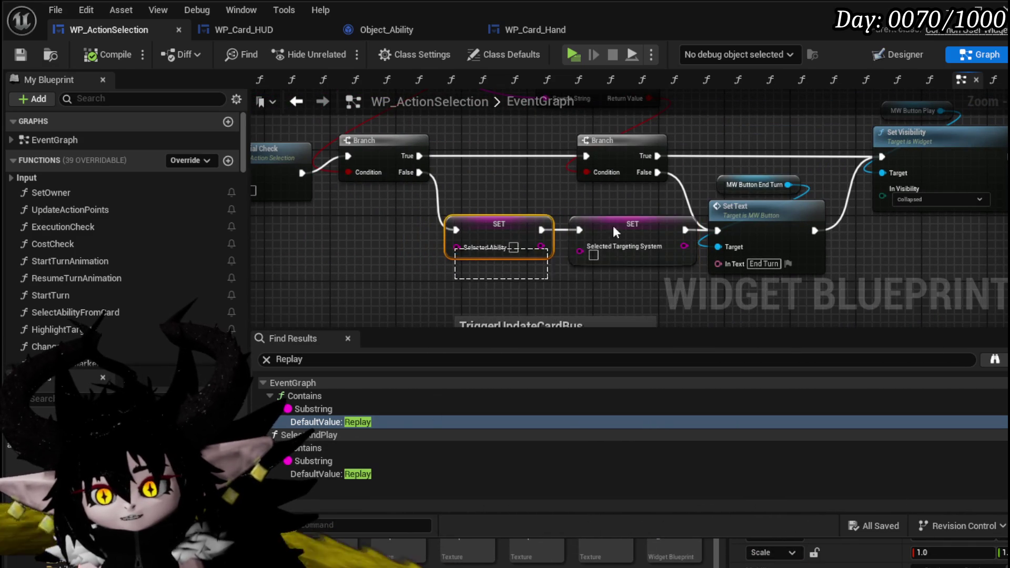
pyautogui.moveTo(528, 194); pyautogui.dragTo(629, 197)
pyautogui.moveTo(491, 192)
pyautogui.mouseDown()
pyautogui.moveTo(450, 188)
pyautogui.moveTo(462, 194)
pyautogui.mouseUp()
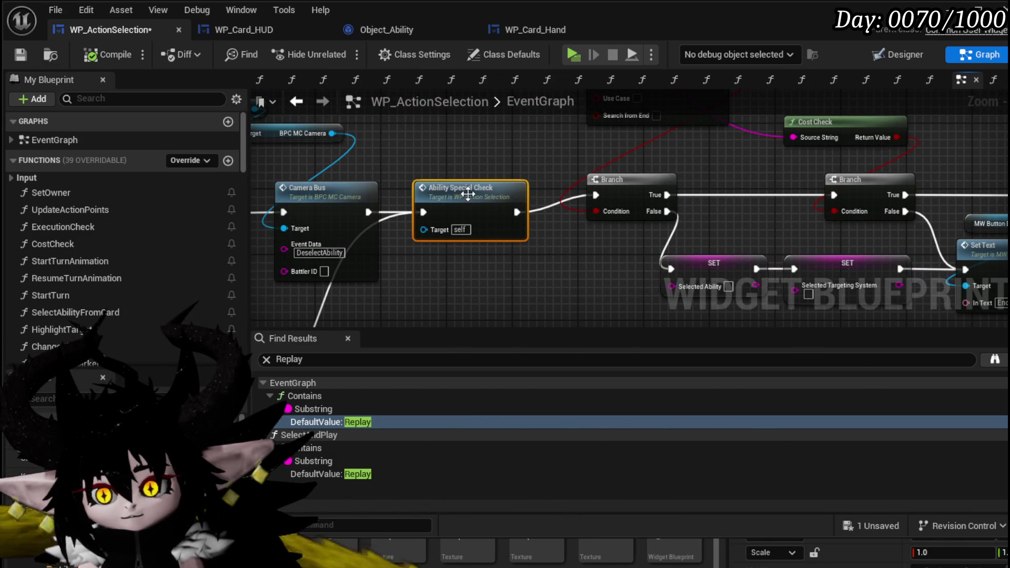
pyautogui.scroll(-1, 548, 183)
pyautogui.click(416, 191)
pyautogui.moveTo(416, 195); pyautogui.dragTo(431, 210)
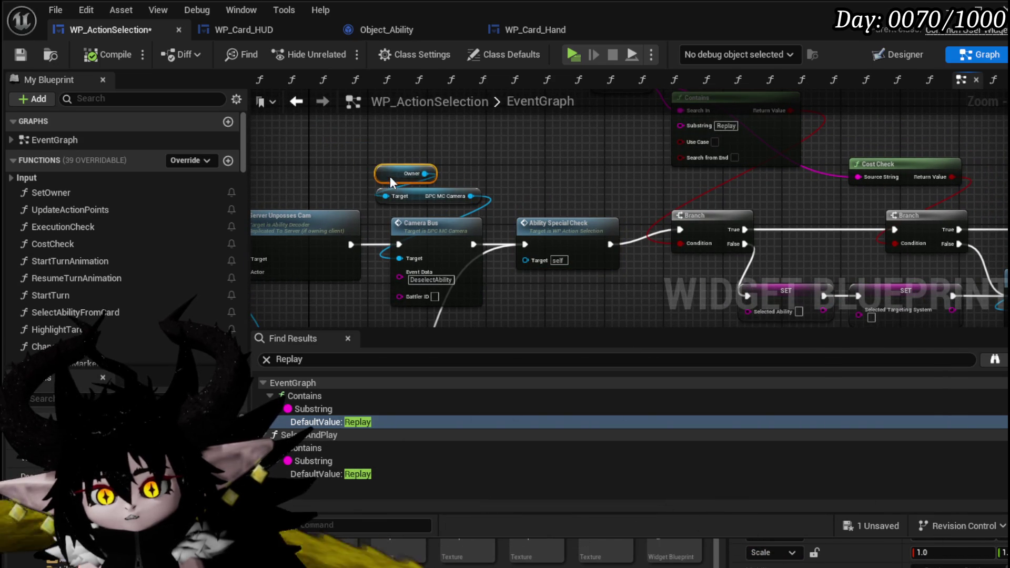
pyautogui.moveTo(547, 239)
pyautogui.mouseDown()
pyautogui.moveTo(564, 185)
pyautogui.moveTo(712, 157)
pyautogui.moveTo(841, 166)
pyautogui.mouseUp()
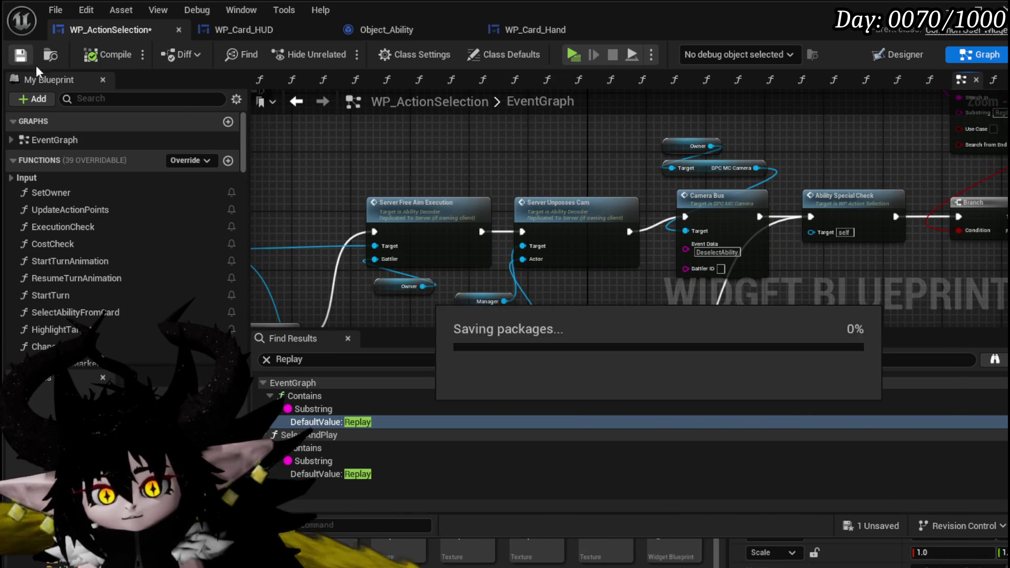
pyautogui.moveTo(572, 156); pyautogui.dragTo(436, 160)
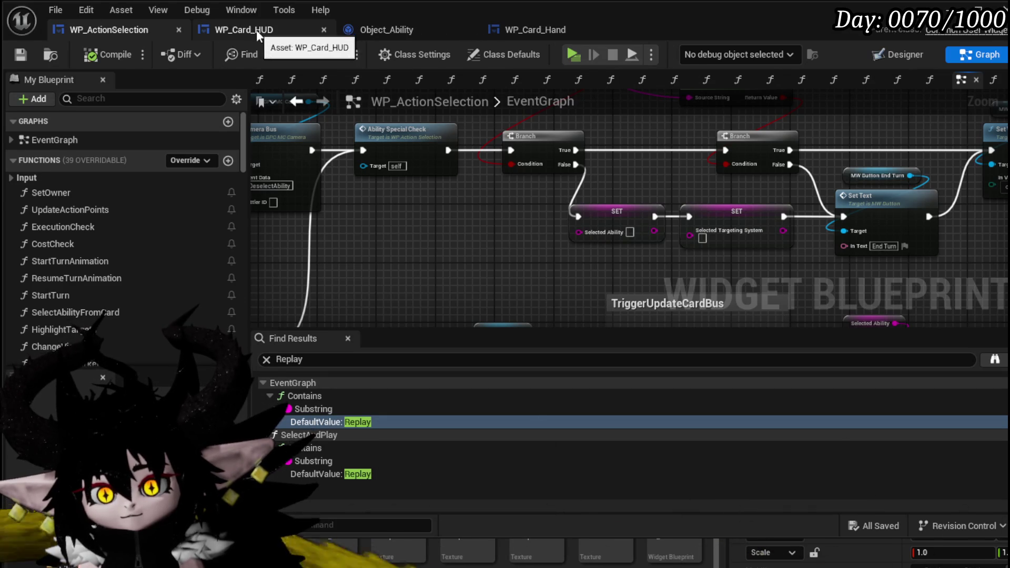
# - In WP_Card_HUD, add a Set Selected Ability node on the Action Selection Widget
pyautogui.click(251, 29)
pyautogui.moveTo(531, 179)
pyautogui.mouseDown()
pyautogui.moveTo(525, 242)
pyautogui.moveTo(591, 179)
pyautogui.moveTo(672, 181)
pyautogui.mouseUp()
pyautogui.scroll(2, 591, 178)
pyautogui.write('Se')
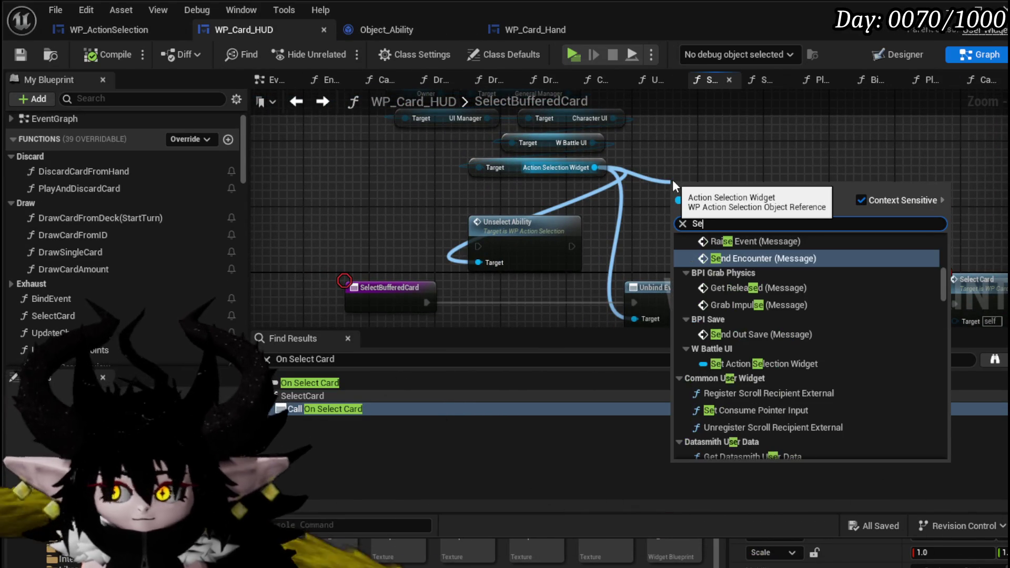
pyautogui.write('lected Abi')
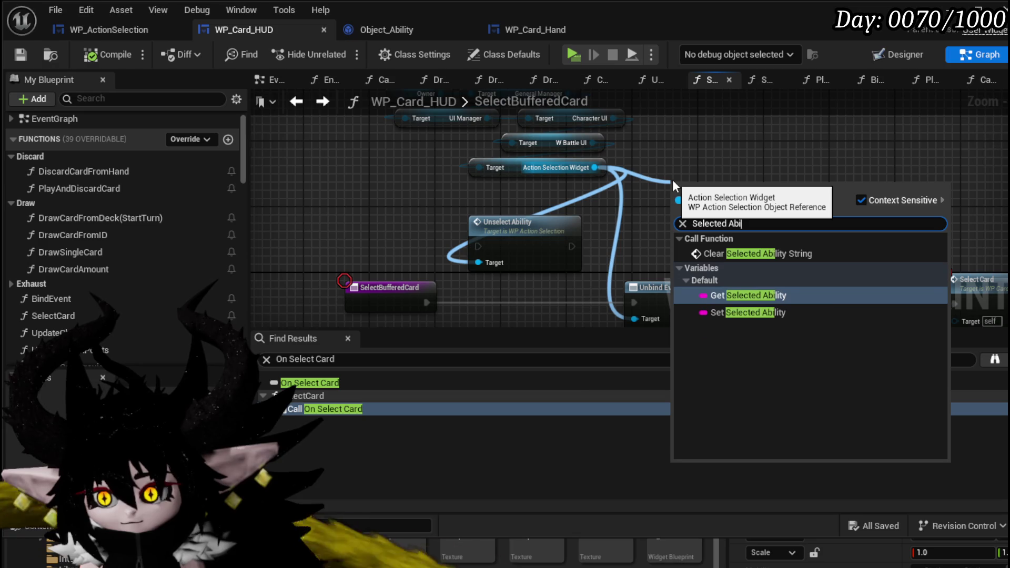
pyautogui.press('Down')
pyautogui.press('Return')
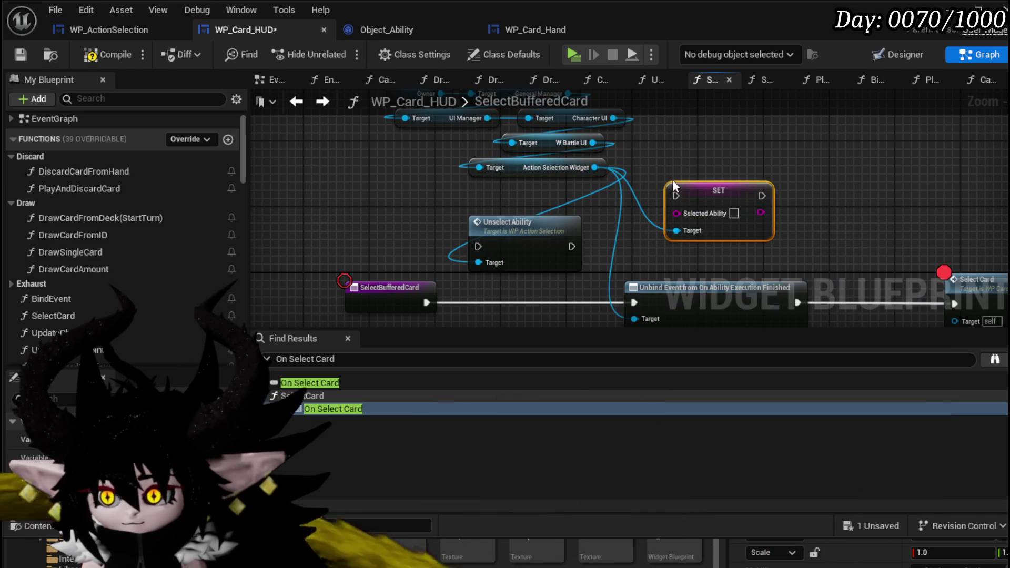
# - Add a Set Selected Targeting System setter, chain it after Selected Ability, and save
pyautogui.moveTo(594, 167); pyautogui.dragTo(736, 141)
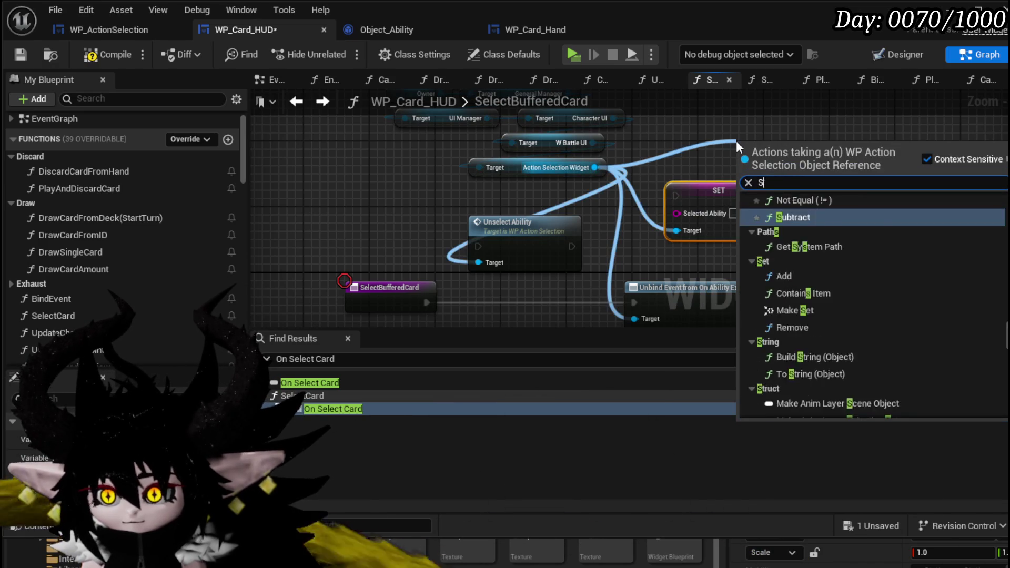
pyautogui.write('Set Sel')
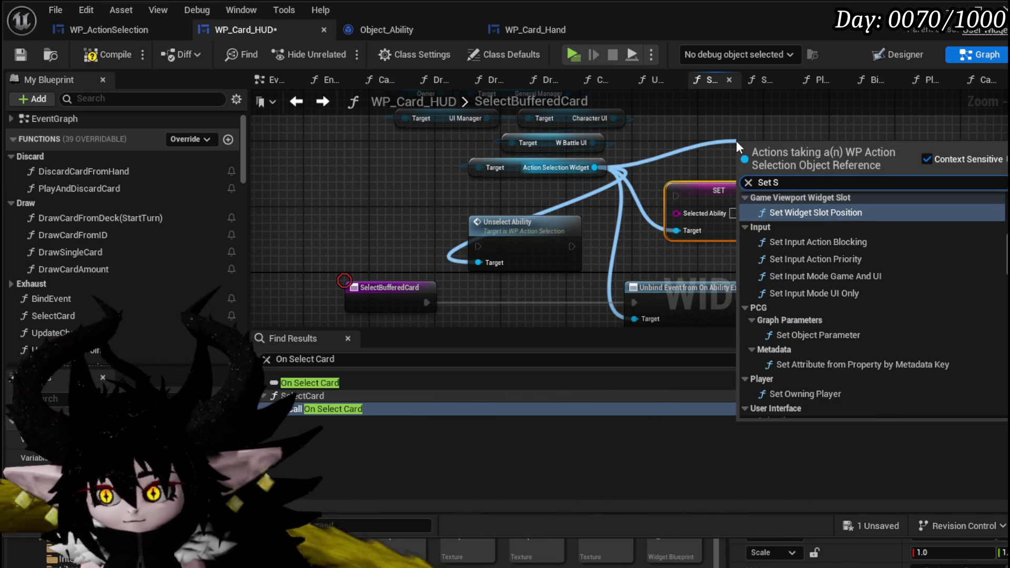
pyautogui.write('ected')
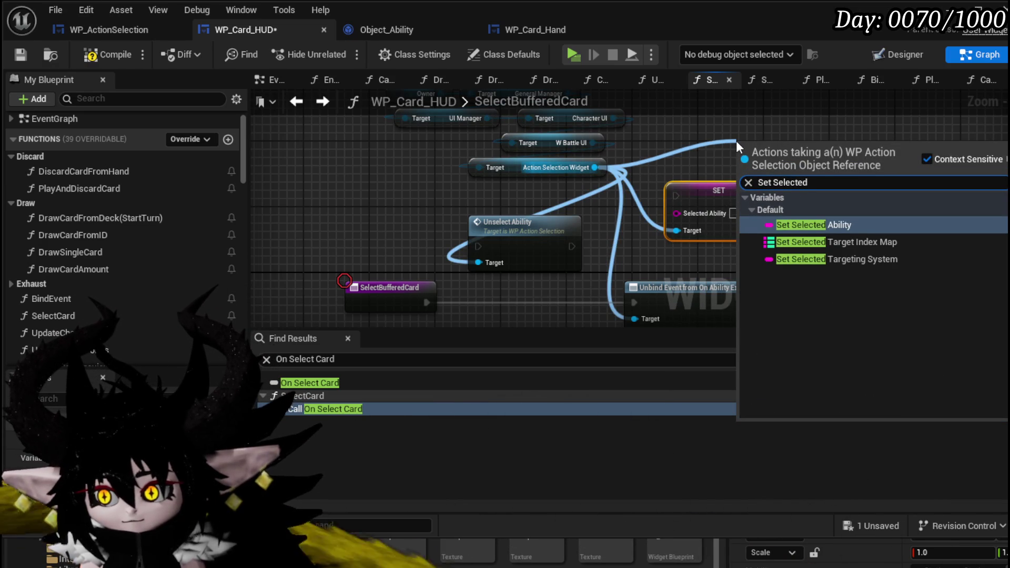
pyautogui.click(847, 257)
pyautogui.moveTo(797, 152)
pyautogui.mouseDown()
pyautogui.moveTo(854, 193)
pyautogui.moveTo(541, 273)
pyautogui.moveTo(739, 187)
pyautogui.mouseUp()
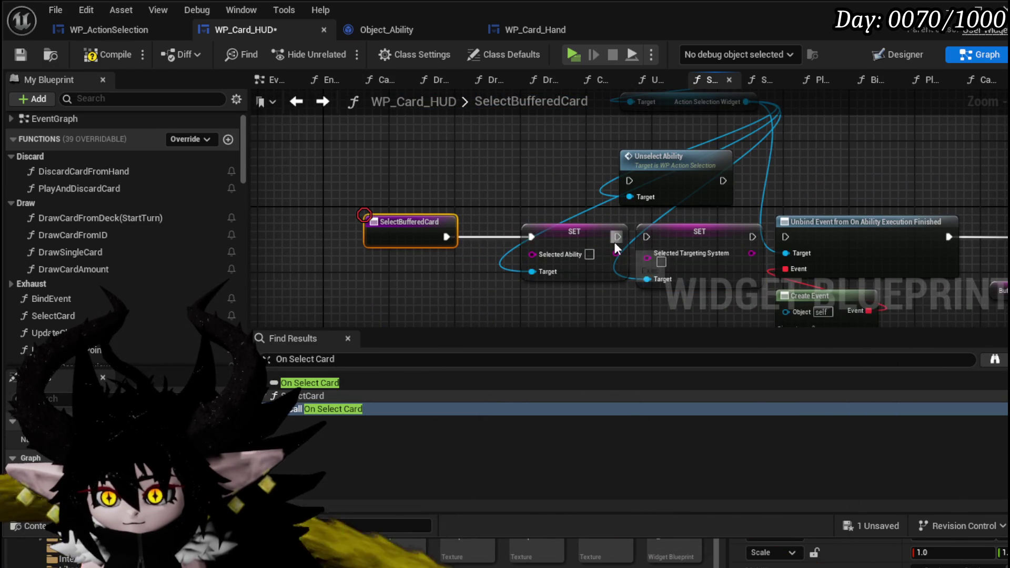
pyautogui.moveTo(753, 237); pyautogui.dragTo(763, 235)
pyautogui.moveTo(799, 195); pyautogui.dragTo(526, 171)
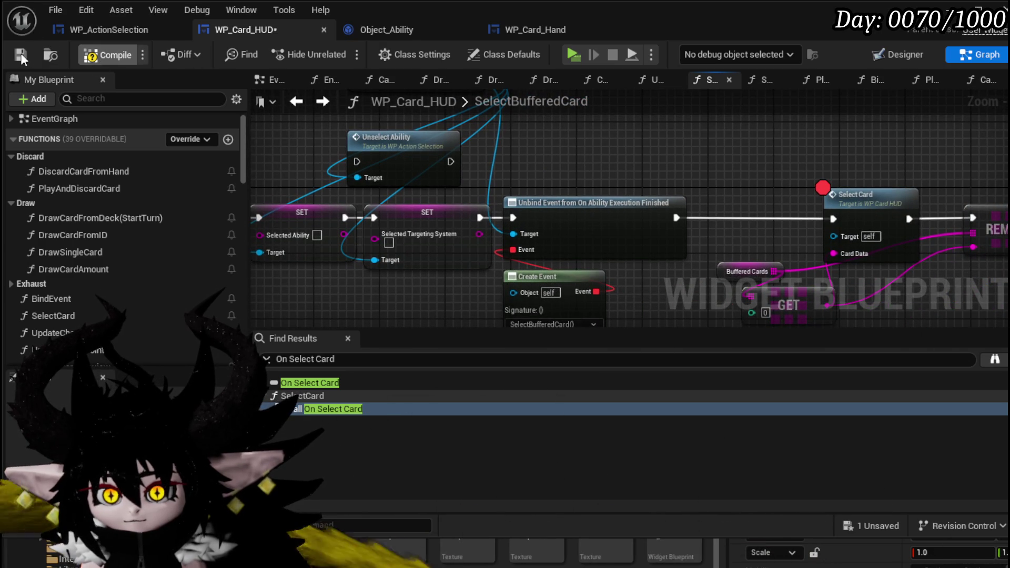
pyautogui.click(25, 54)
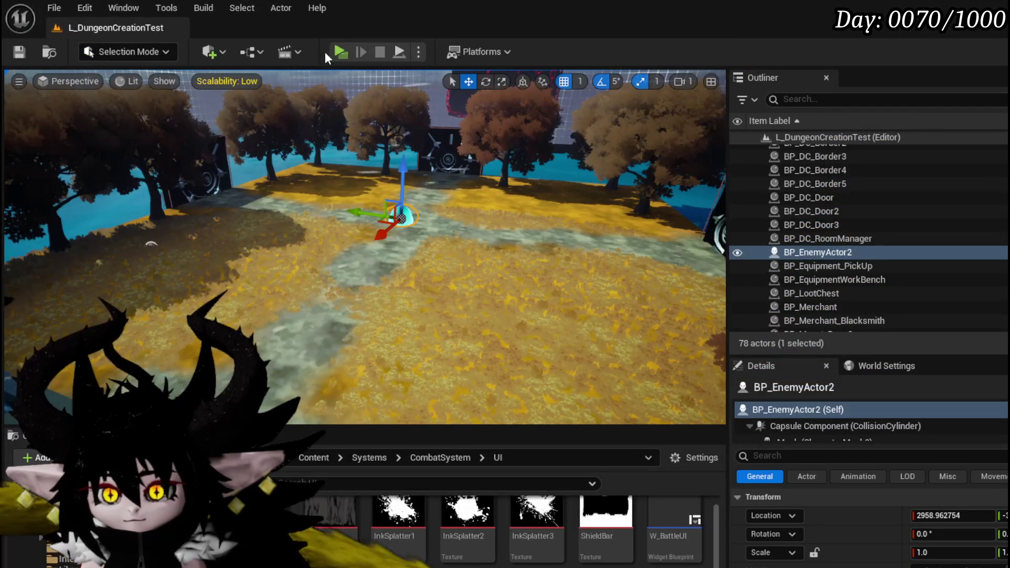
pyautogui.hotkey('alt', 'p')
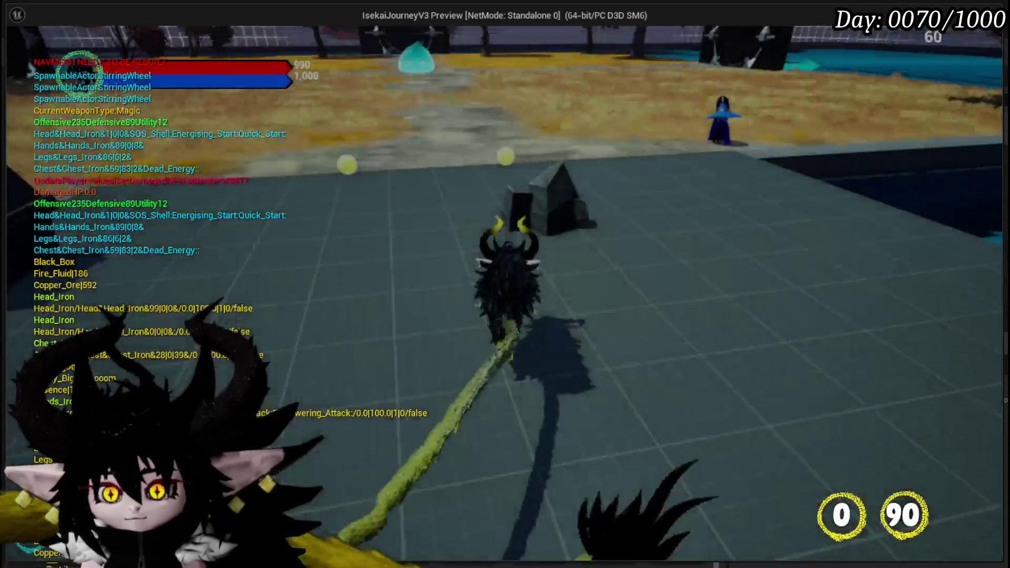
pyautogui.press('w')
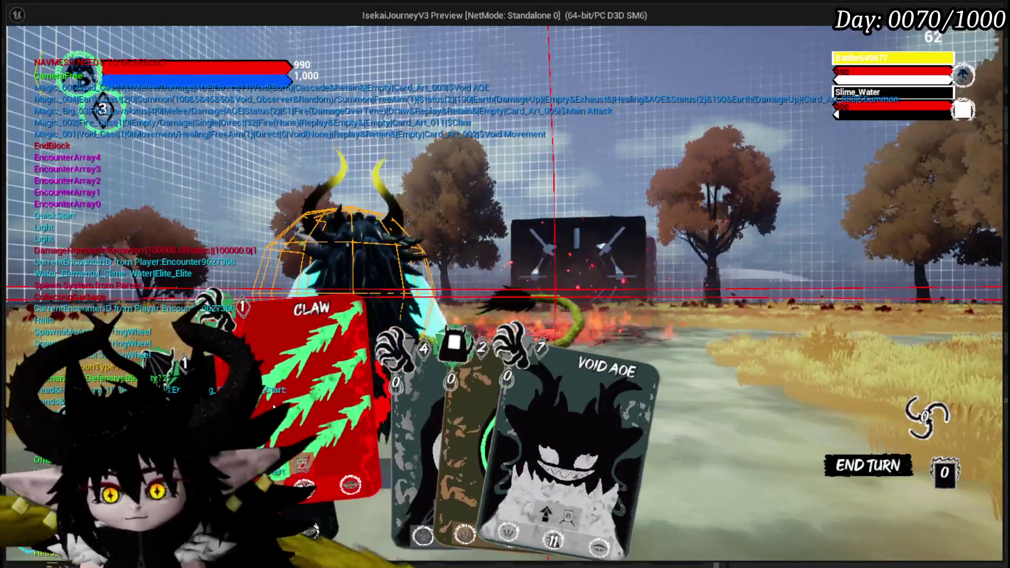
pyautogui.click(294, 410)
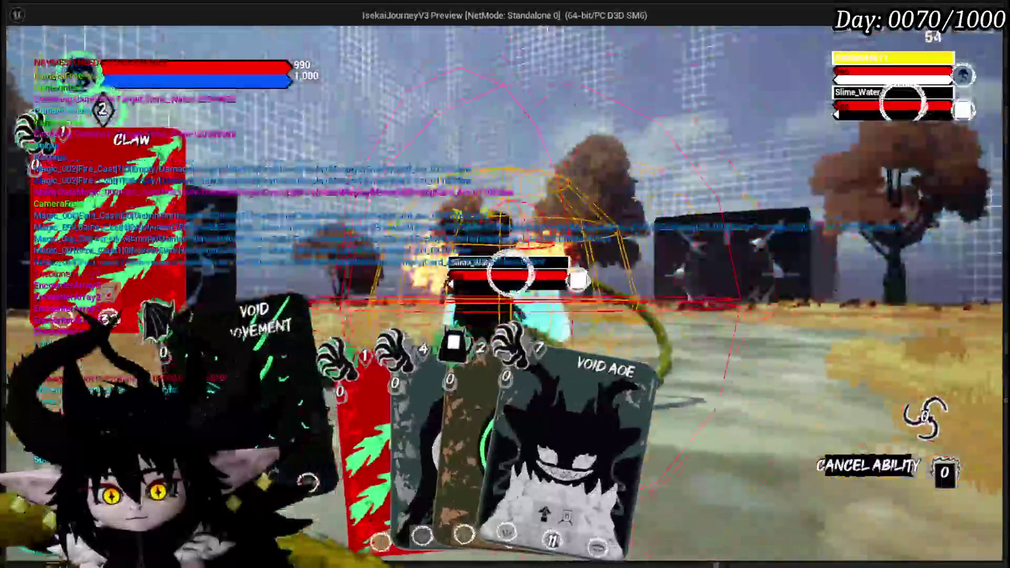
pyautogui.click(283, 425)
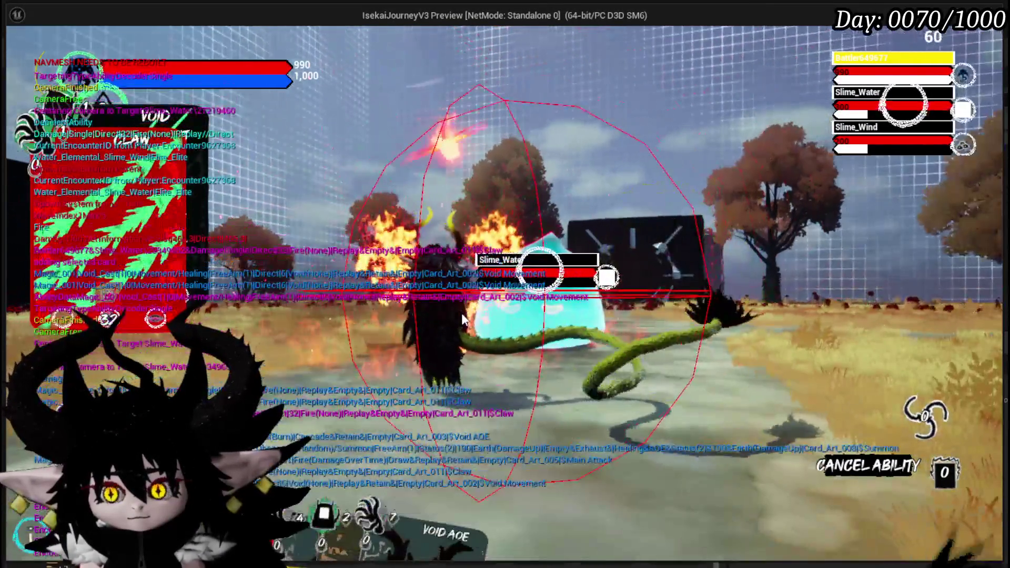
pyautogui.click(463, 319)
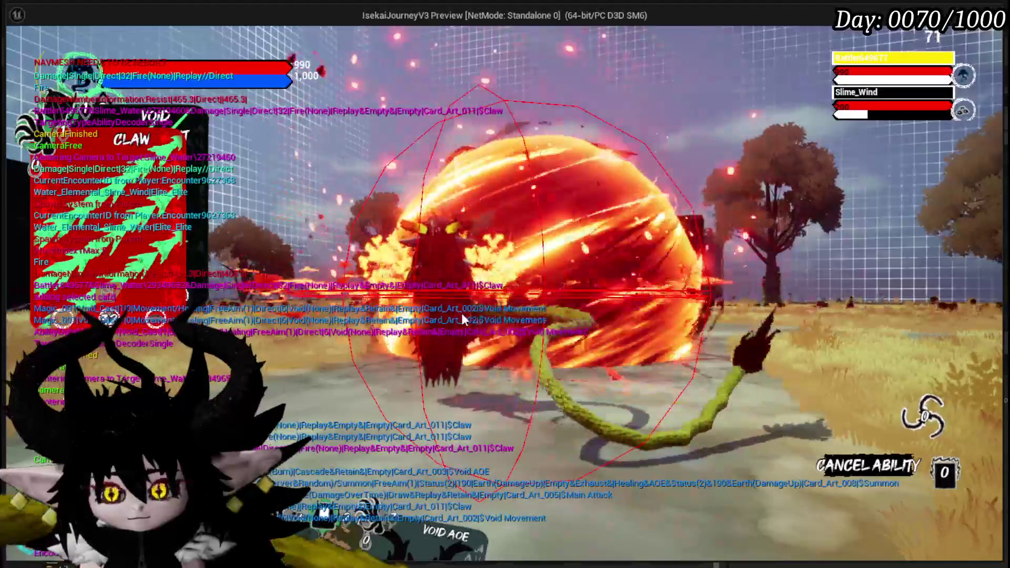
pyautogui.press('Escape')
pyautogui.hotkey('ctrl', 's')
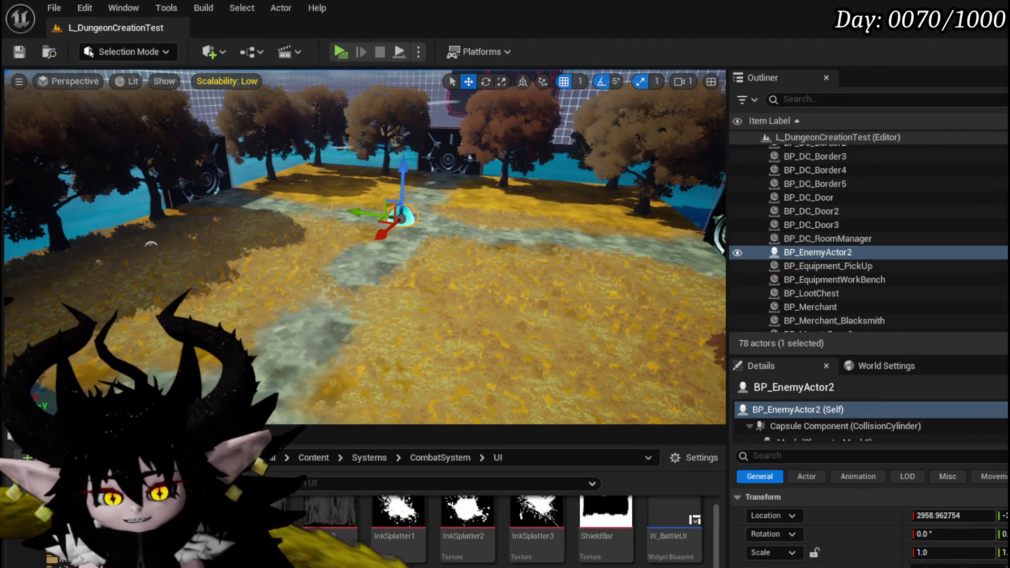
pyautogui.hotkey('alt', 'Tab')
pyautogui.moveTo(402, 281)
pyautogui.mouseDown()
pyautogui.moveTo(739, 249)
pyautogui.moveTo(301, 233)
pyautogui.mouseUp()
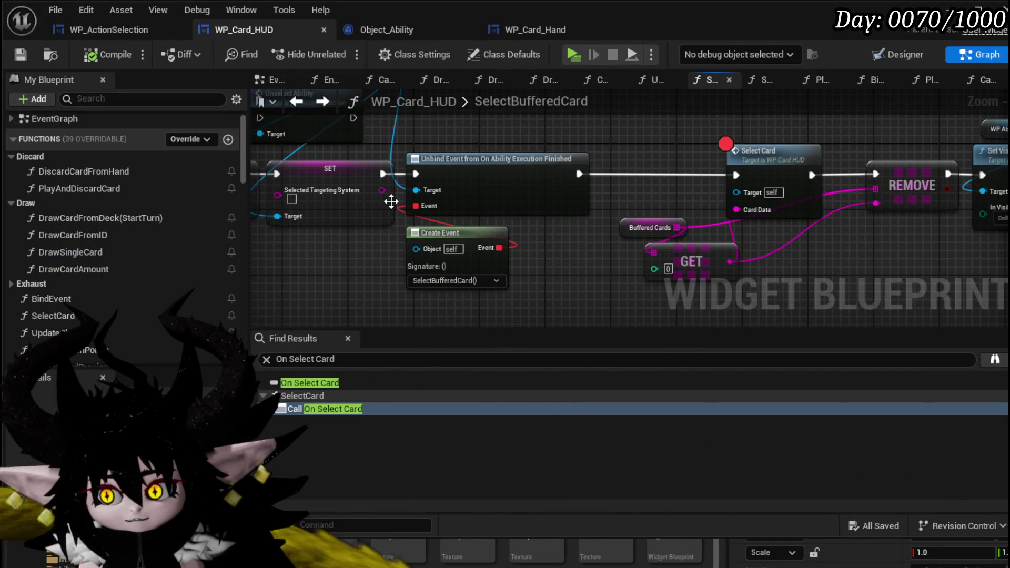
# - Nudge the Selected Ability setter, enable a breakpoint on the SelectBufferedCard entry node, and save
pyautogui.moveTo(441, 263); pyautogui.dragTo(688, 263)
pyautogui.moveTo(392, 259); pyautogui.dragTo(513, 260)
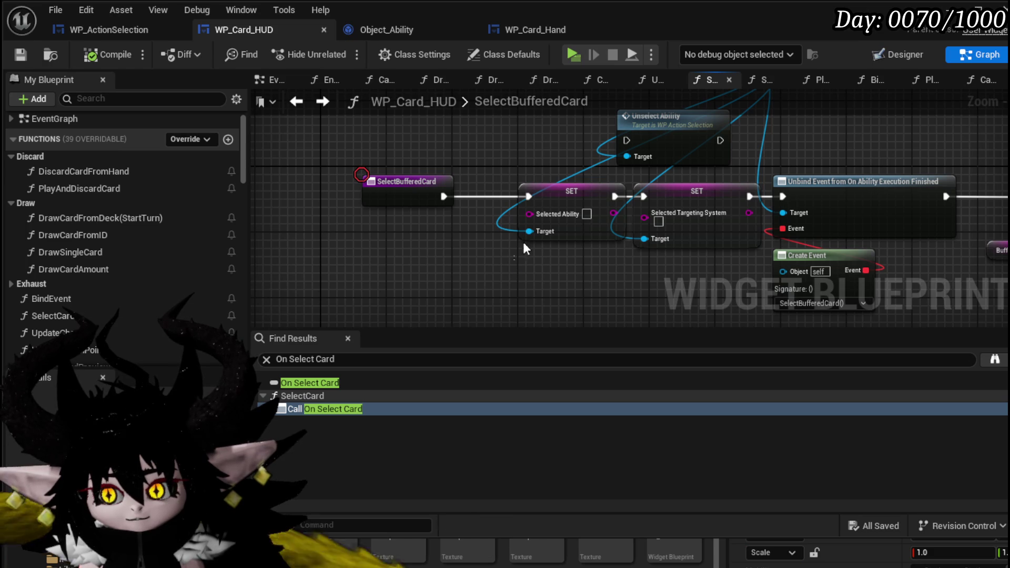
pyautogui.moveTo(566, 194); pyautogui.dragTo(558, 193)
pyautogui.rightClick(405, 184)
pyautogui.click(277, 208)
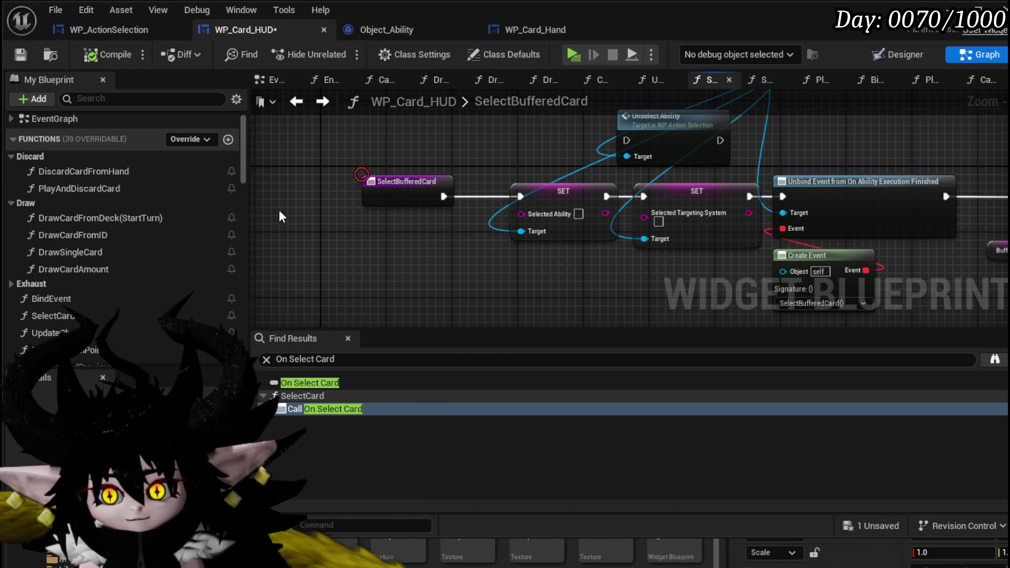
pyautogui.rightClick(359, 186)
pyautogui.rightClick(378, 185)
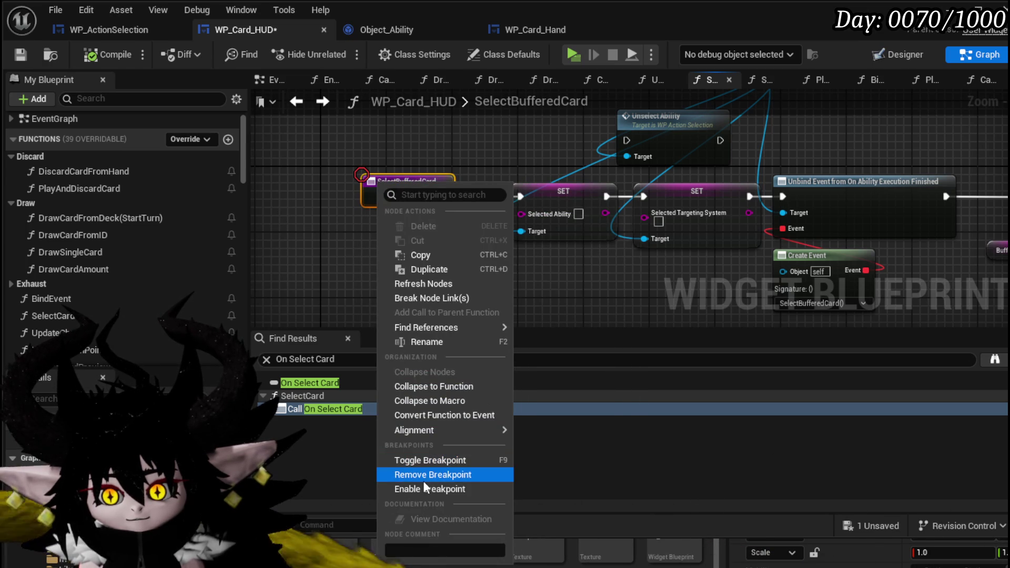
pyautogui.moveTo(426, 328)
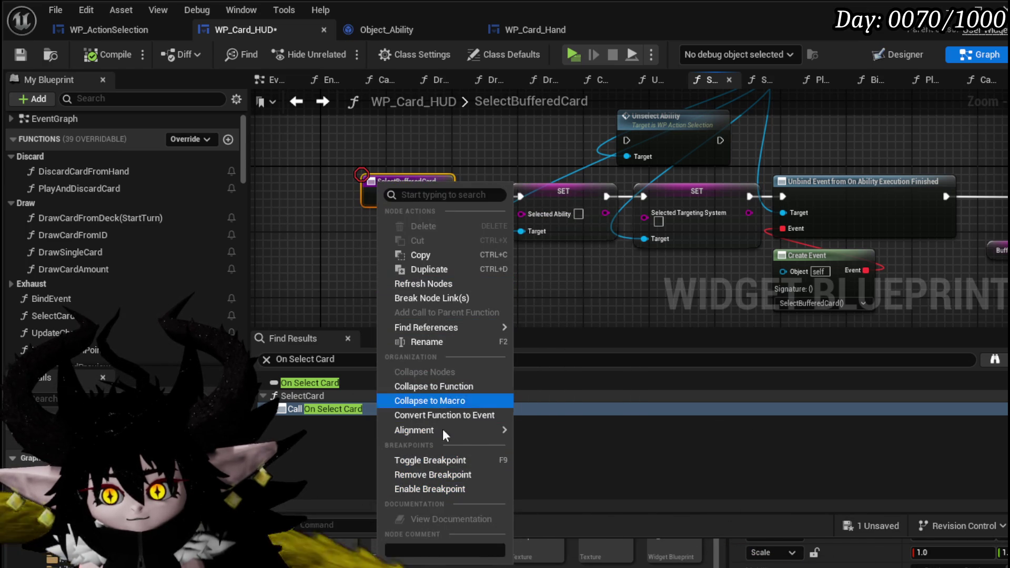
pyautogui.click(424, 488)
pyautogui.hotkey('ctrl', 's')
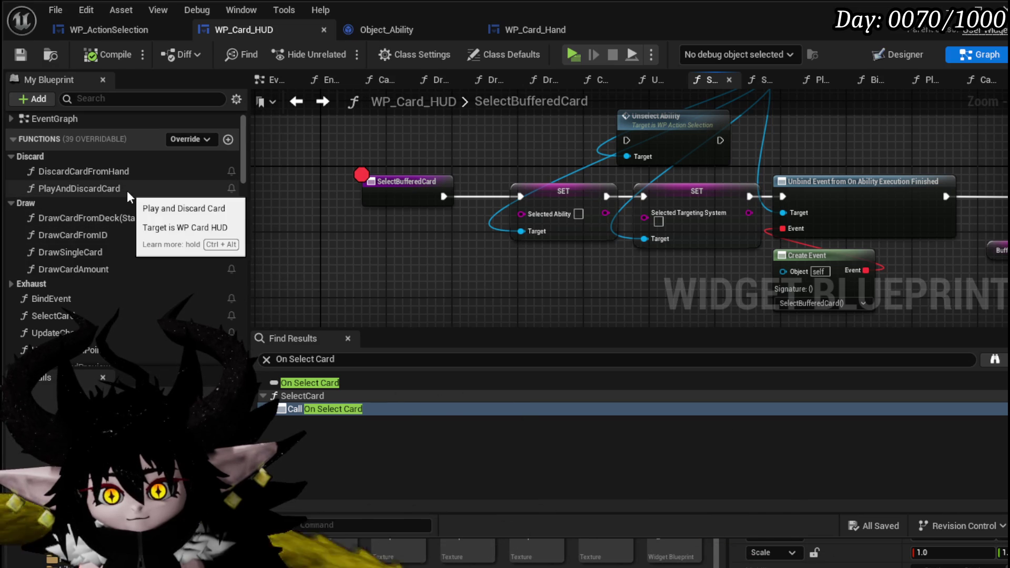
pyautogui.scroll(-3, 127, 201)
# - Open the SelectCard function and inspect its Bind Event and Create Event nodes
pyautogui.click(110, 250)
pyautogui.doubleClick(110, 249)
pyautogui.scroll(-5, 698, 220)
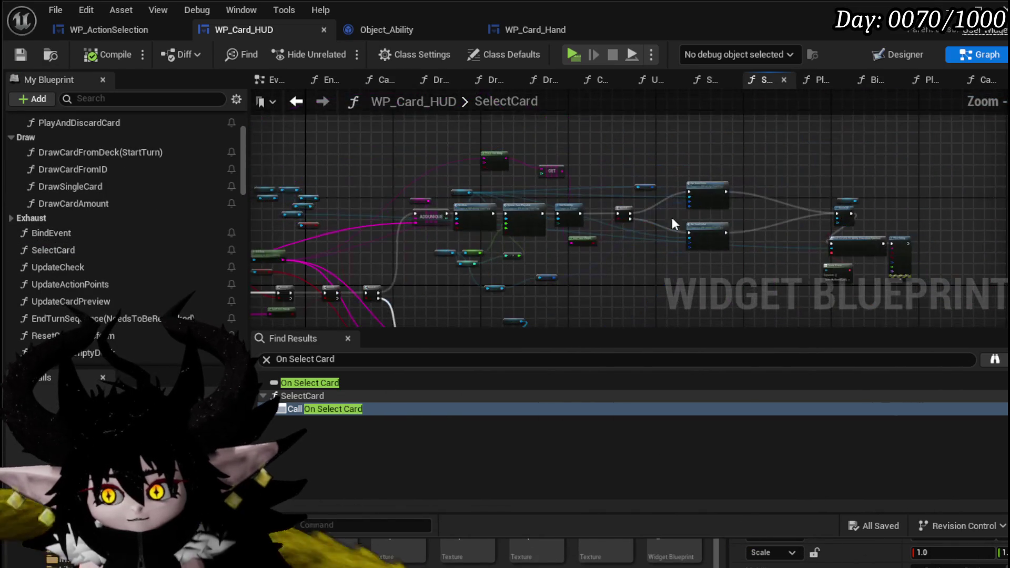
pyautogui.scroll(8, 534, 247)
pyautogui.moveTo(396, 269)
pyautogui.mouseDown()
pyautogui.moveTo(520, 204)
pyautogui.moveTo(667, 164)
pyautogui.moveTo(695, 182)
pyautogui.mouseUp()
pyautogui.scroll(2, 538, 185)
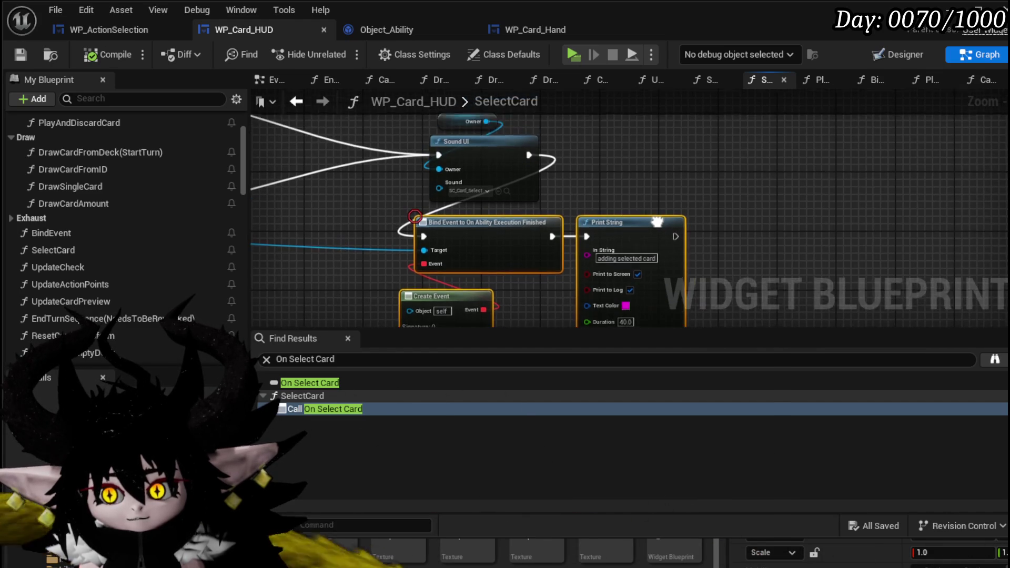
pyautogui.click(326, 182)
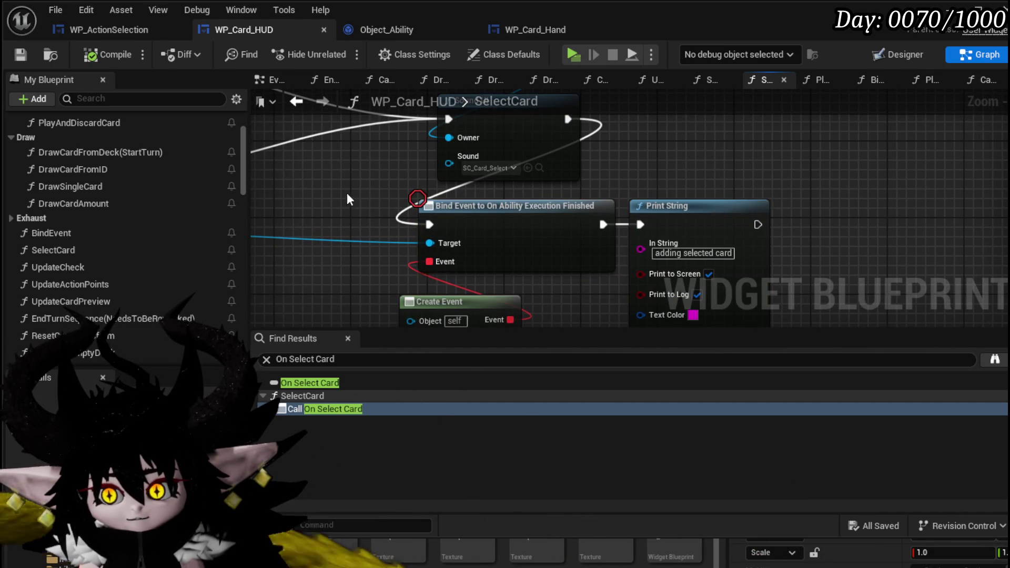
pyautogui.moveTo(372, 195); pyautogui.dragTo(598, 255)
pyautogui.click(646, 175)
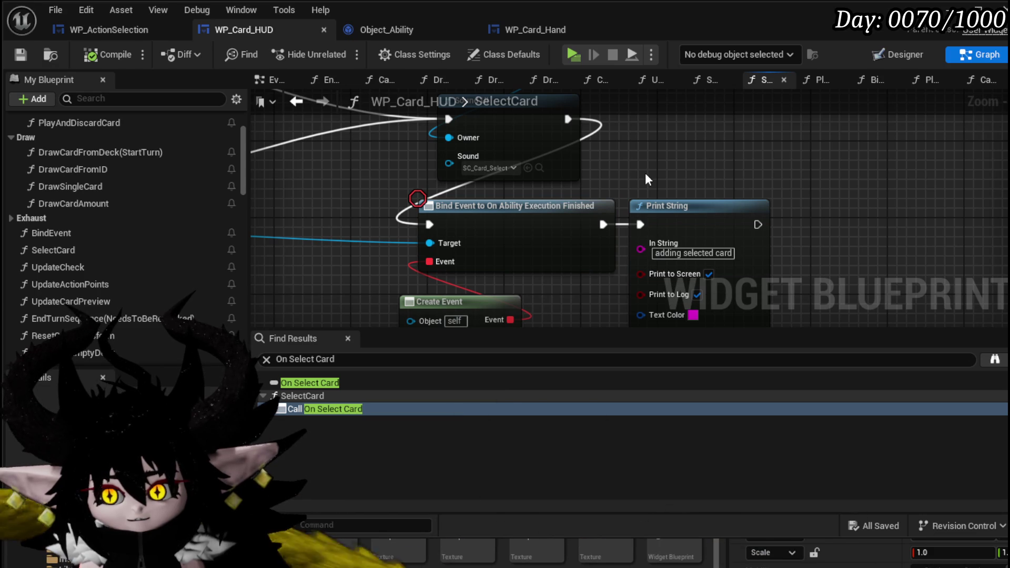
# - Switch to WP_ActionSelection's EventGraph and pan across its nodes
pyautogui.click(98, 33)
pyautogui.scroll(-5, 489, 249)
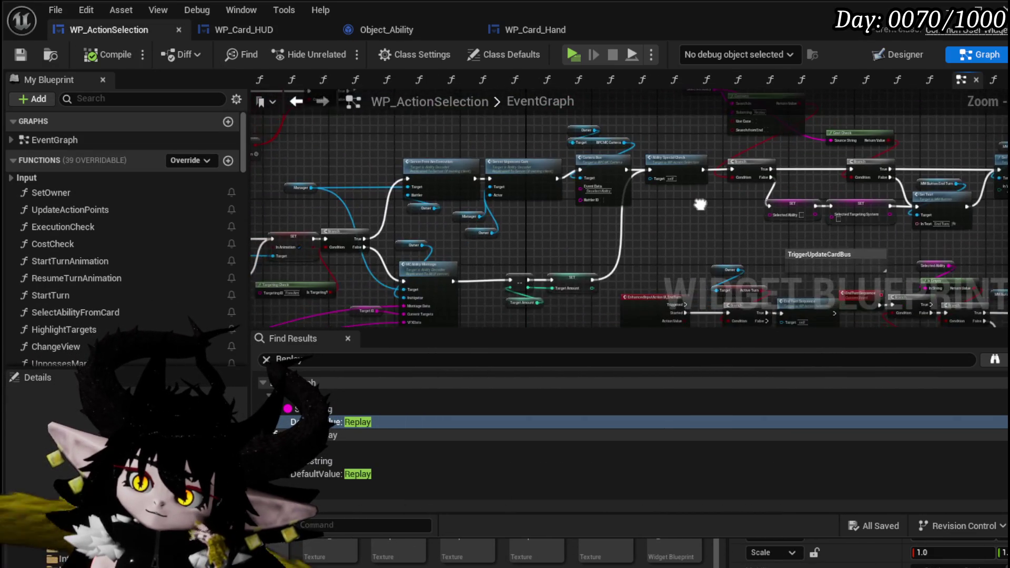
pyautogui.moveTo(562, 210); pyautogui.dragTo(596, 158)
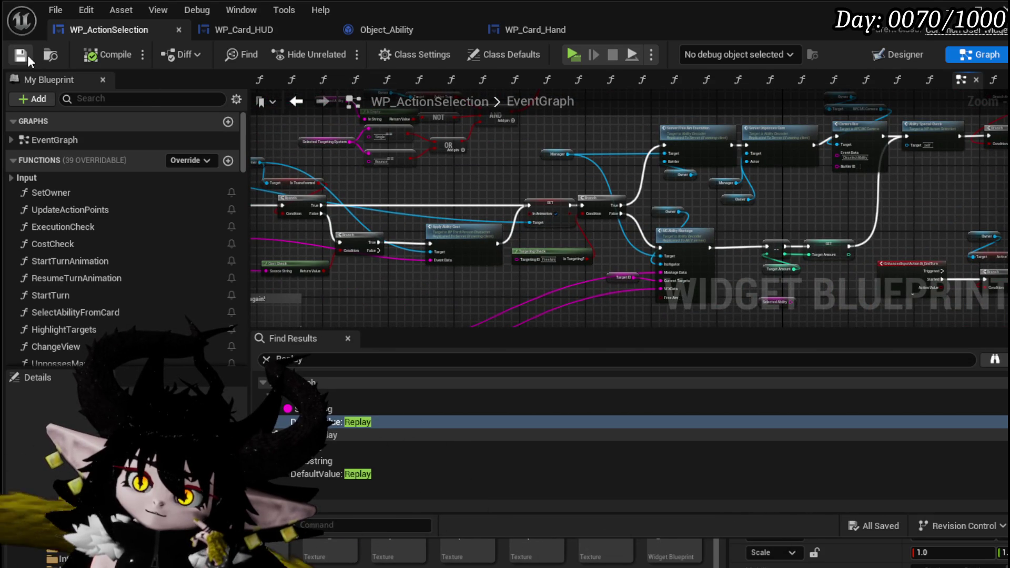
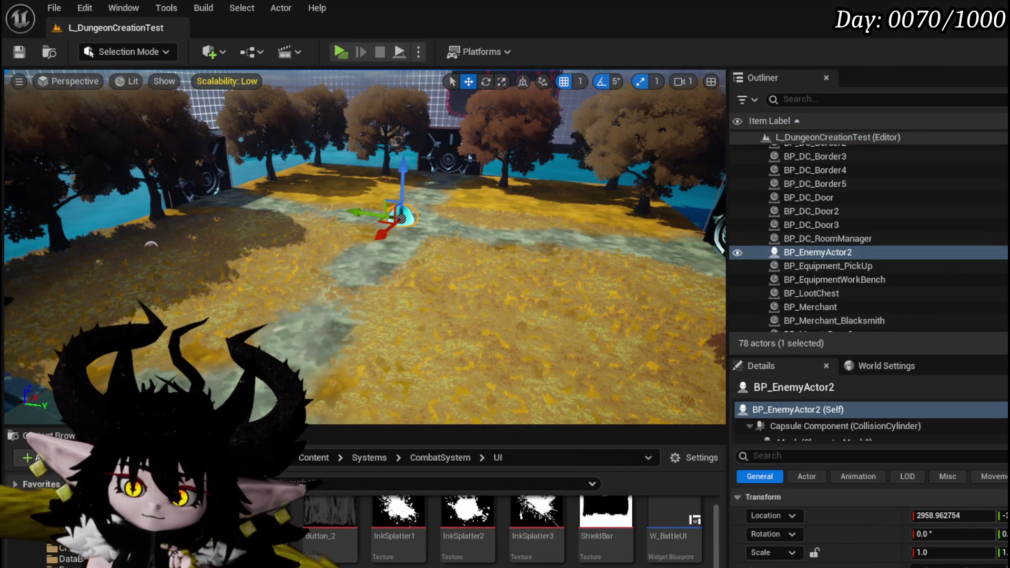
# - Open the AbilityDecoder Blueprint from the AbilitySystem Managers folder
pyautogui.click(79, 521)
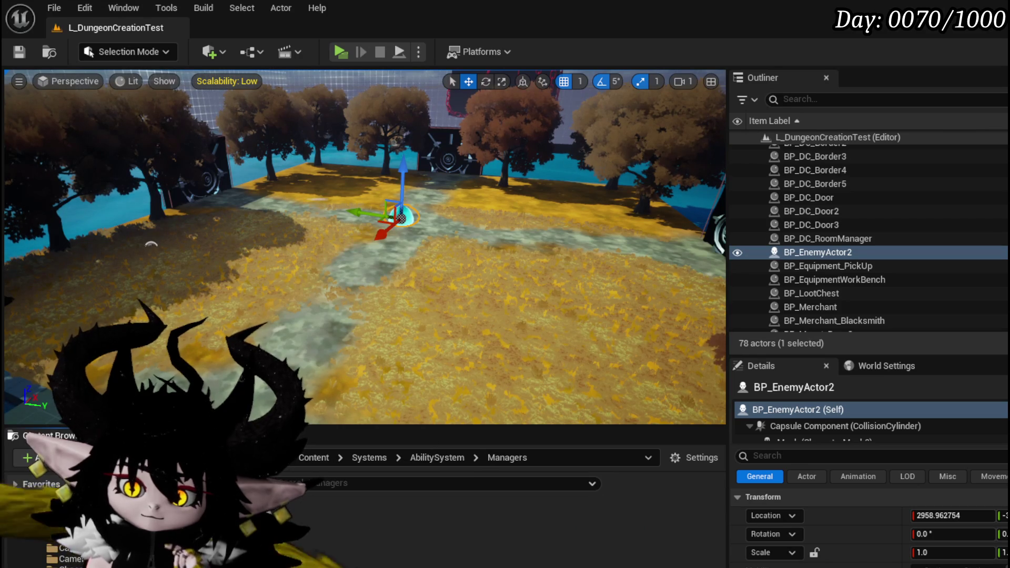
pyautogui.doubleClick(347, 526)
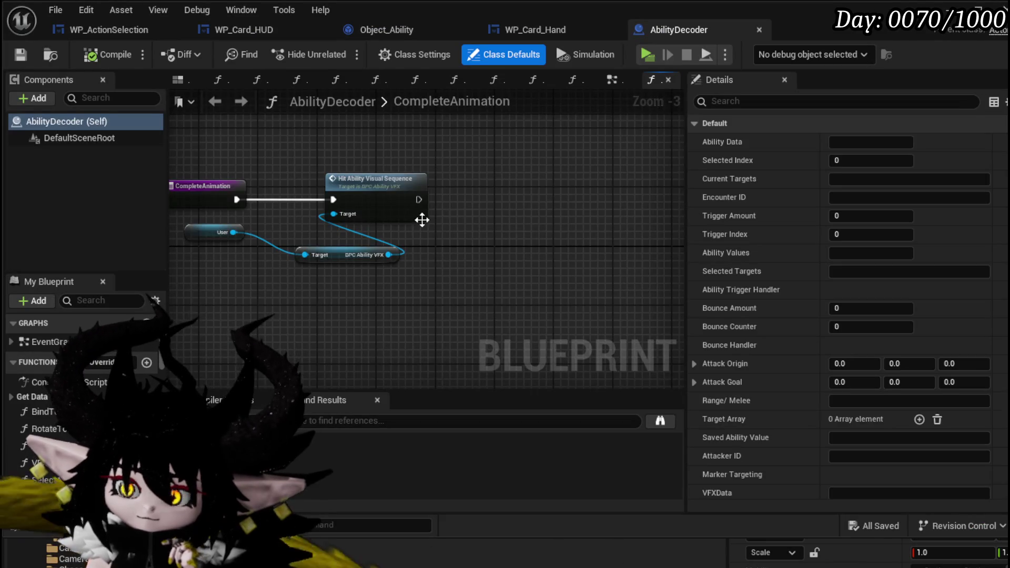
pyautogui.scroll(-4, 387, 233)
pyautogui.scroll(4, 387, 233)
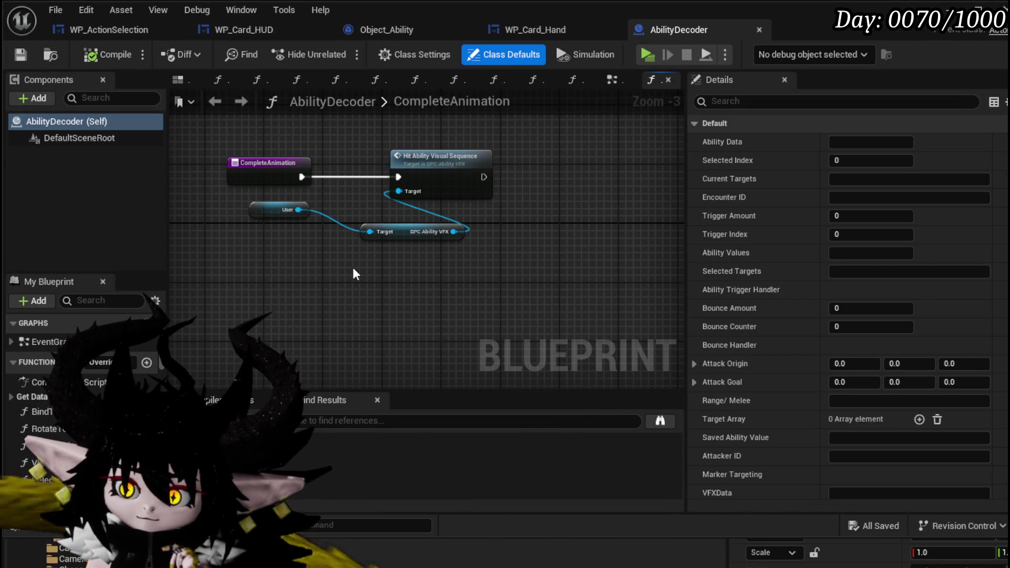
pyautogui.scroll(2, 353, 272)
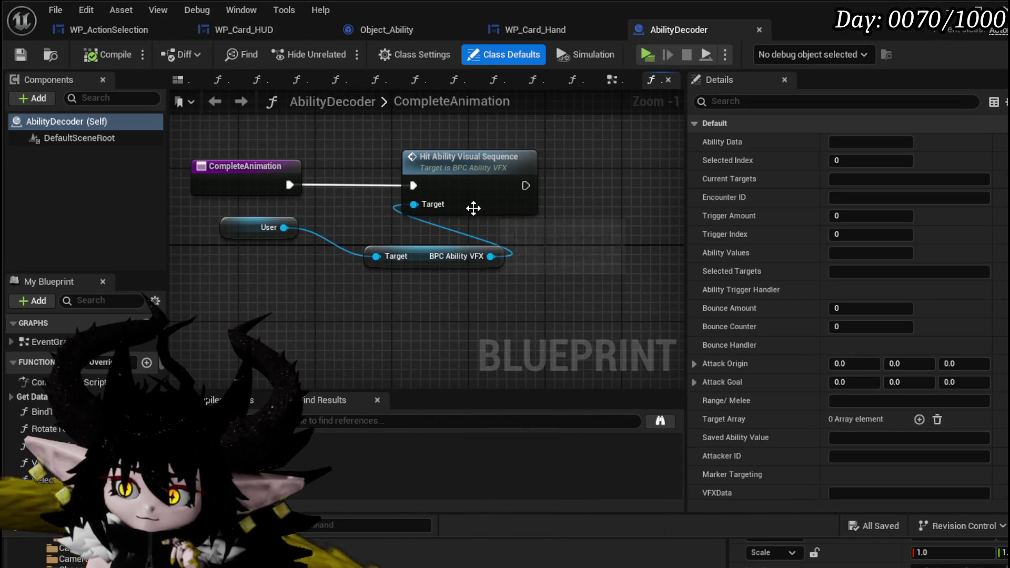
# - Open the HitAbilityVisualSequence function and inspect its AND and branch logic
pyautogui.click(474, 209)
pyautogui.doubleClick(474, 208)
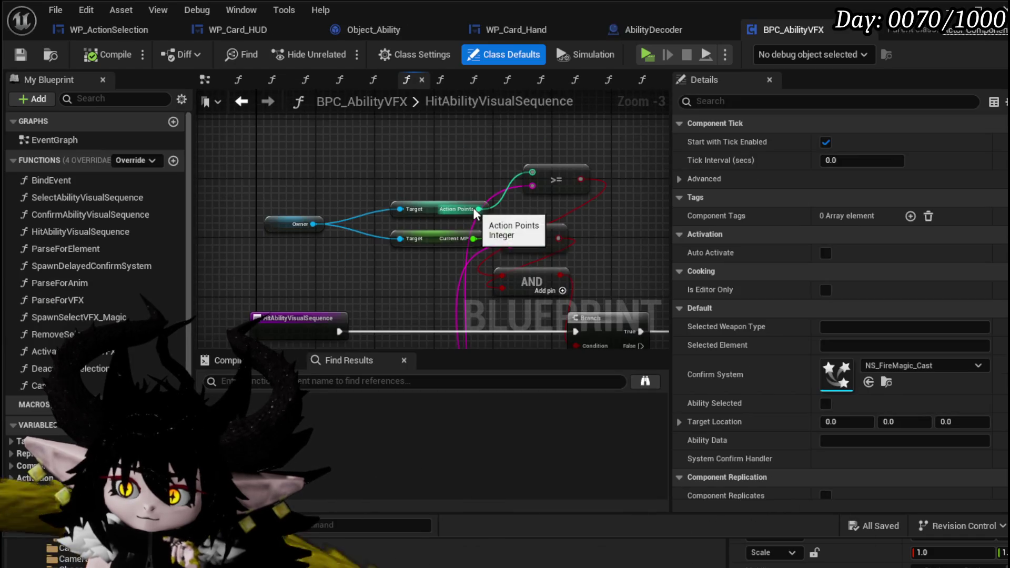
pyautogui.moveTo(444, 213)
pyautogui.mouseDown()
pyautogui.moveTo(431, 137)
pyautogui.moveTo(452, 110)
pyautogui.moveTo(508, 187)
pyautogui.moveTo(379, 191)
pyautogui.moveTo(593, 242)
pyautogui.moveTo(544, 115)
pyautogui.mouseUp()
pyautogui.scroll(-1, 593, 242)
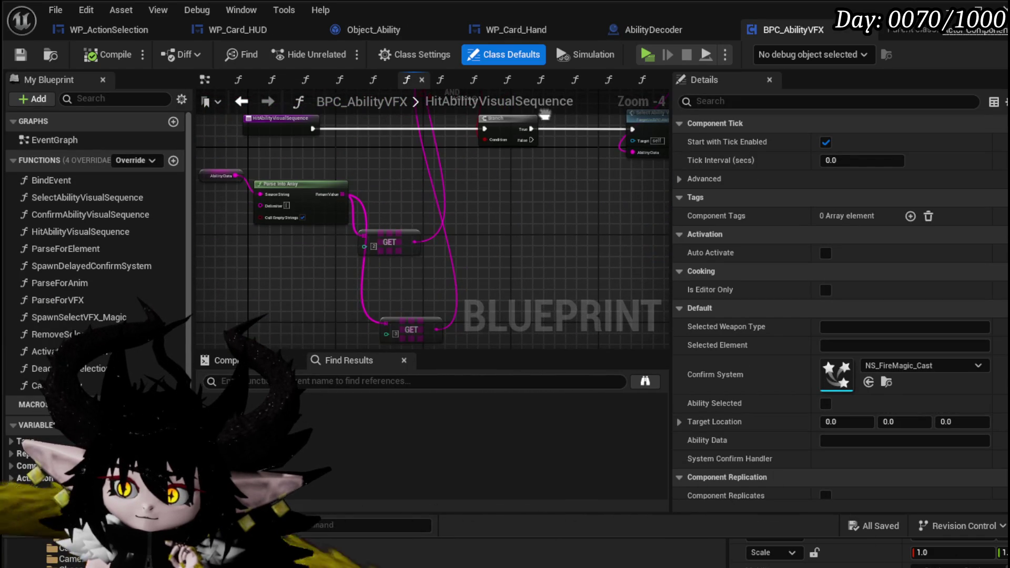
pyautogui.moveTo(534, 180)
pyautogui.mouseDown()
pyautogui.moveTo(508, 263)
pyautogui.moveTo(513, 289)
pyautogui.moveTo(507, 282)
pyautogui.mouseUp()
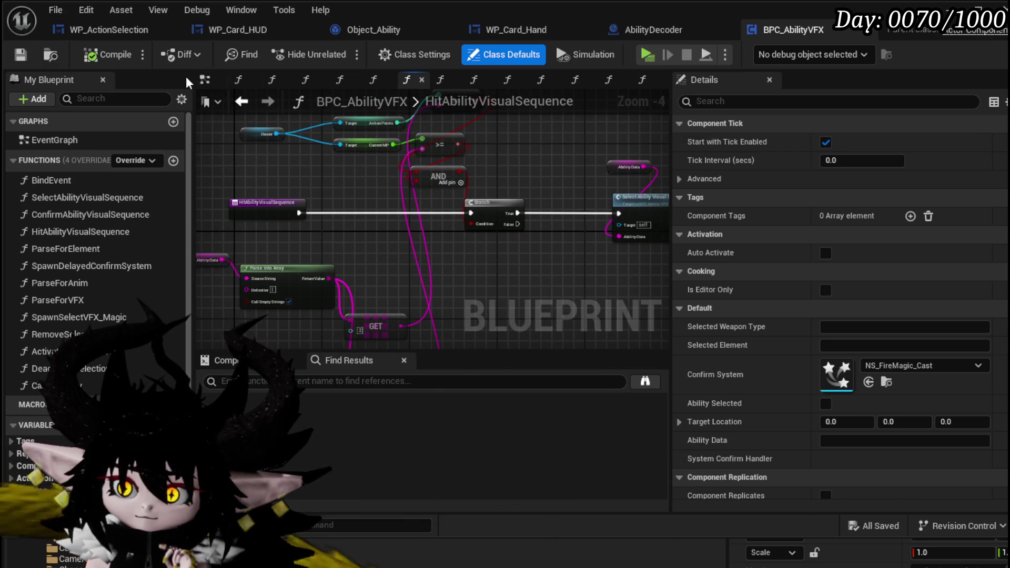
# - Look over the empty BPC_AbilityVFX event graph, then return to AbilityDecoder
pyautogui.click(205, 79)
pyautogui.scroll(-10, 391, 194)
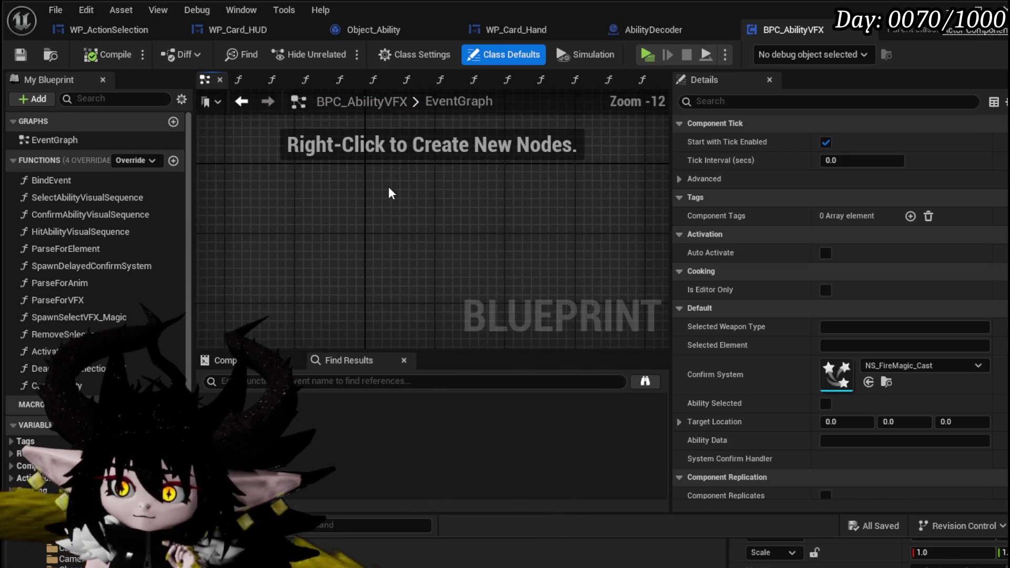
pyautogui.moveTo(414, 194); pyautogui.dragTo(371, 252)
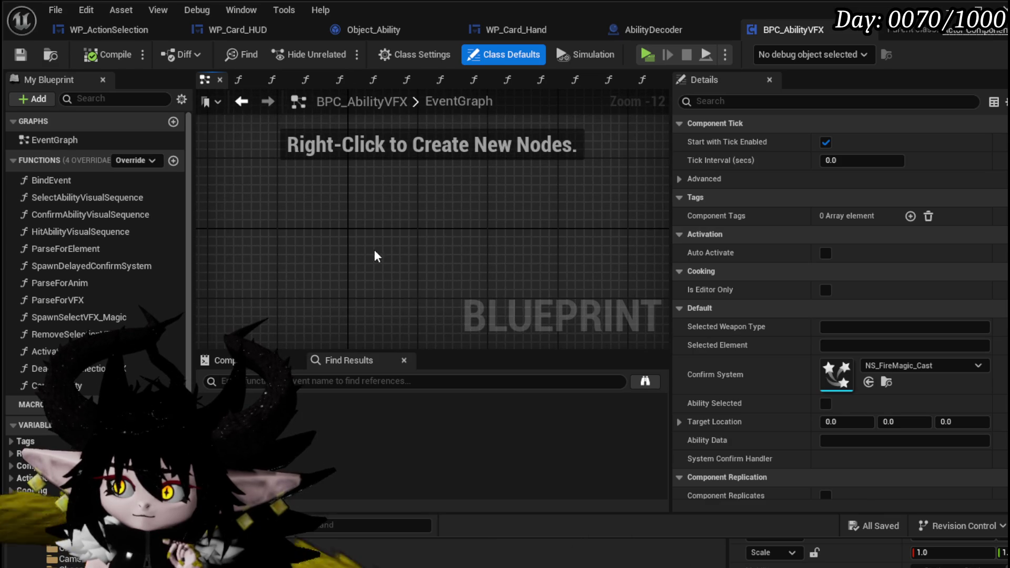
pyautogui.click(674, 38)
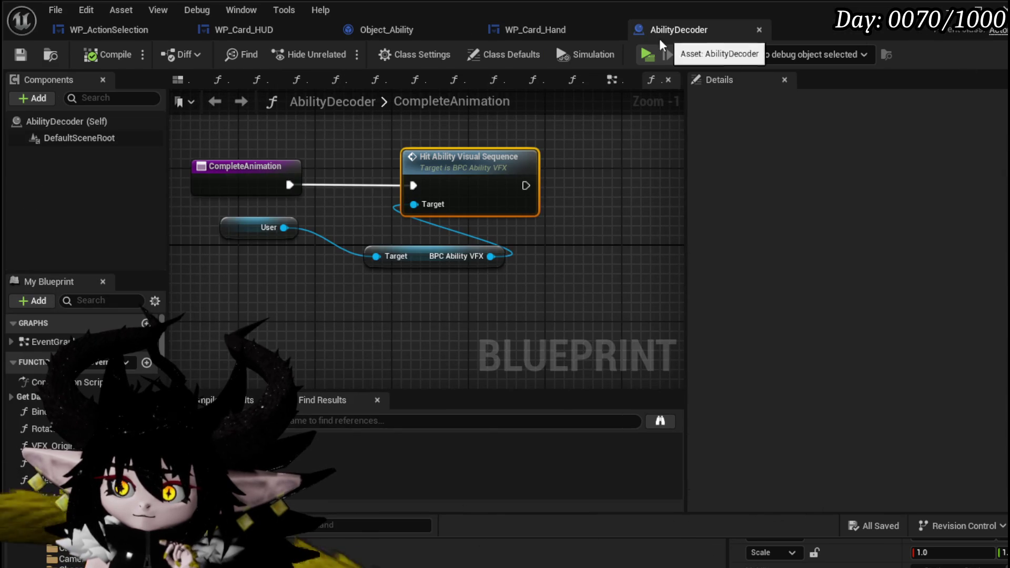
# - Pan the AbilityDecoder event graph to the Complete Animation → Call On Animation End chain
pyautogui.click(611, 79)
pyautogui.scroll(-5, 458, 188)
pyautogui.moveTo(502, 183); pyautogui.dragTo(523, 182)
pyautogui.scroll(4, 479, 187)
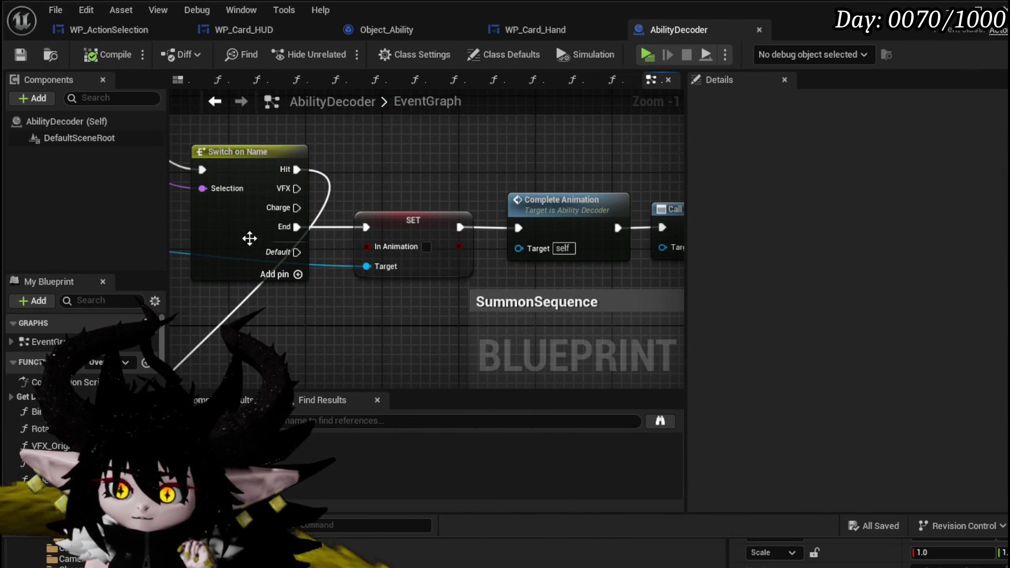
pyautogui.moveTo(399, 235); pyautogui.dragTo(324, 167)
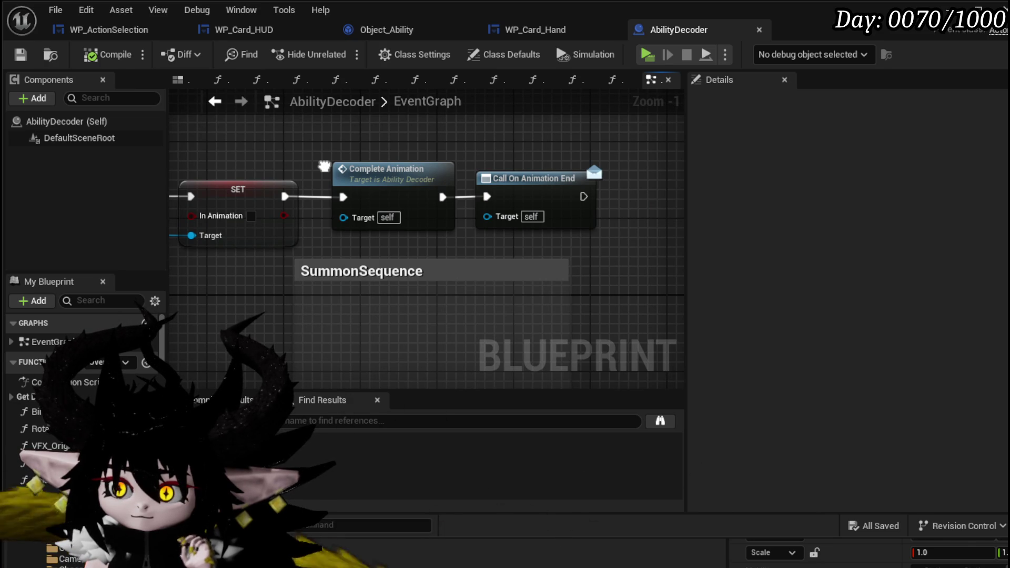
pyautogui.scroll(-1, 470, 142)
pyautogui.moveTo(470, 142); pyautogui.dragTo(647, 203)
pyautogui.scroll(-2, 647, 202)
pyautogui.moveTo(348, 238)
pyautogui.mouseDown()
pyautogui.moveTo(316, 158)
pyautogui.moveTo(273, 116)
pyautogui.moveTo(152, 200)
pyautogui.mouseUp()
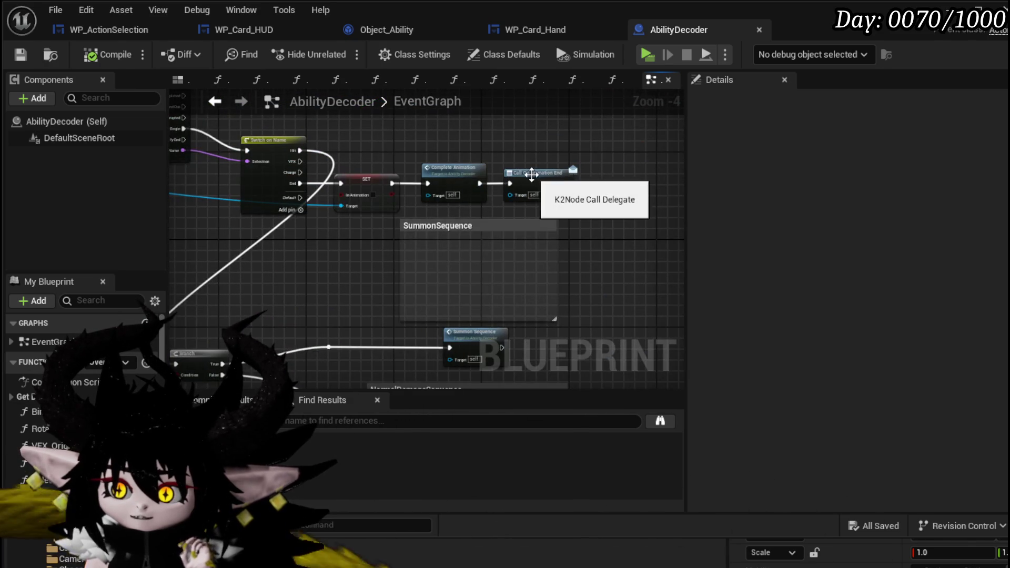
pyautogui.scroll(3, 531, 175)
# - Inspect the context actions of the Call On Animation End and Complete Animation nodes
pyautogui.click(535, 183)
pyautogui.rightClick(535, 183)
pyautogui.moveTo(588, 404)
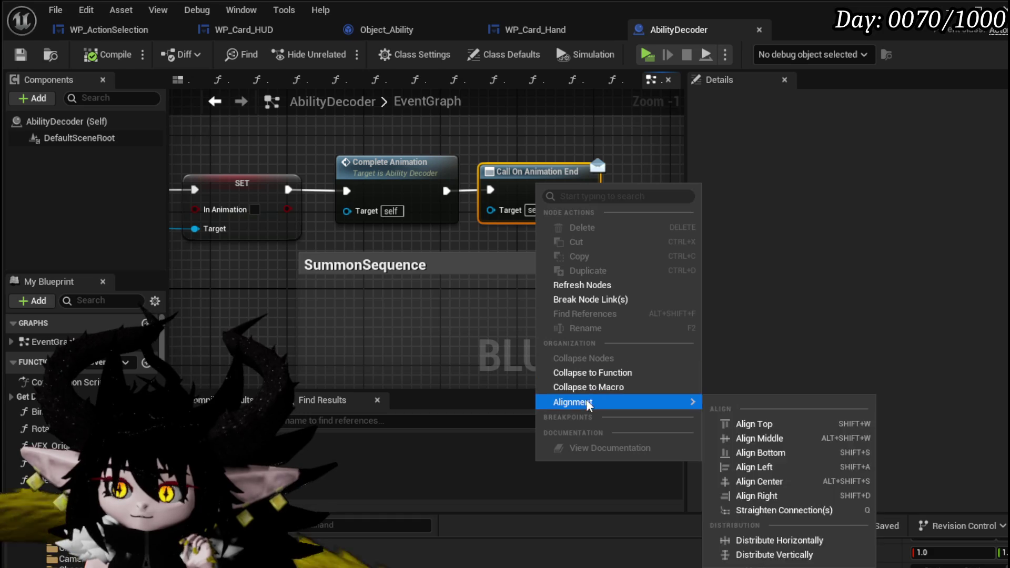
pyautogui.rightClick(521, 171)
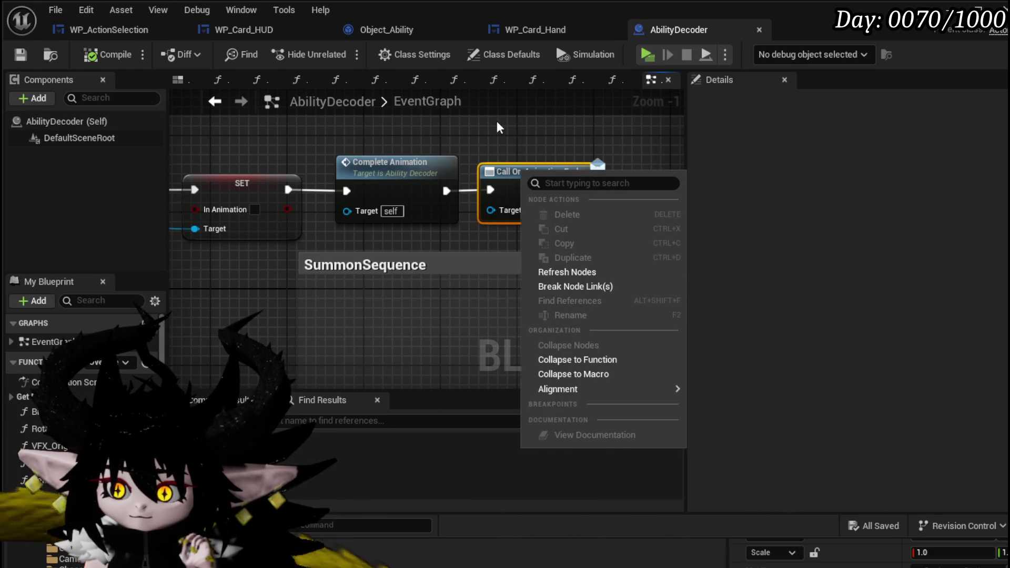
pyautogui.rightClick(287, 172)
pyautogui.moveTo(332, 401)
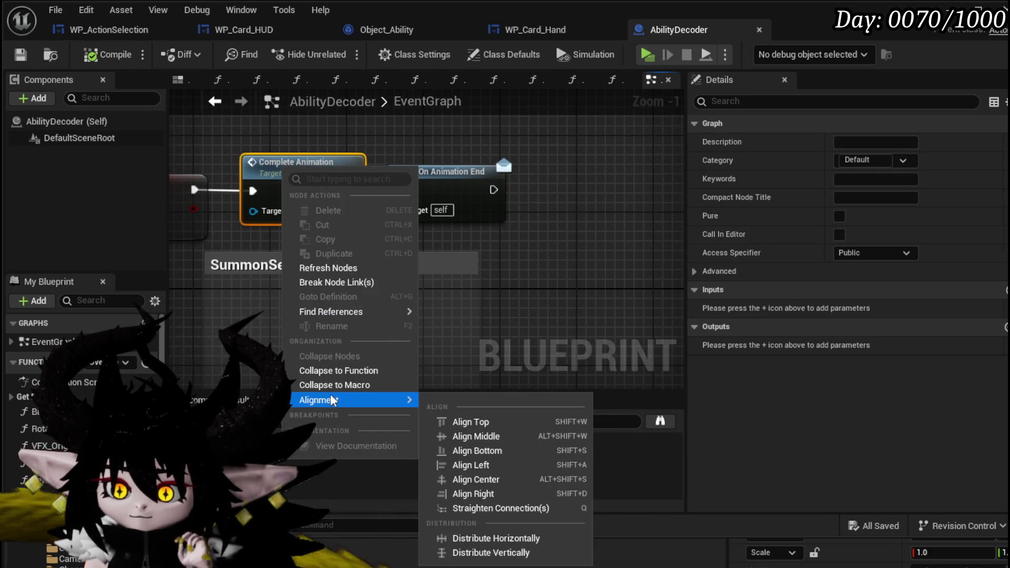
pyautogui.click(467, 190)
pyautogui.rightClick(466, 191)
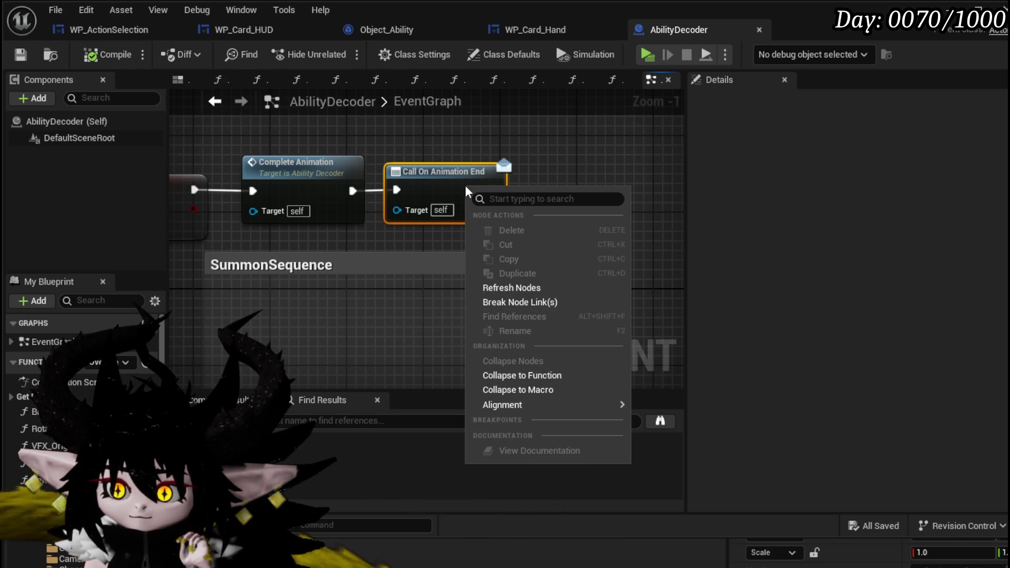
# - Survey the MC_AbilityMontage event and SummonSequence area, then return to WP_ActionSelection
pyautogui.scroll(-6, 448, 159)
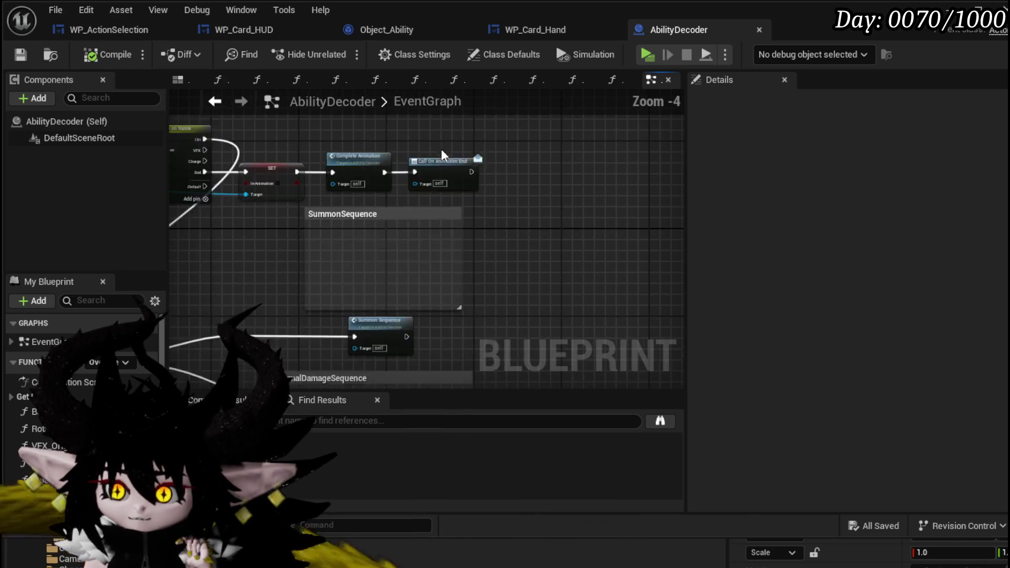
pyautogui.moveTo(449, 159)
pyautogui.mouseDown()
pyautogui.moveTo(605, 158)
pyautogui.moveTo(676, 253)
pyautogui.mouseUp()
pyautogui.scroll(4, 631, 184)
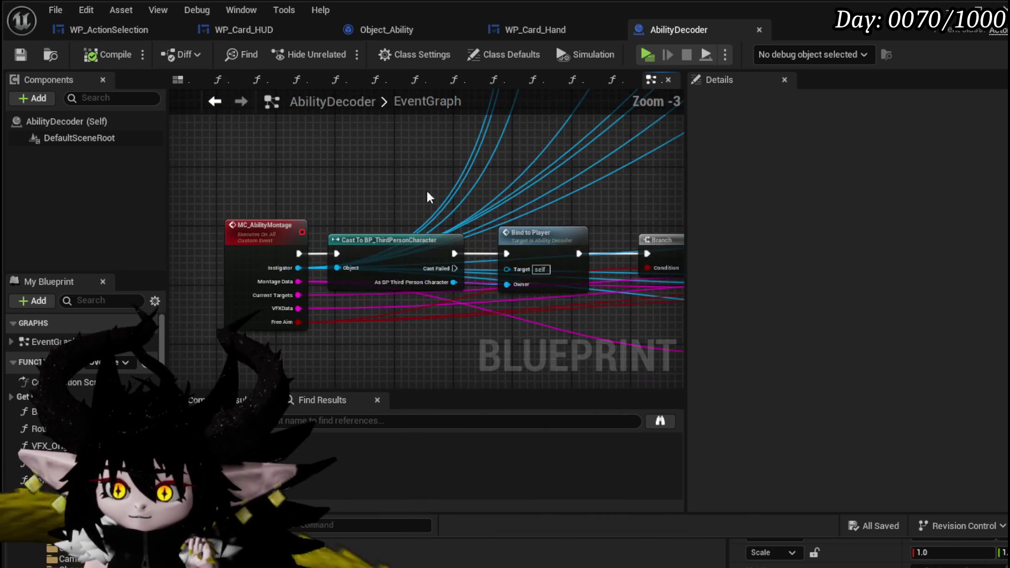
pyautogui.rightClick(266, 220)
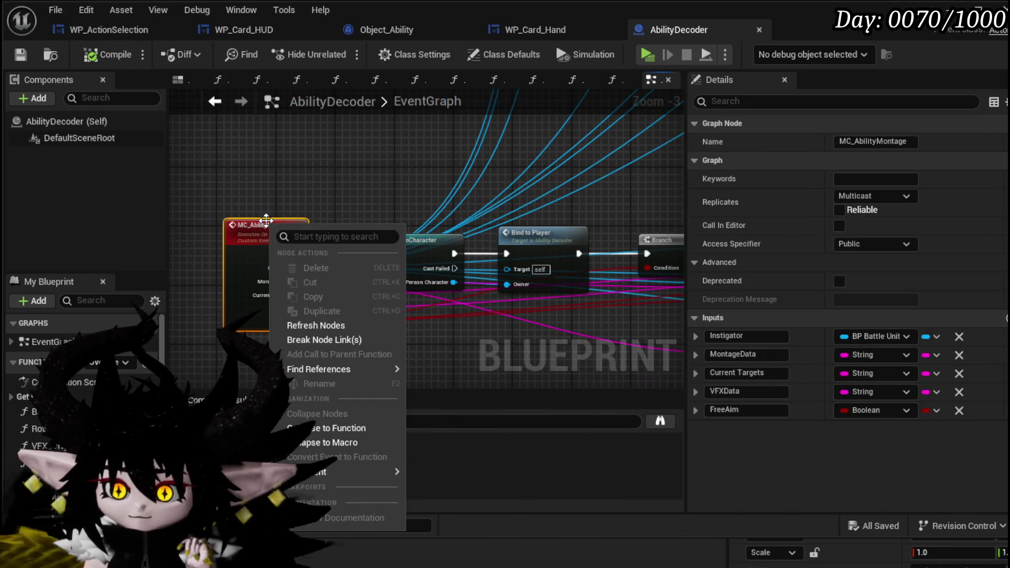
pyautogui.click(319, 194)
pyautogui.scroll(-1, 319, 195)
pyautogui.moveTo(460, 189); pyautogui.dragTo(315, 206)
pyautogui.scroll(-2, 278, 205)
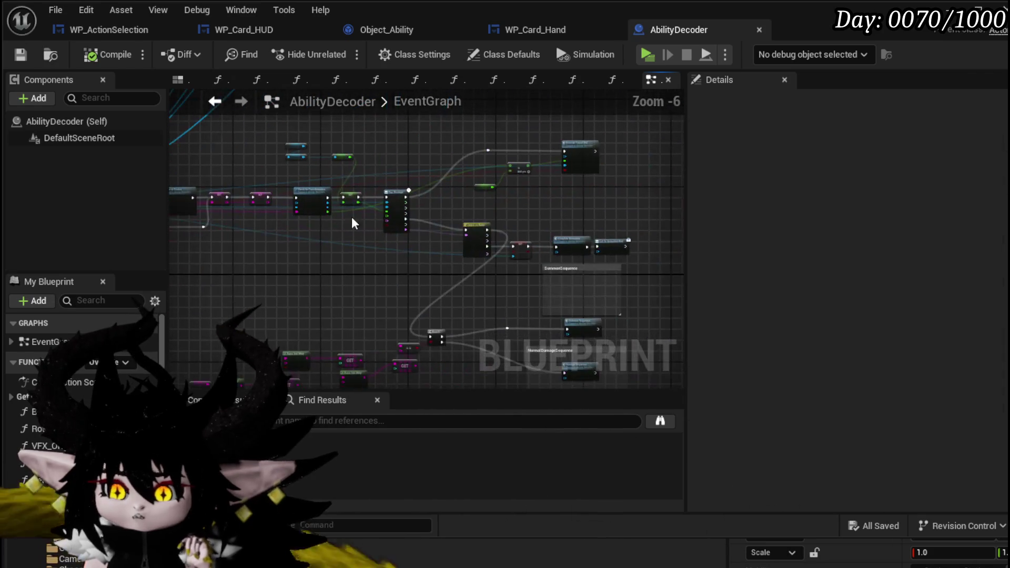
pyautogui.moveTo(581, 229); pyautogui.dragTo(431, 213)
pyautogui.scroll(2, 431, 213)
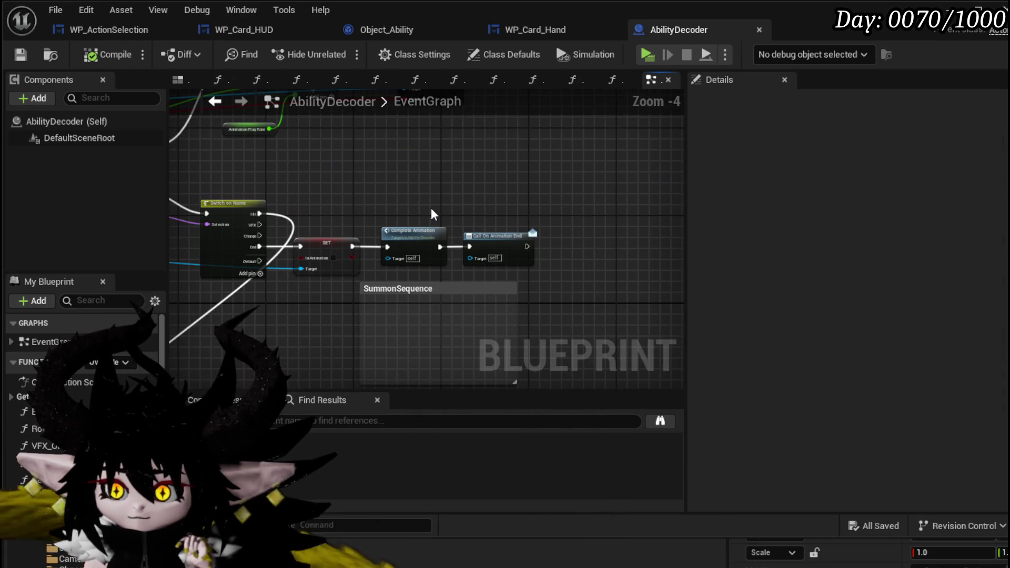
pyautogui.moveTo(431, 213)
pyautogui.mouseDown()
pyautogui.moveTo(516, 268)
pyautogui.moveTo(536, 313)
pyautogui.moveTo(479, 222)
pyautogui.moveTo(404, 188)
pyautogui.mouseUp()
pyautogui.click(108, 30)
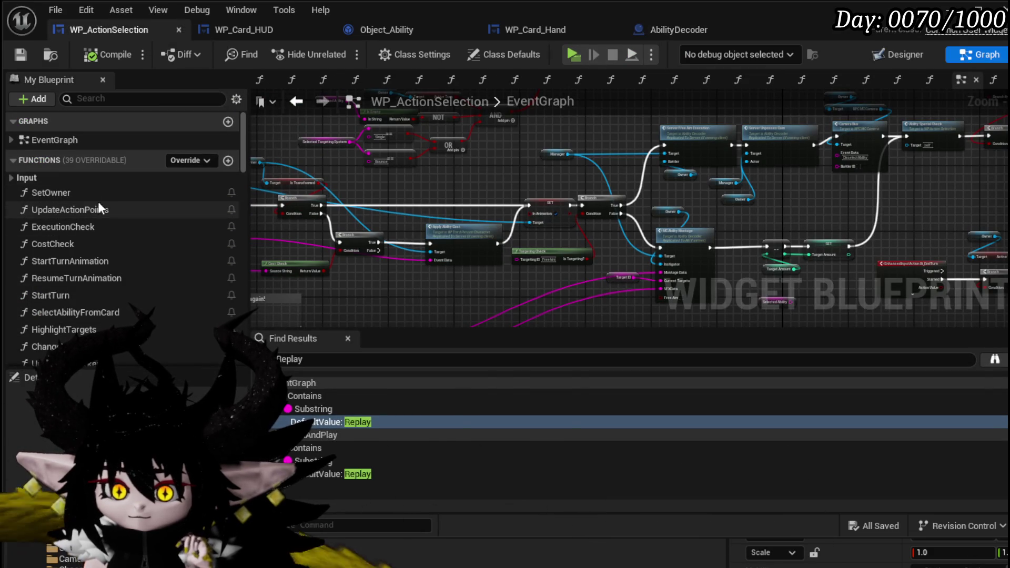
# - Inspect the SetOwner function graph and its Create Event binding
pyautogui.doubleClick(71, 196)
pyautogui.moveTo(440, 201); pyautogui.dragTo(403, 255)
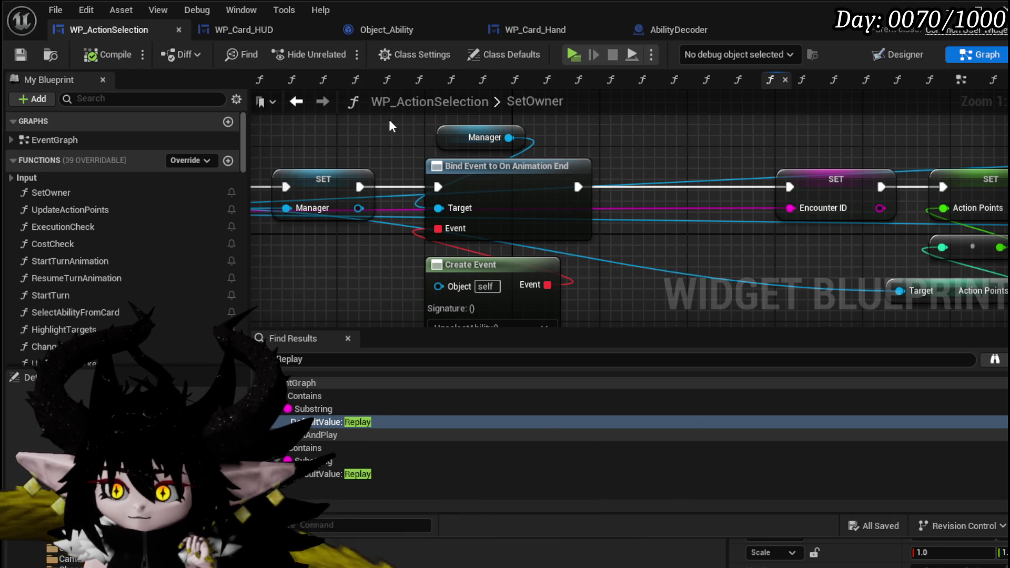
pyautogui.moveTo(389, 119); pyautogui.dragTo(356, 47)
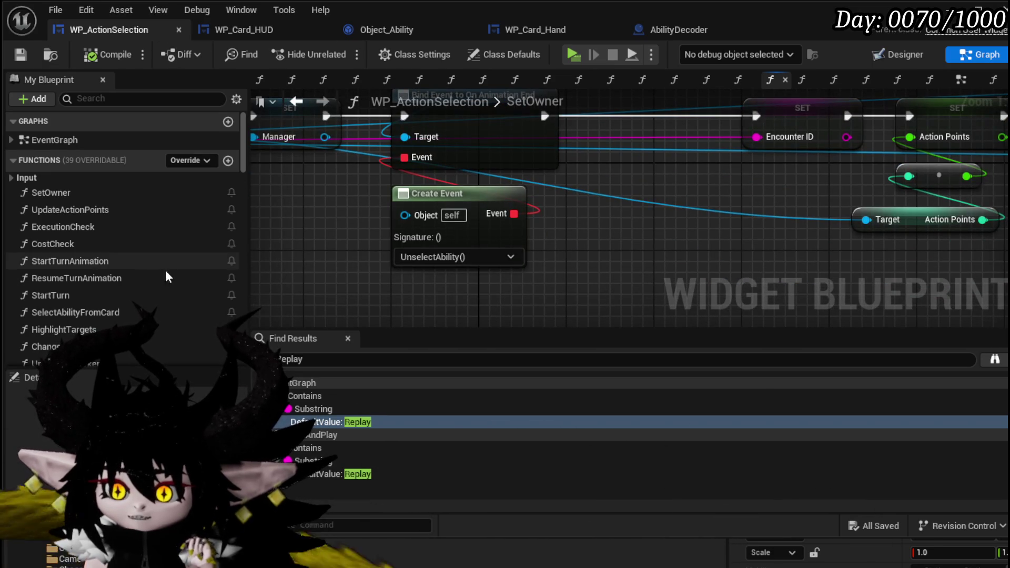
pyautogui.scroll(-6, 114, 261)
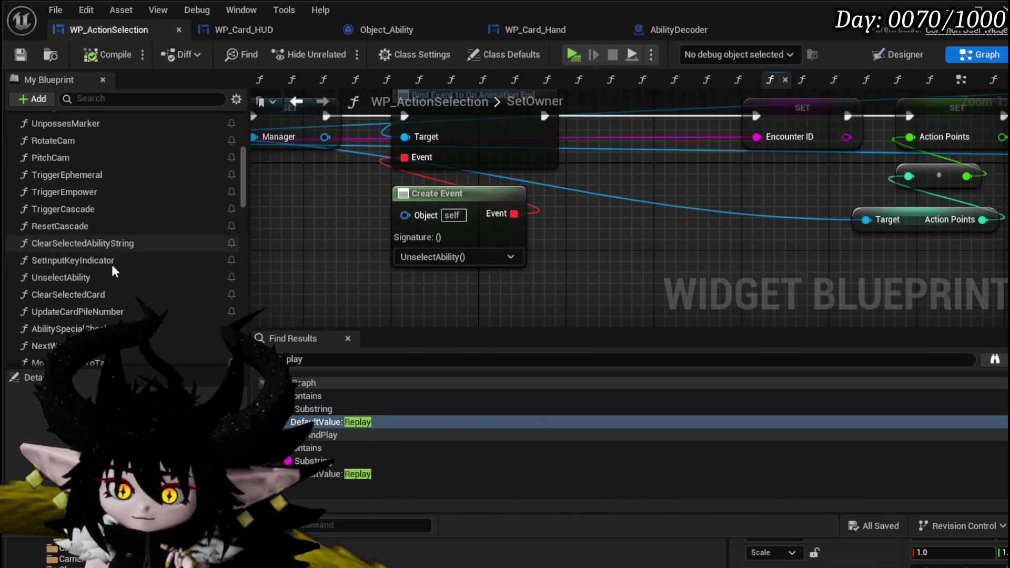
# - Open UnselectAbility and reposition the Is Empty and Cost Check nodes
pyautogui.doubleClick(86, 213)
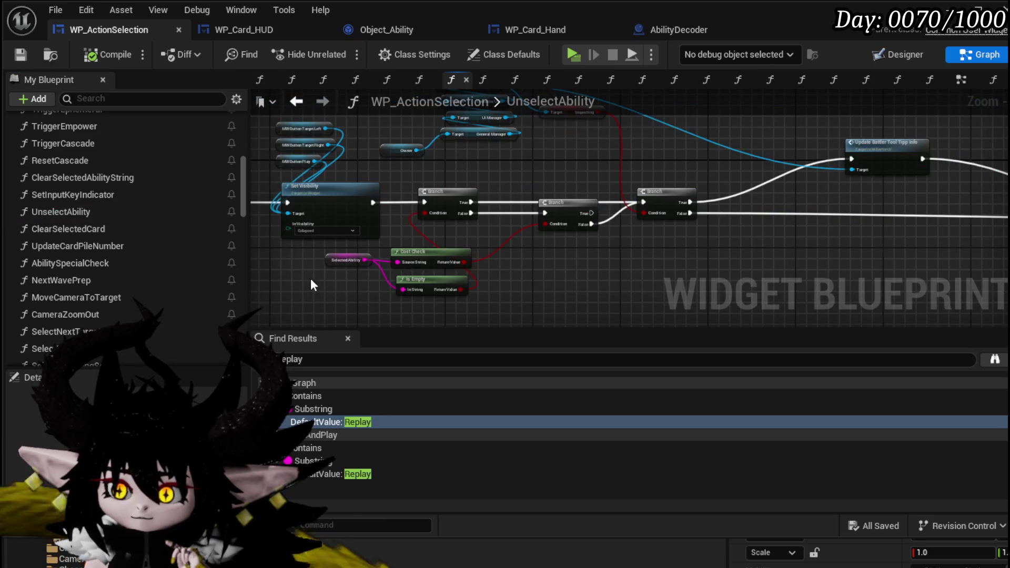
pyautogui.scroll(2, 441, 264)
pyautogui.moveTo(618, 298)
pyautogui.mouseDown()
pyautogui.moveTo(441, 265)
pyautogui.moveTo(354, 264)
pyautogui.mouseUp()
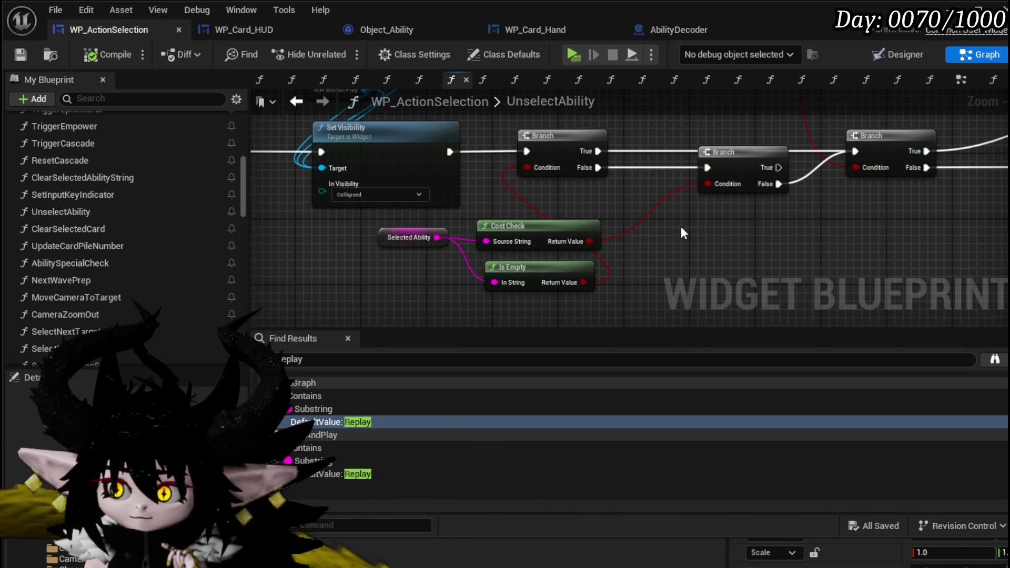
pyautogui.moveTo(539, 277); pyautogui.dragTo(506, 195)
pyautogui.moveTo(691, 206)
pyautogui.mouseDown()
pyautogui.moveTo(481, 208)
pyautogui.moveTo(603, 217)
pyautogui.moveTo(639, 248)
pyautogui.mouseUp()
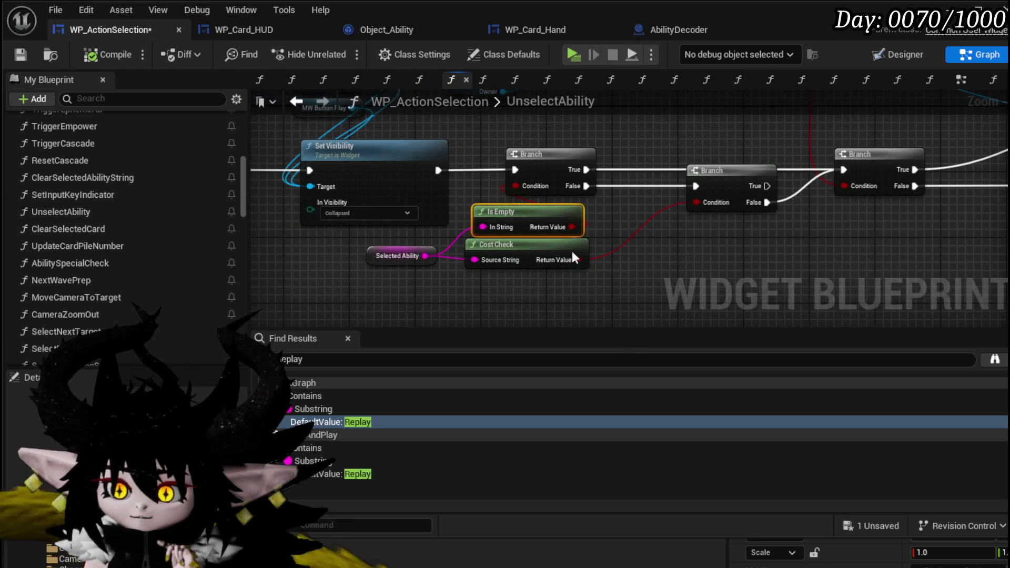
pyautogui.moveTo(409, 276)
pyautogui.mouseDown()
pyautogui.moveTo(495, 229)
pyautogui.moveTo(407, 272)
pyautogui.mouseUp()
pyautogui.moveTo(732, 221)
pyautogui.mouseDown()
pyautogui.moveTo(447, 248)
pyautogui.moveTo(500, 253)
pyautogui.moveTo(604, 203)
pyautogui.moveTo(471, 166)
pyautogui.moveTo(396, 172)
pyautogui.mouseUp()
pyautogui.scroll(-1, 395, 172)
pyautogui.moveTo(293, 162); pyautogui.dragTo(565, 172)
pyautogui.scroll(-3, 483, 201)
pyautogui.scroll(5, 492, 221)
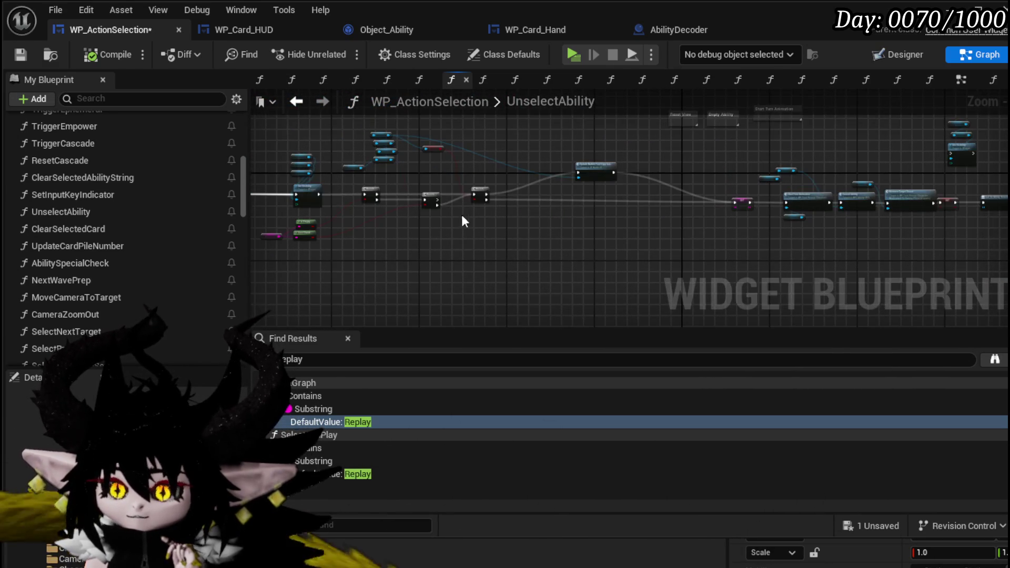
# - Move the Owner and manager getters right and the Set Visibility group left
pyautogui.moveTo(438, 220); pyautogui.dragTo(553, 156)
pyautogui.moveTo(613, 164)
pyautogui.mouseDown()
pyautogui.moveTo(782, 138)
pyautogui.moveTo(802, 148)
pyautogui.mouseUp()
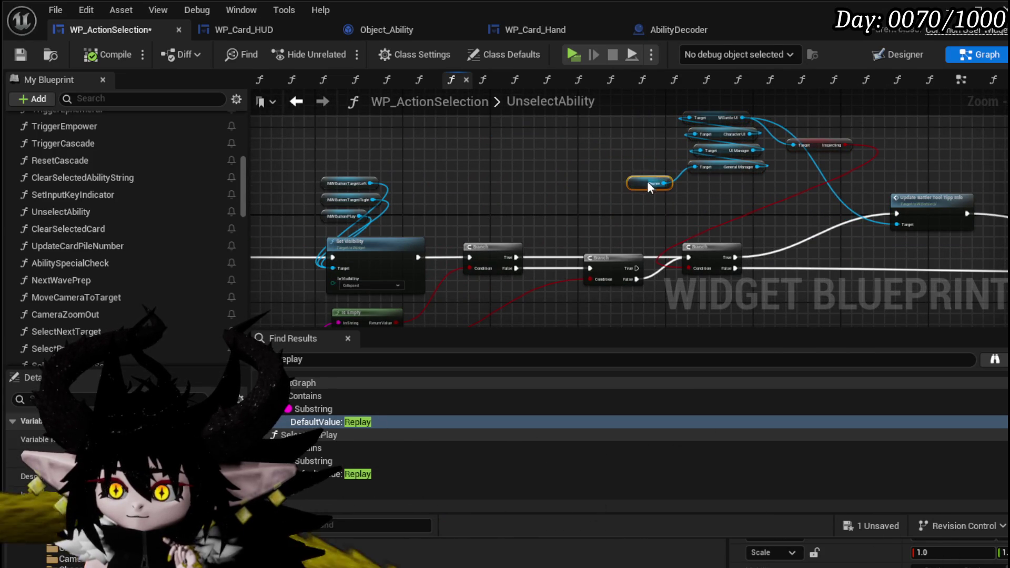
pyautogui.moveTo(547, 180); pyautogui.dragTo(705, 138)
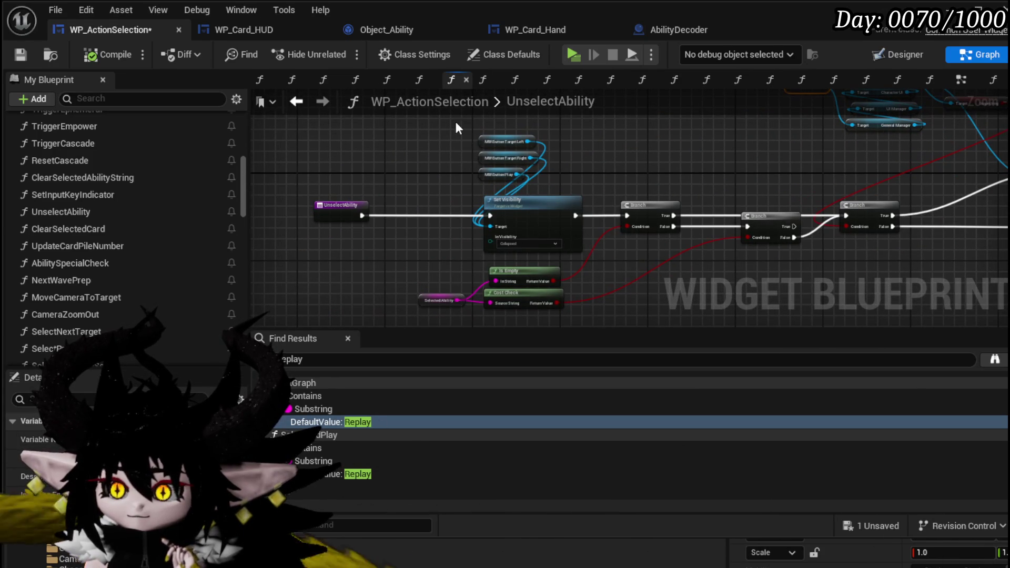
pyautogui.moveTo(533, 222); pyautogui.dragTo(418, 213)
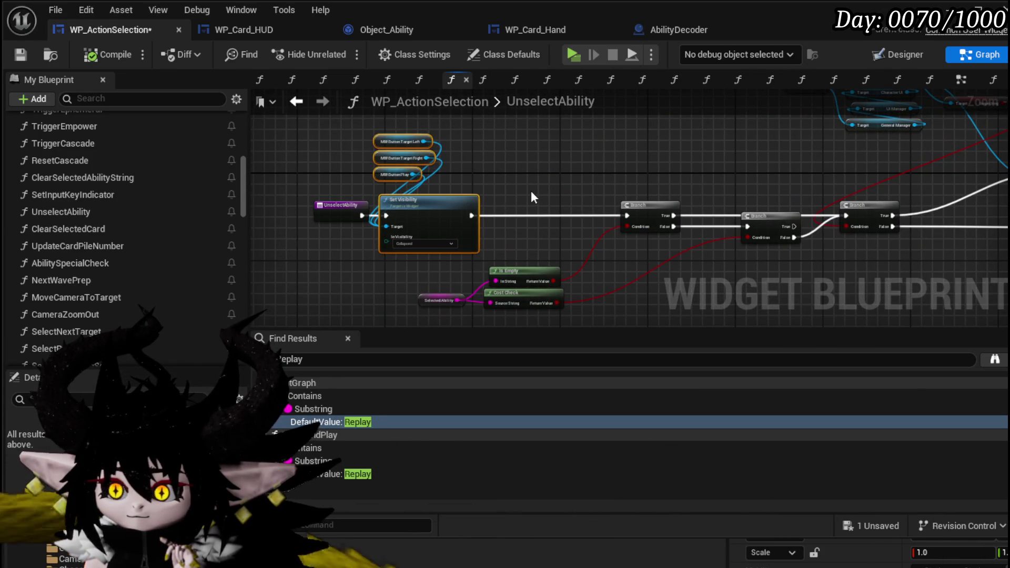
pyautogui.moveTo(536, 279); pyautogui.dragTo(535, 228)
pyautogui.scroll(2, 609, 223)
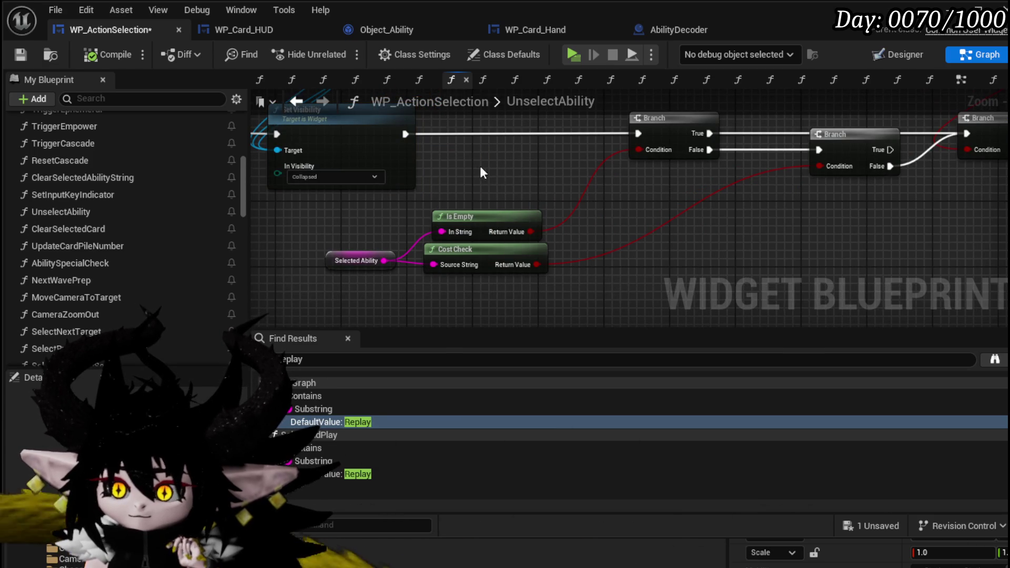
# - Place Is Empty directly above Cost Check and bring the Owner and Inspecting getters into view
pyautogui.moveTo(487, 218); pyautogui.dragTo(507, 175)
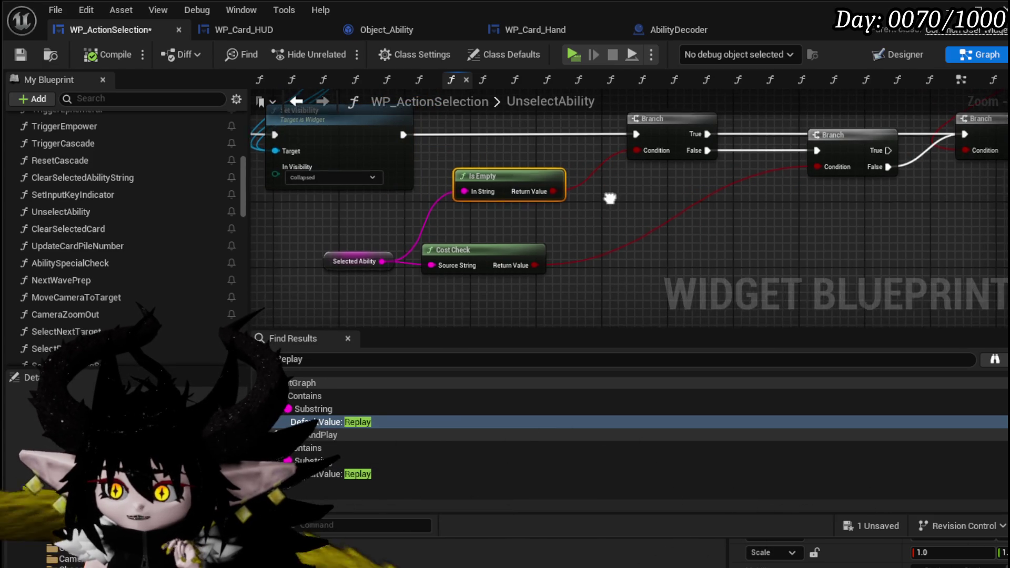
pyautogui.moveTo(503, 227); pyautogui.dragTo(526, 217)
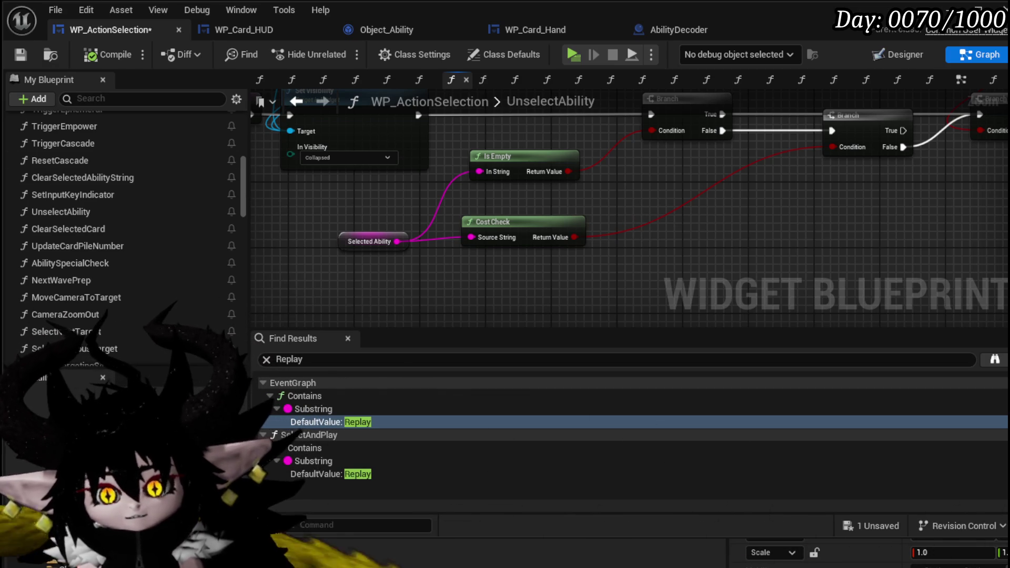
pyautogui.moveTo(708, 152)
pyautogui.mouseDown()
pyautogui.moveTo(365, 210)
pyautogui.moveTo(392, 305)
pyautogui.moveTo(401, 219)
pyautogui.moveTo(393, 250)
pyautogui.mouseUp()
pyautogui.scroll(-10, 190, 250)
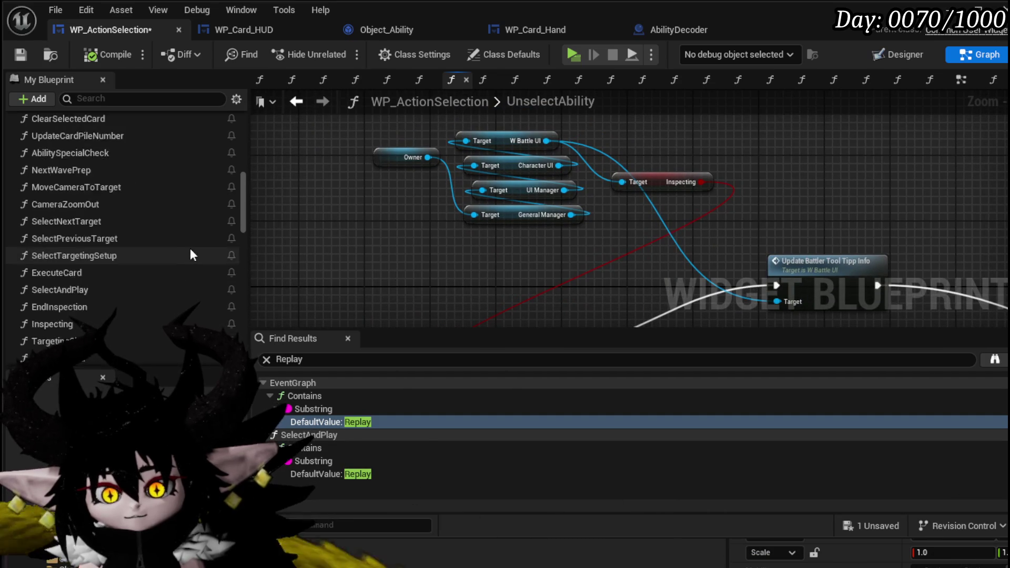
pyautogui.scroll(-5, 191, 251)
# - Add a WP_Card_HUD reference with its Buffered Cards getter to the graph
pyautogui.moveTo(88, 259)
pyautogui.mouseDown()
pyautogui.moveTo(267, 249)
pyautogui.moveTo(478, 210)
pyautogui.moveTo(551, 227)
pyautogui.mouseUp()
pyautogui.write('Buffere')
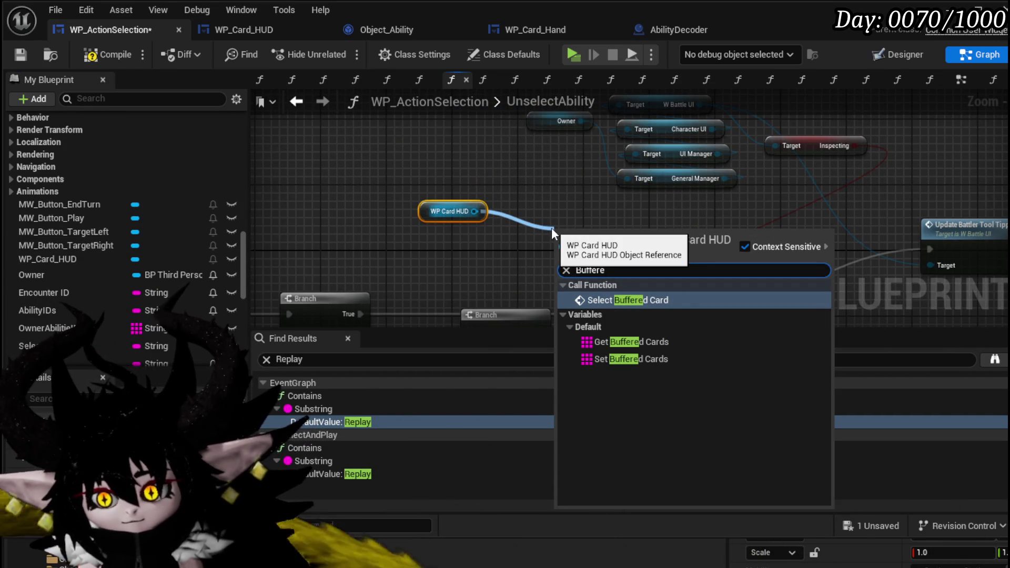
pyautogui.click(631, 343)
pyautogui.scroll(2, 565, 209)
pyautogui.scroll(-2, 448, 261)
pyautogui.moveTo(574, 165)
pyautogui.mouseDown()
pyautogui.moveTo(658, 159)
pyautogui.moveTo(631, 176)
pyautogui.moveTo(284, 182)
pyautogui.mouseUp()
pyautogui.keyDown('ctrl'); pyautogui.click(699, 180); pyautogui.keyUp('ctrl')
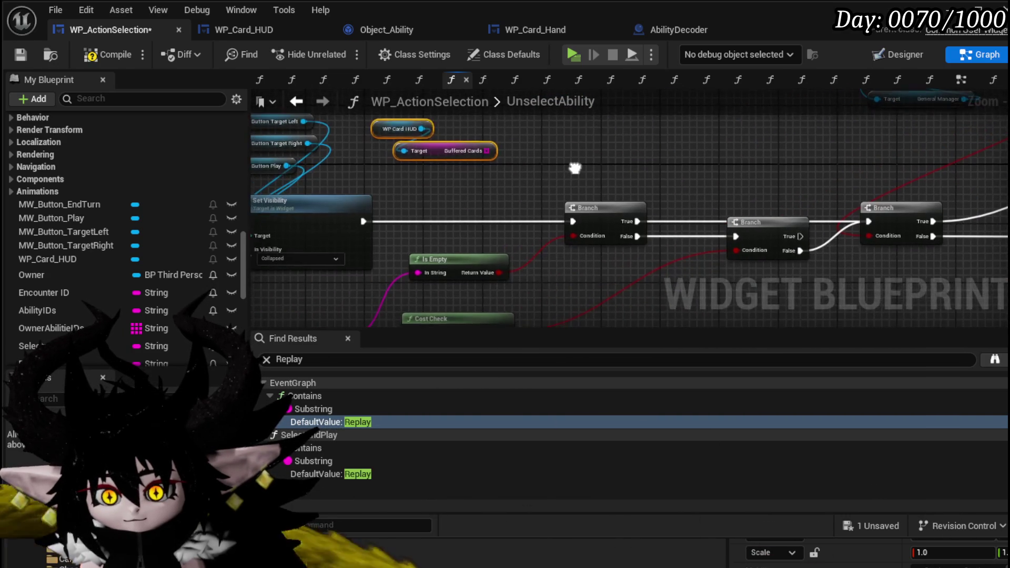
# - Attach an array Is Empty node to Buffered Cards, feeding a new AND node
pyautogui.moveTo(483, 162); pyautogui.dragTo(535, 170)
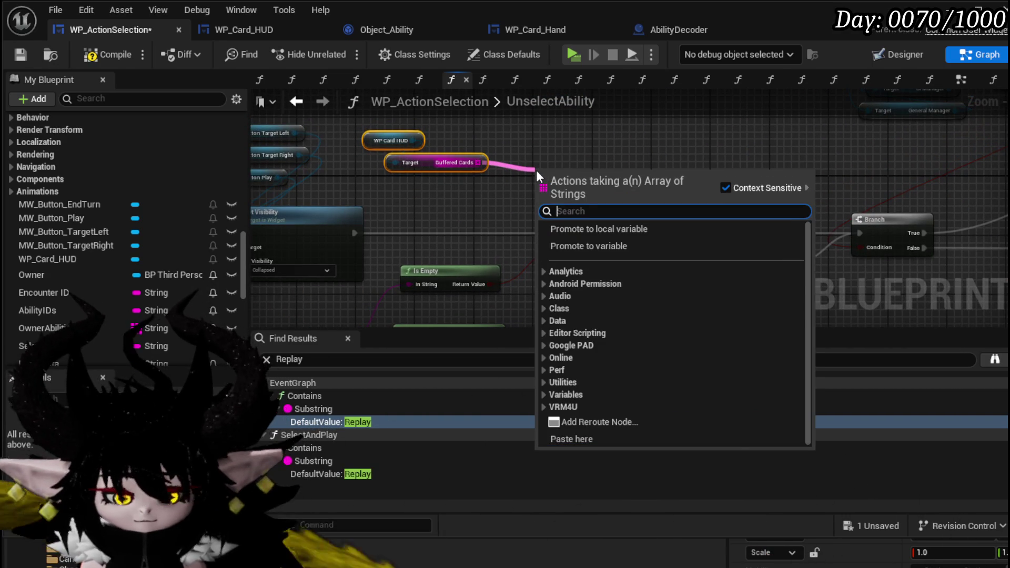
pyautogui.write('empt')
pyautogui.press('Return')
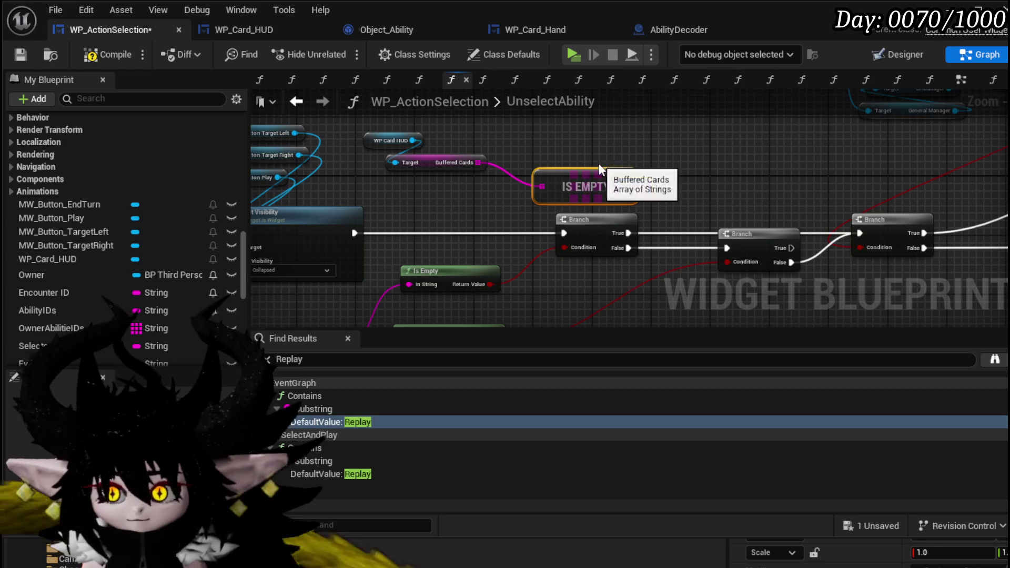
pyautogui.moveTo(627, 186); pyautogui.dragTo(684, 186)
pyautogui.write('And')
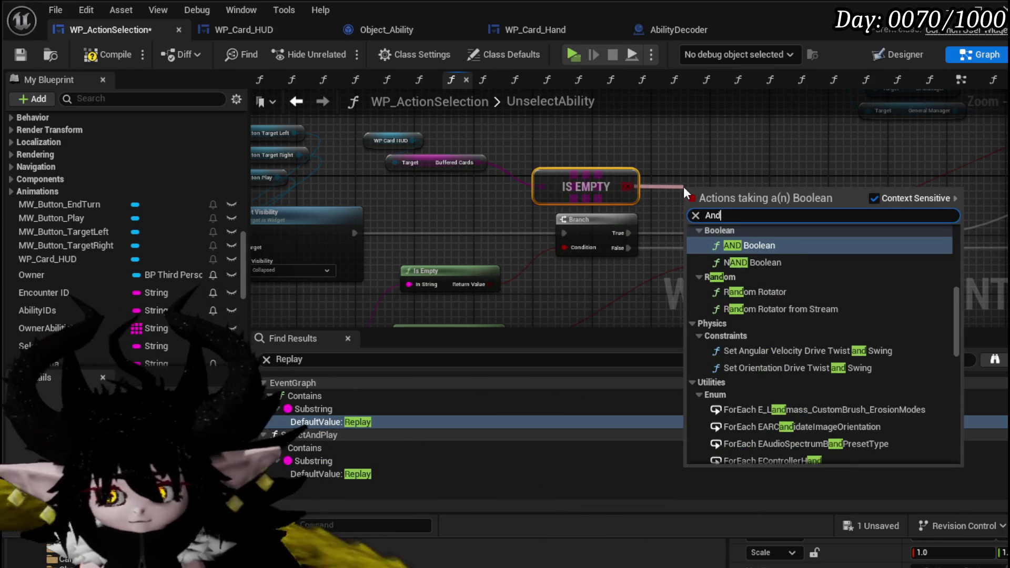
pyautogui.press('Return')
pyautogui.moveTo(710, 181)
pyautogui.mouseDown()
pyautogui.moveTo(512, 228)
pyautogui.moveTo(454, 224)
pyautogui.moveTo(462, 242)
pyautogui.mouseUp()
pyautogui.moveTo(518, 261)
pyautogui.mouseDown()
pyautogui.moveTo(405, 199)
pyautogui.moveTo(365, 232)
pyautogui.moveTo(535, 240)
pyautogui.mouseUp()
# - Reposition the string Is Empty node, Cost Check, and the getter nodes
pyautogui.click(477, 179)
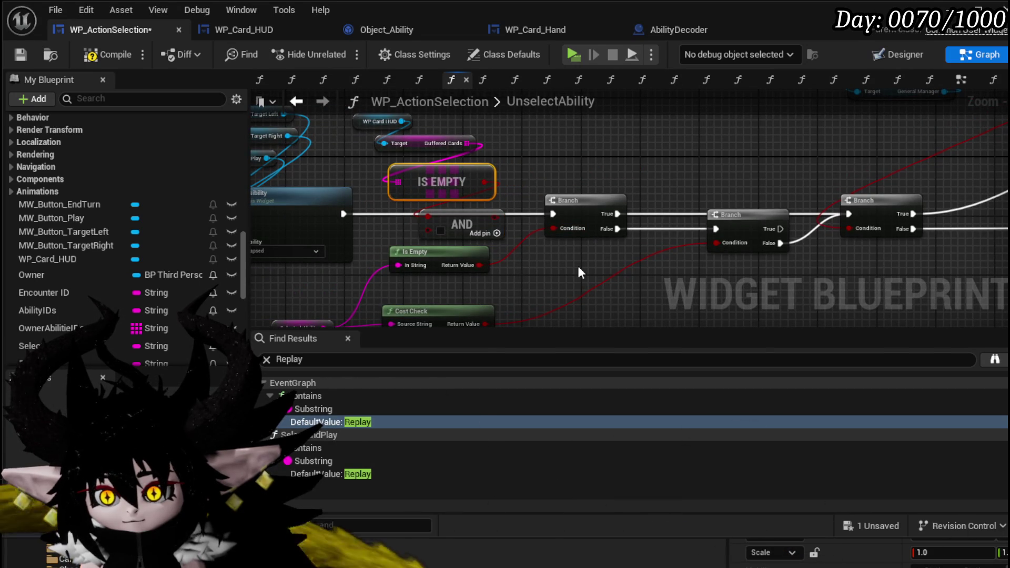
pyautogui.moveTo(460, 257); pyautogui.dragTo(465, 268)
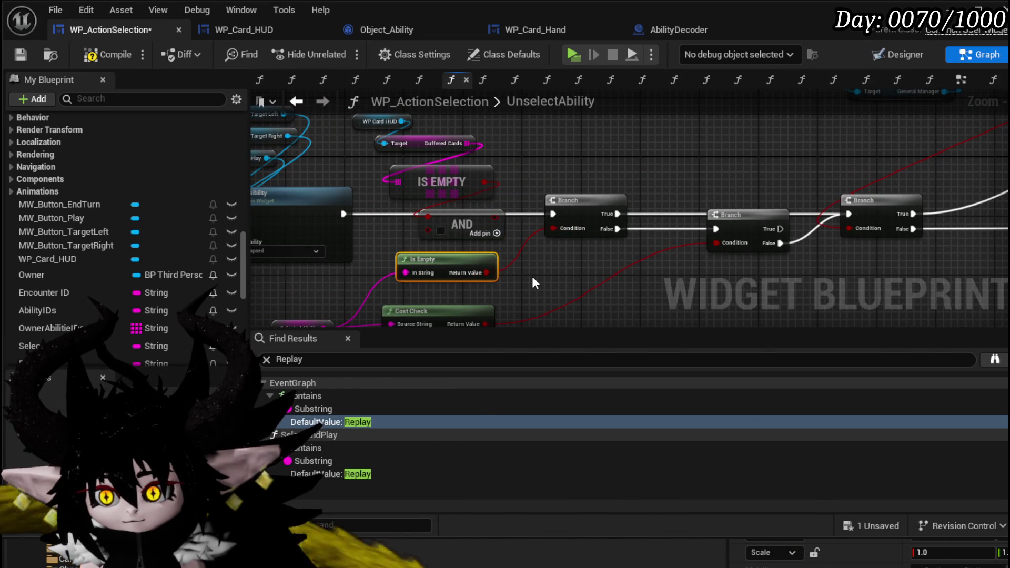
pyautogui.moveTo(532, 277); pyautogui.dragTo(526, 247)
pyautogui.moveTo(447, 283)
pyautogui.mouseDown()
pyautogui.moveTo(468, 283)
pyautogui.moveTo(523, 232)
pyautogui.moveTo(573, 280)
pyautogui.mouseUp()
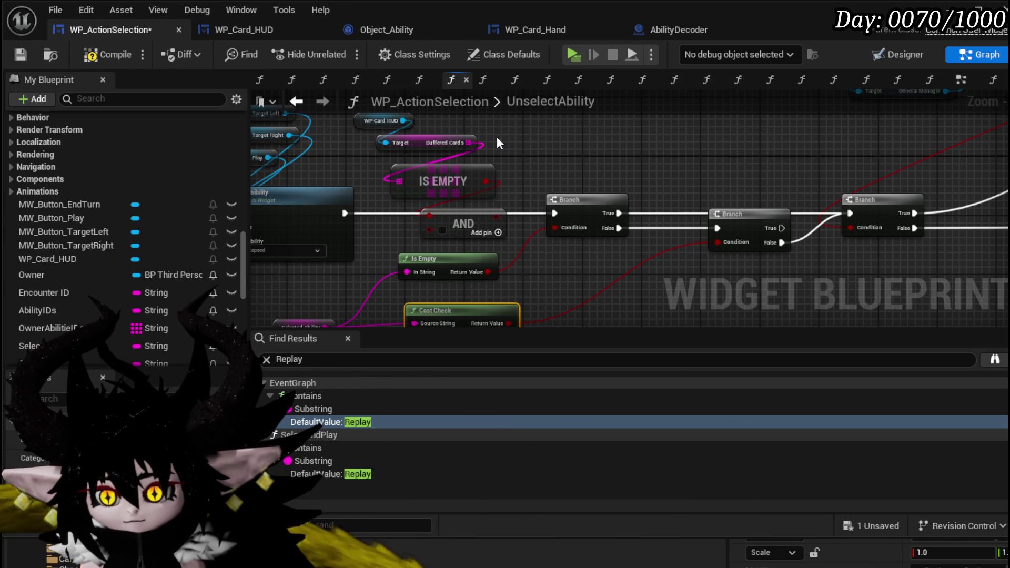
pyautogui.scroll(-2, 556, 151)
pyautogui.moveTo(557, 156); pyautogui.dragTo(548, 158)
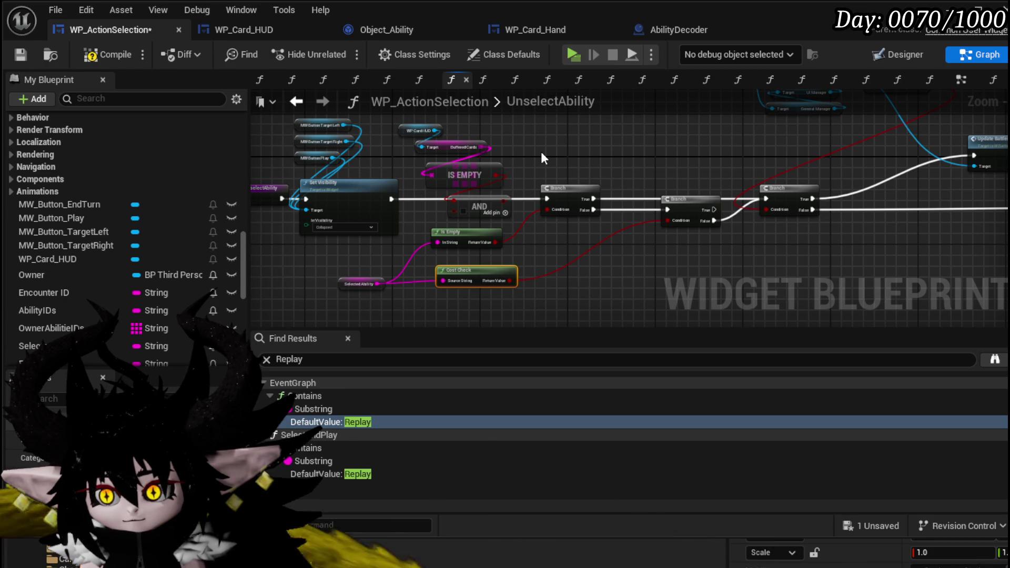
pyautogui.moveTo(541, 153); pyautogui.dragTo(581, 156)
pyautogui.moveTo(499, 155)
pyautogui.mouseDown()
pyautogui.moveTo(490, 154)
pyautogui.moveTo(526, 266)
pyautogui.moveTo(415, 263)
pyautogui.moveTo(728, 146)
pyautogui.mouseUp()
pyautogui.scroll(3, 517, 238)
pyautogui.moveTo(726, 187)
pyautogui.mouseDown()
pyautogui.moveTo(543, 154)
pyautogui.moveTo(572, 156)
pyautogui.moveTo(371, 173)
pyautogui.mouseUp()
pyautogui.scroll(-2, 594, 141)
pyautogui.scroll(1, 492, 196)
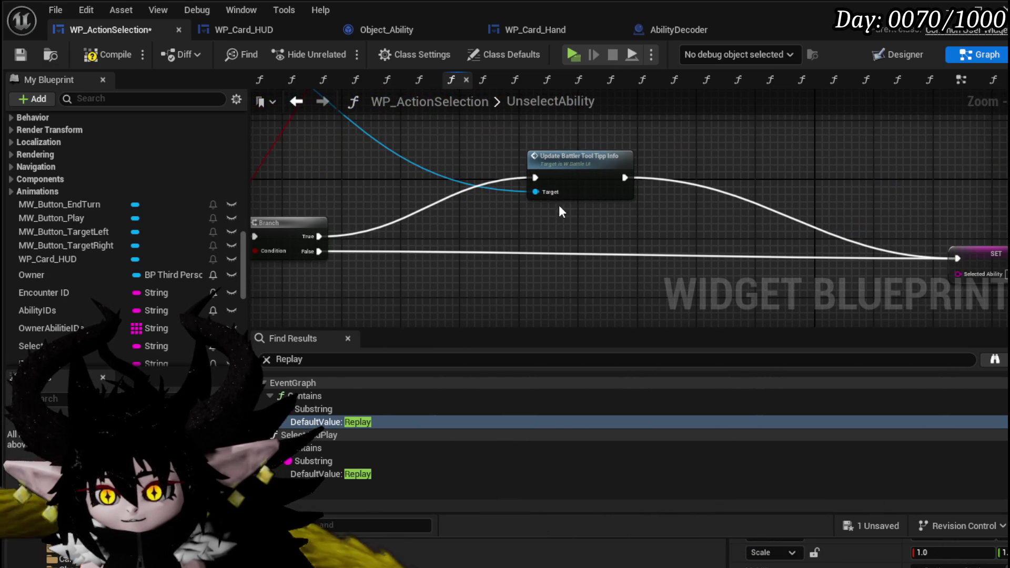
# - Lower the middle Branch between the others and shift the string Is Empty node left
pyautogui.moveTo(608, 216); pyautogui.dragTo(349, 149)
pyautogui.moveTo(543, 160)
pyautogui.mouseDown()
pyautogui.moveTo(370, 152)
pyautogui.moveTo(592, 165)
pyautogui.mouseUp()
pyautogui.scroll(-1, 370, 152)
pyautogui.scroll(-2, 592, 165)
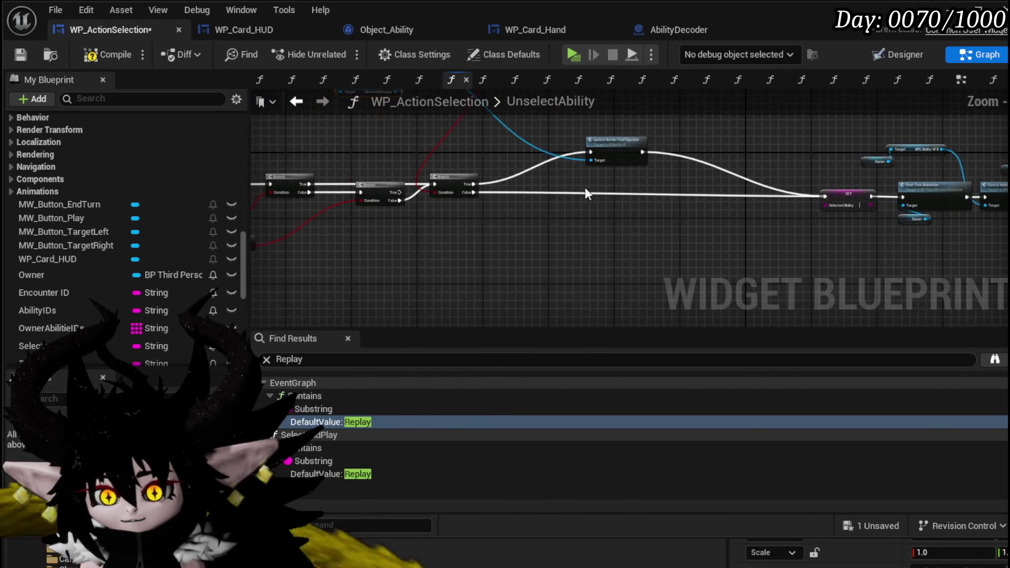
pyautogui.scroll(2, 548, 192)
pyautogui.moveTo(547, 192)
pyautogui.mouseDown()
pyautogui.moveTo(608, 231)
pyautogui.moveTo(566, 233)
pyautogui.mouseUp()
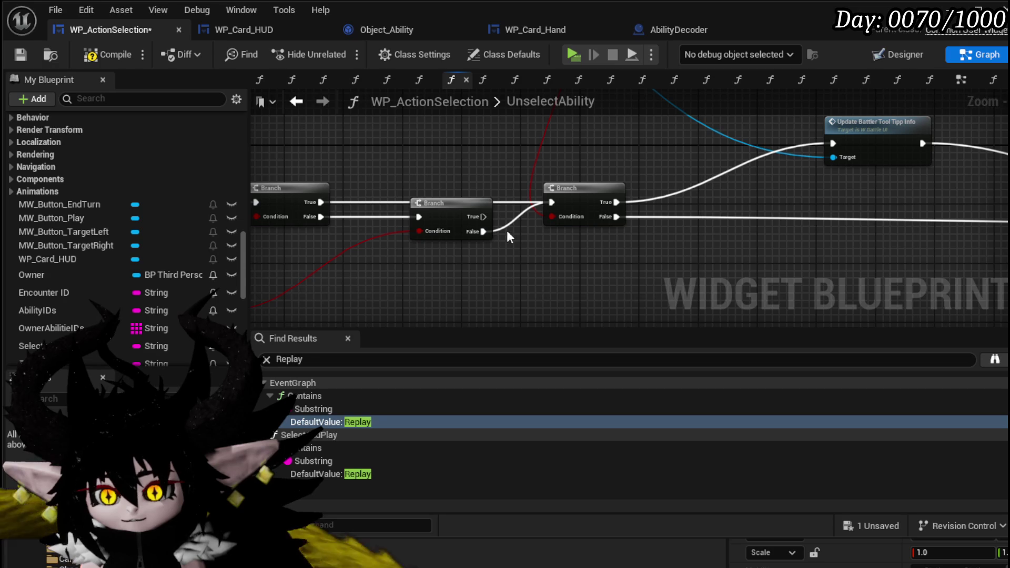
pyautogui.moveTo(449, 203)
pyautogui.mouseDown()
pyautogui.moveTo(605, 155)
pyautogui.moveTo(560, 253)
pyautogui.mouseUp()
pyautogui.moveTo(510, 182); pyautogui.dragTo(620, 216)
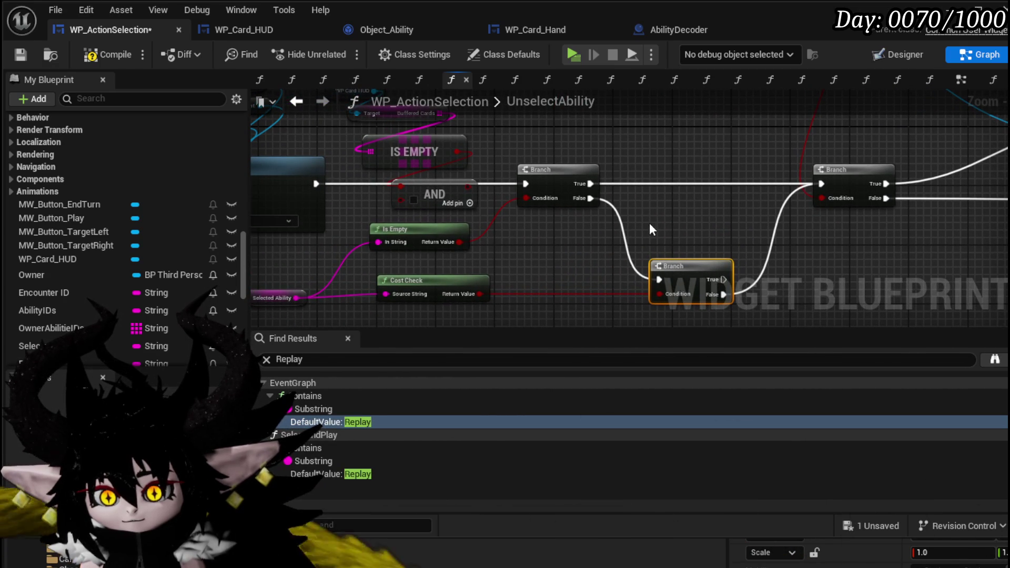
pyautogui.moveTo(444, 233); pyautogui.dragTo(377, 235)
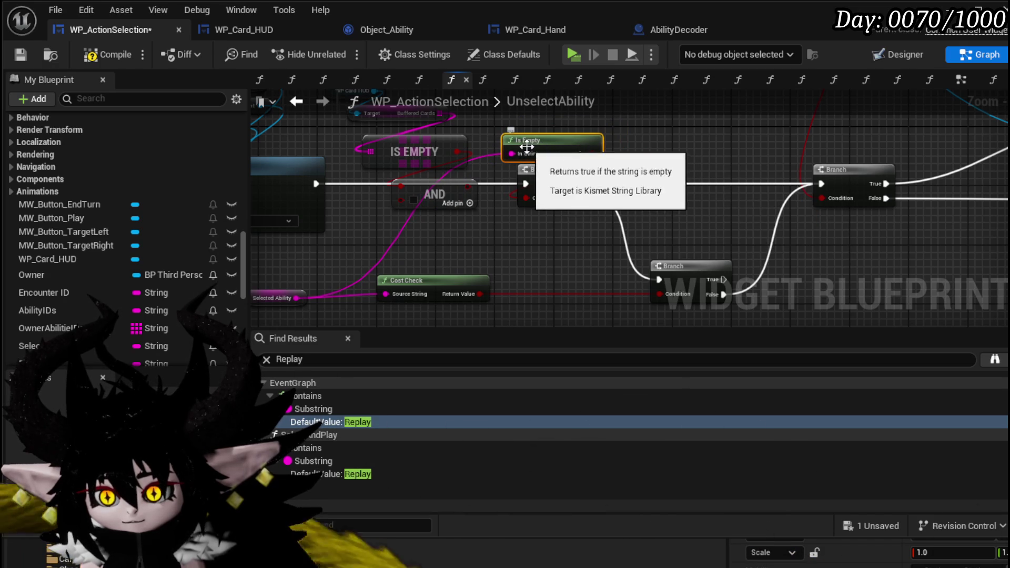
# - Move the AND node down-right and Cost Check left, checking the surrounding nodes
pyautogui.scroll(-2, 378, 260)
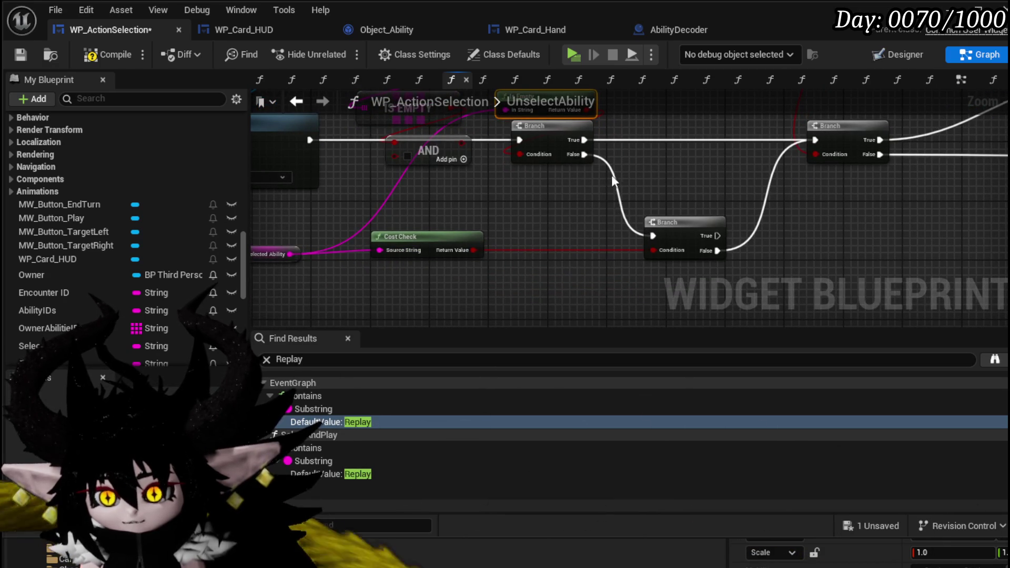
pyautogui.moveTo(610, 187)
pyautogui.mouseDown()
pyautogui.moveTo(610, 228)
pyautogui.moveTo(584, 265)
pyautogui.moveTo(564, 219)
pyautogui.mouseUp()
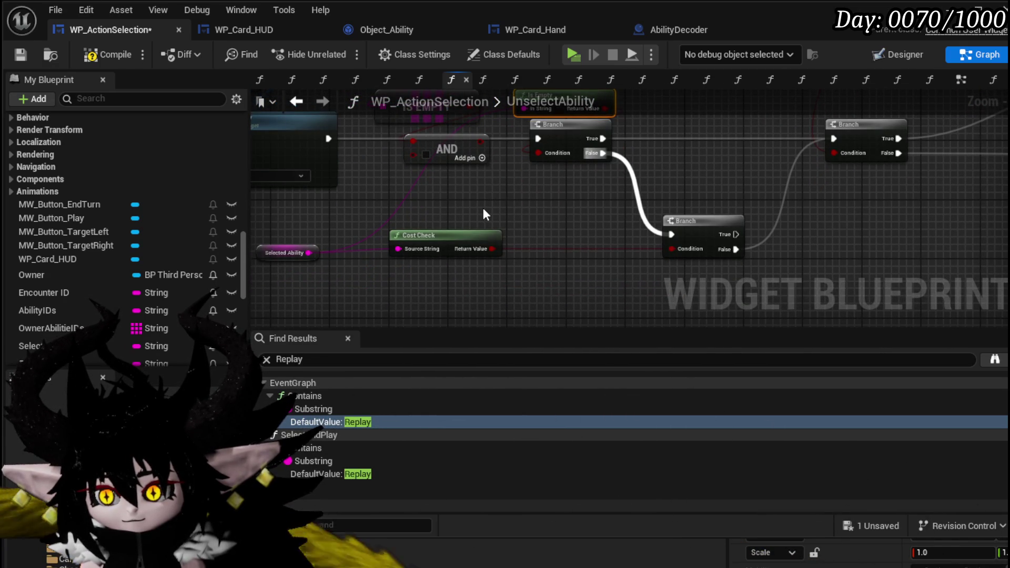
pyautogui.moveTo(483, 214)
pyautogui.mouseDown()
pyautogui.moveTo(510, 268)
pyautogui.moveTo(480, 263)
pyautogui.moveTo(478, 234)
pyautogui.moveTo(561, 273)
pyautogui.mouseUp()
pyautogui.moveTo(499, 300)
pyautogui.mouseDown()
pyautogui.moveTo(469, 301)
pyautogui.moveTo(520, 284)
pyautogui.moveTo(508, 233)
pyautogui.mouseUp()
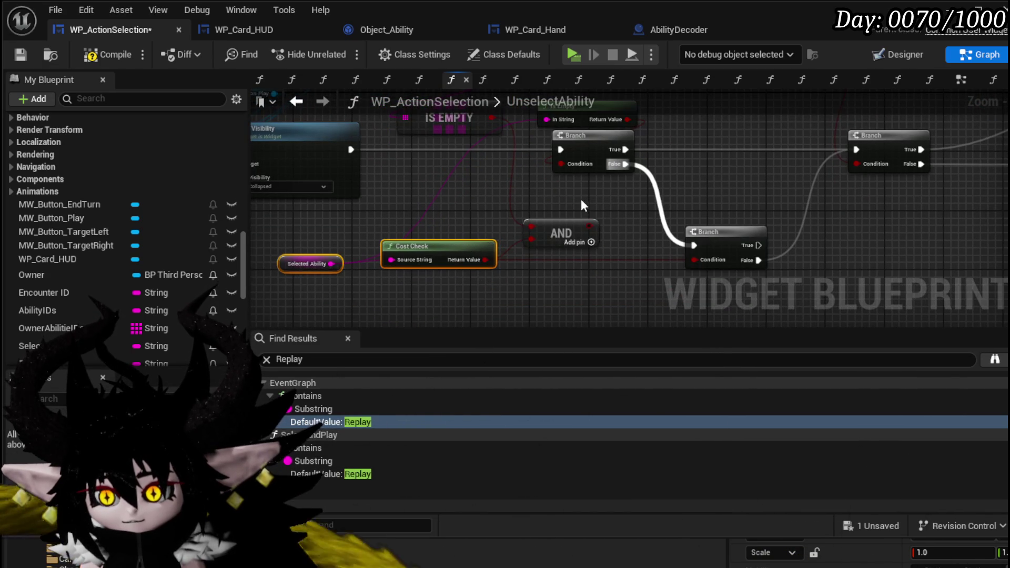
pyautogui.moveTo(580, 203); pyautogui.dragTo(585, 311)
pyautogui.moveTo(457, 206); pyautogui.dragTo(351, 83)
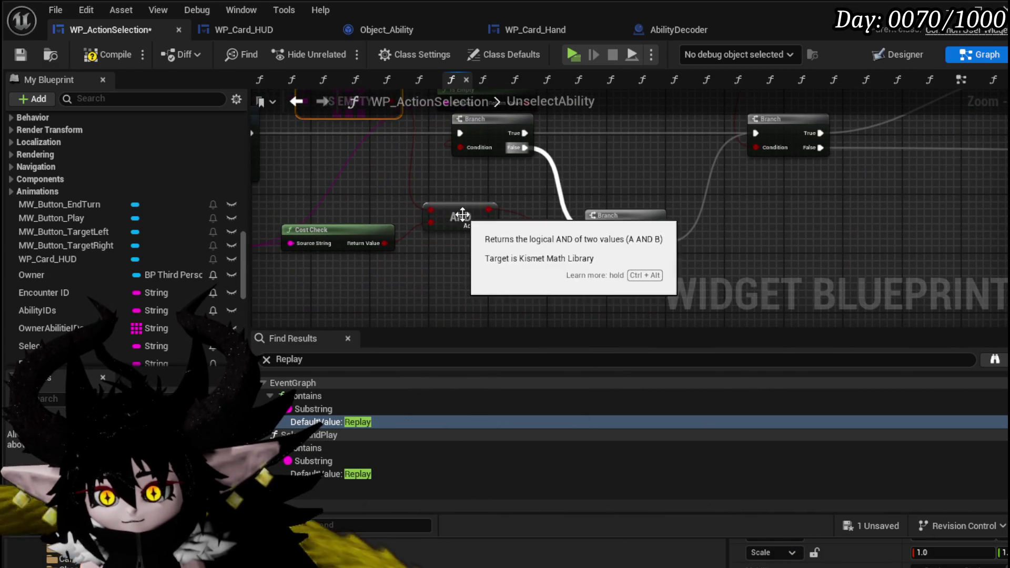
pyautogui.moveTo(411, 153); pyautogui.dragTo(522, 257)
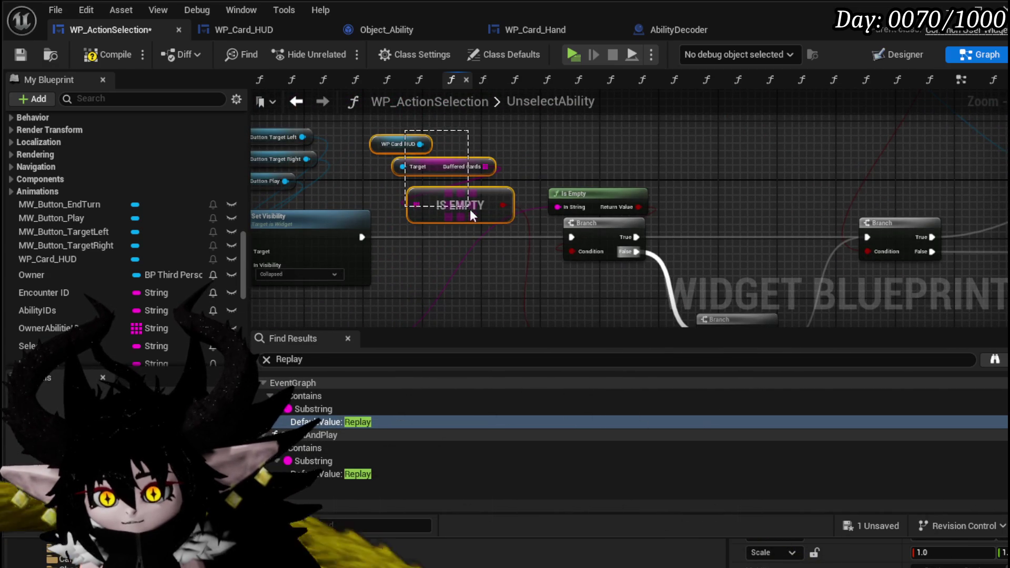
pyautogui.moveTo(550, 219)
pyautogui.mouseDown()
pyautogui.moveTo(520, 301)
pyautogui.moveTo(563, 260)
pyautogui.moveTo(613, 244)
pyautogui.moveTo(584, 243)
pyautogui.mouseUp()
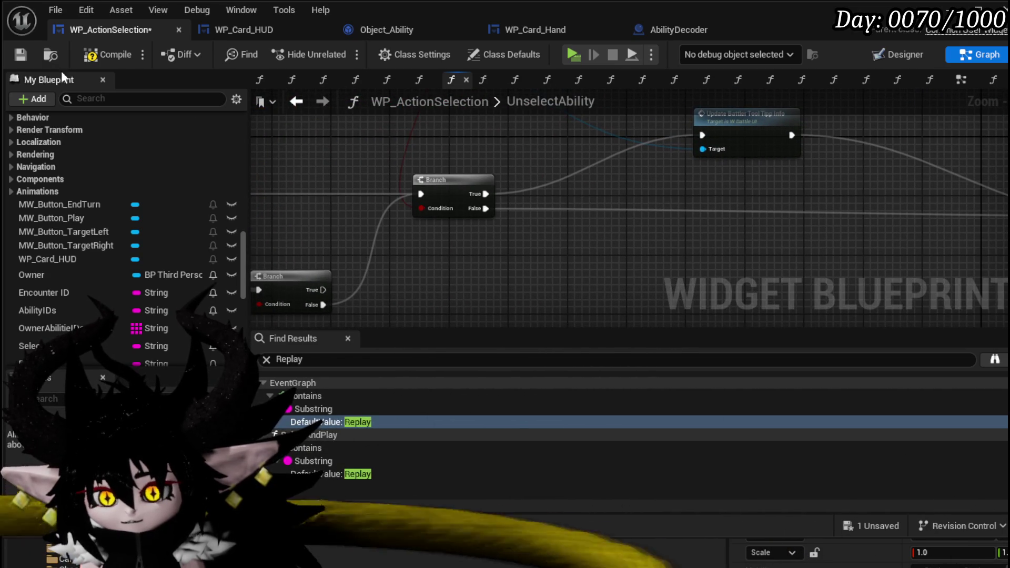
# - Compile the Blueprint and start a standalone play-test
pyautogui.click(21, 54)
pyautogui.click(943, 10)
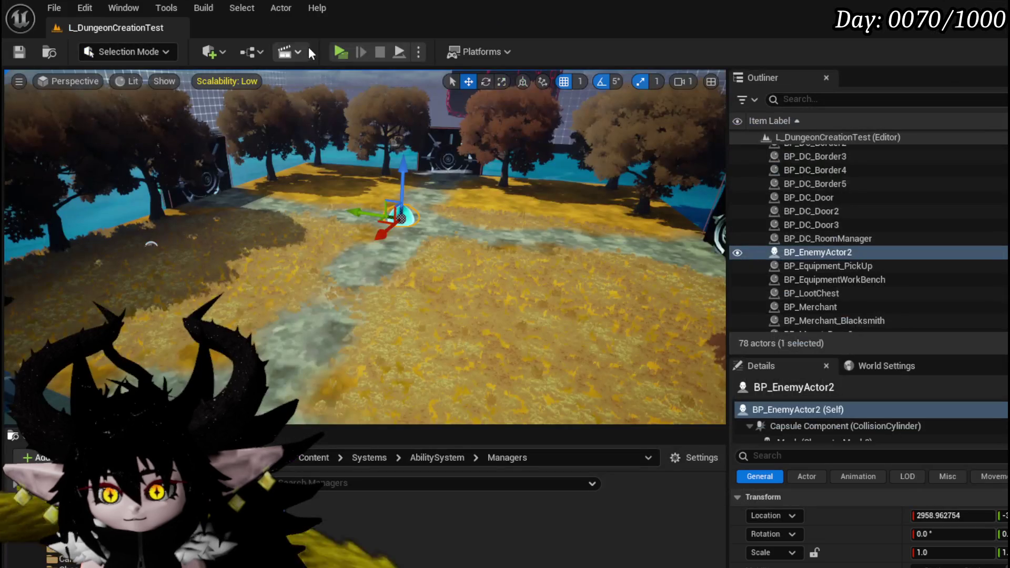
pyautogui.hotkey('alt', 'p')
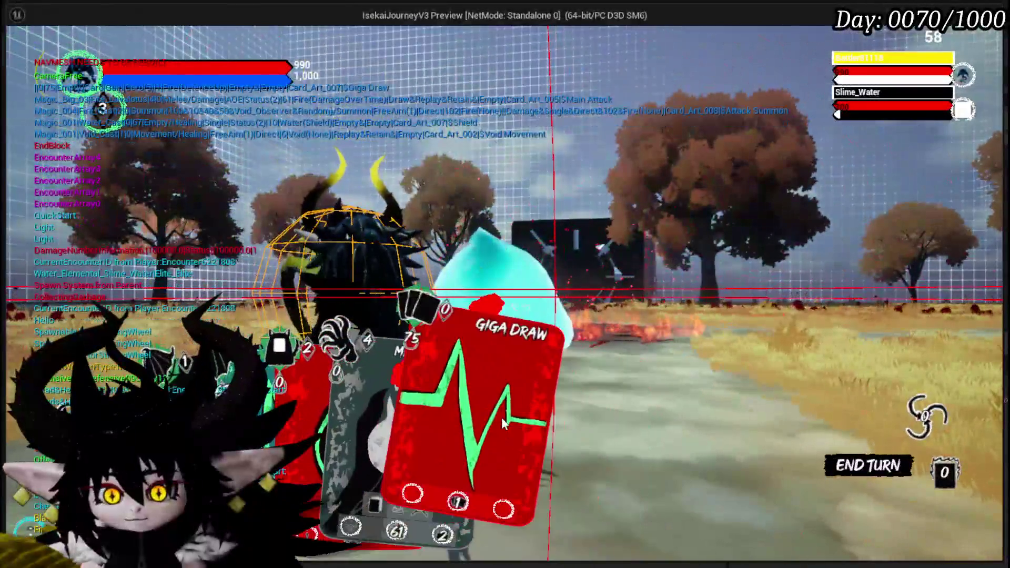
# - Play the Giga Draw and Power Up cards, then cancel the targeted ability
pyautogui.click(488, 413)
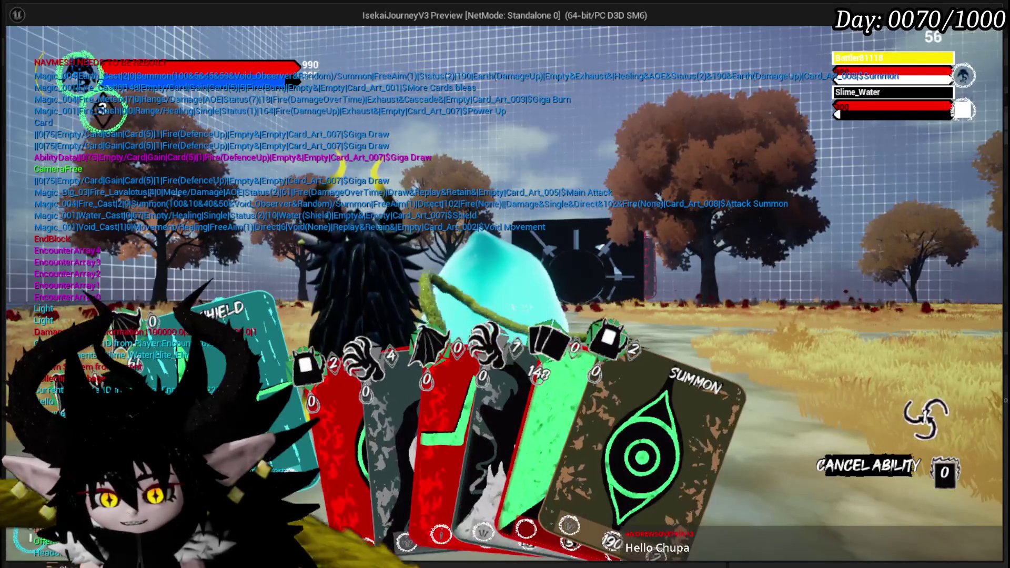
pyautogui.click(386, 395)
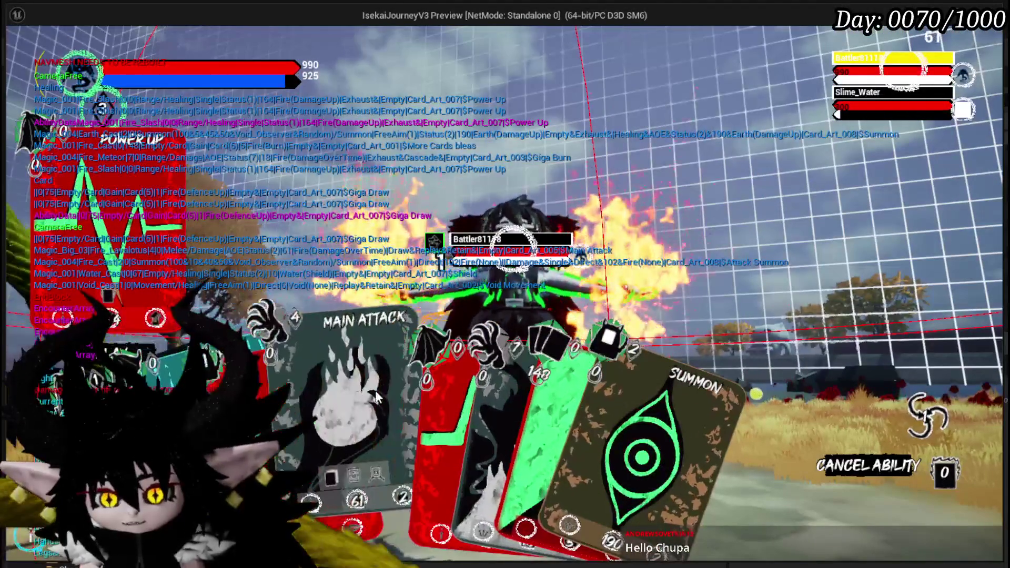
pyautogui.rightClick(337, 420)
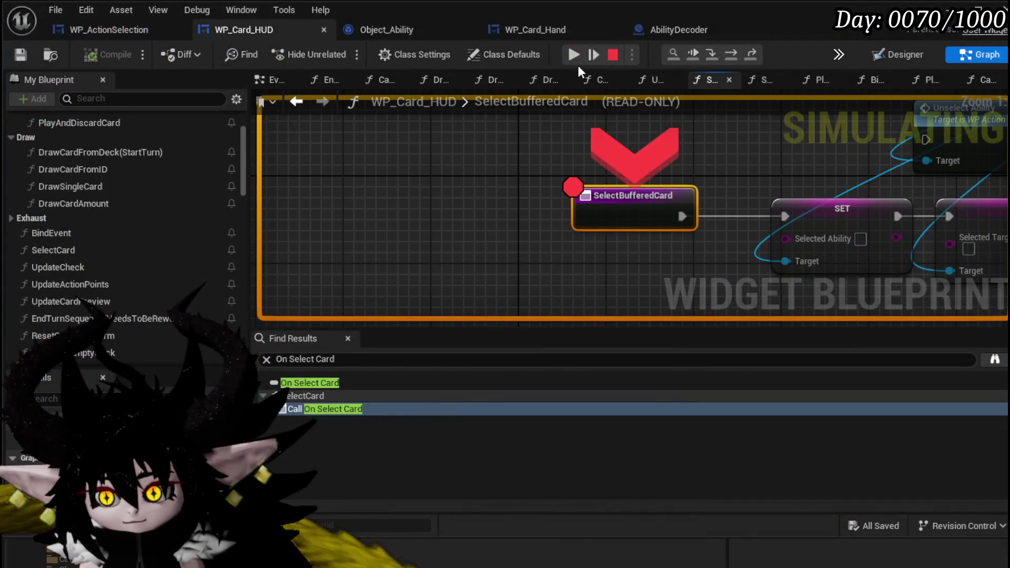
# - Step to the Select Card breakpoint, resume, and play More Cards bleas, Haste and Claw
pyautogui.click(573, 55)
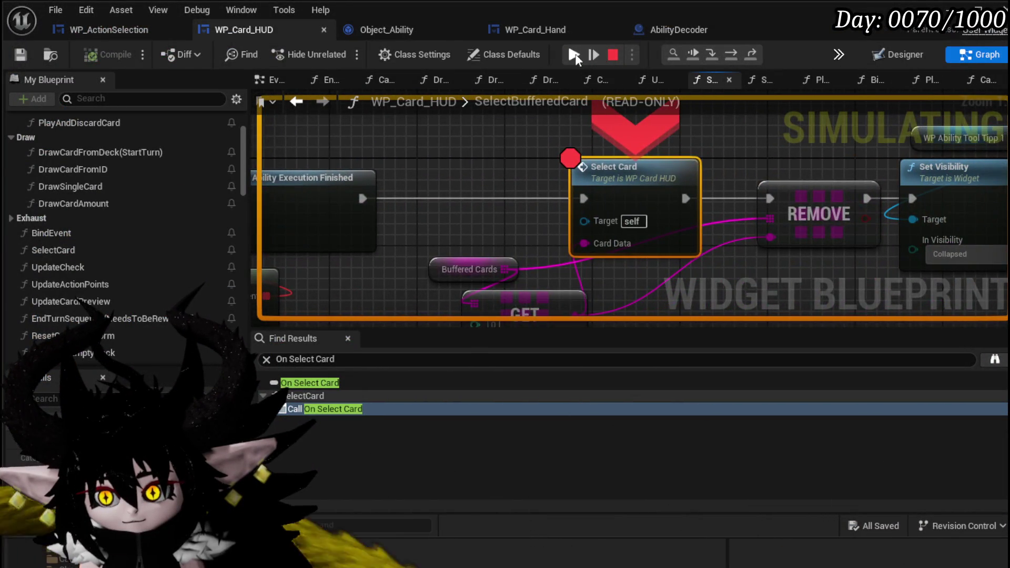
pyautogui.click(574, 55)
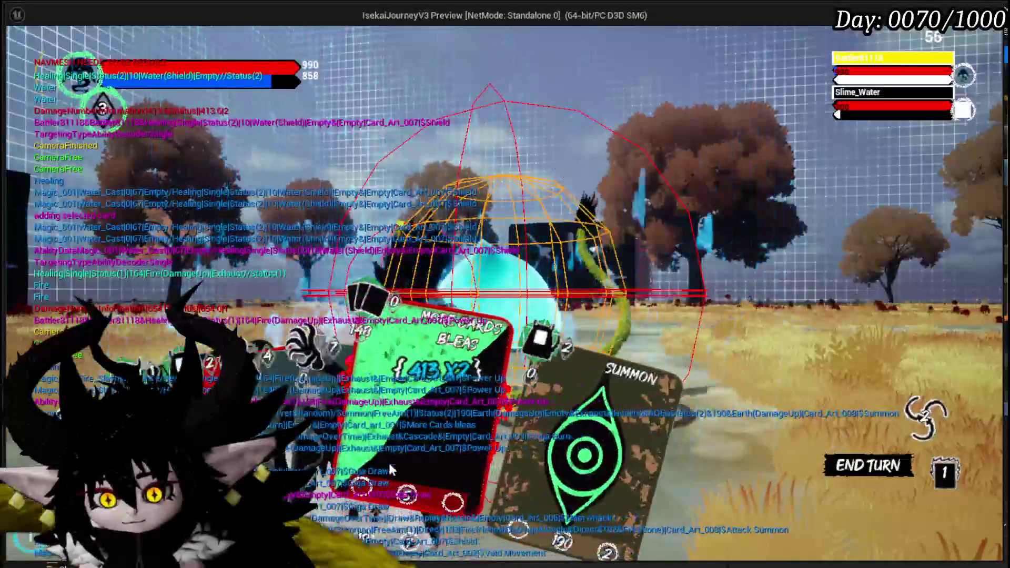
pyautogui.click(384, 485)
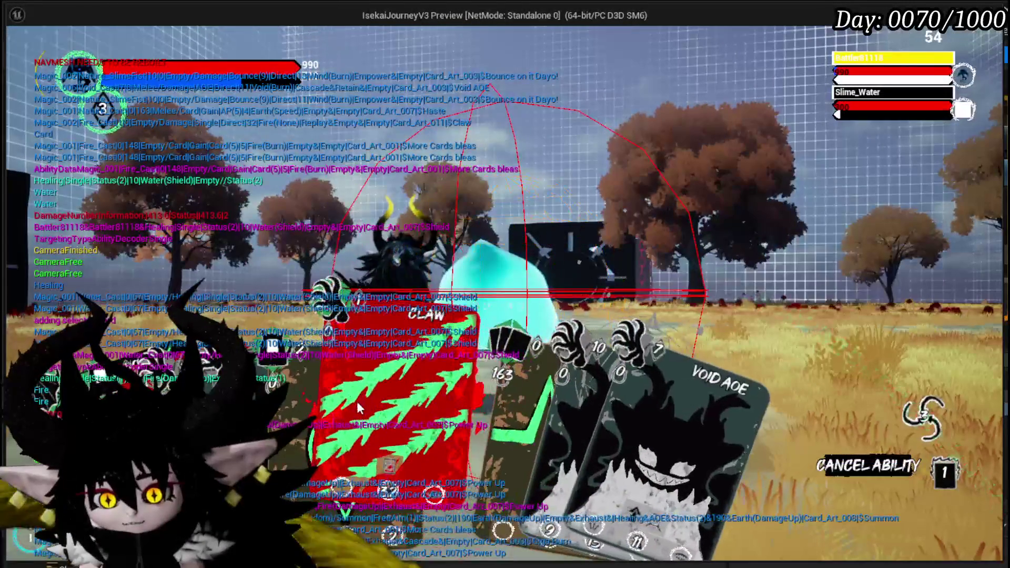
pyautogui.click(491, 393)
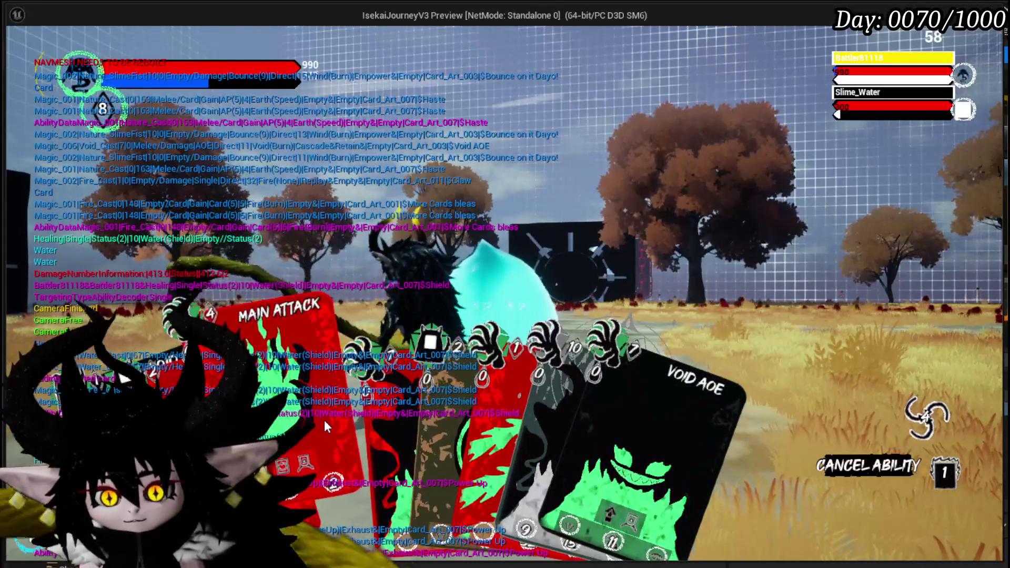
pyautogui.click(453, 415)
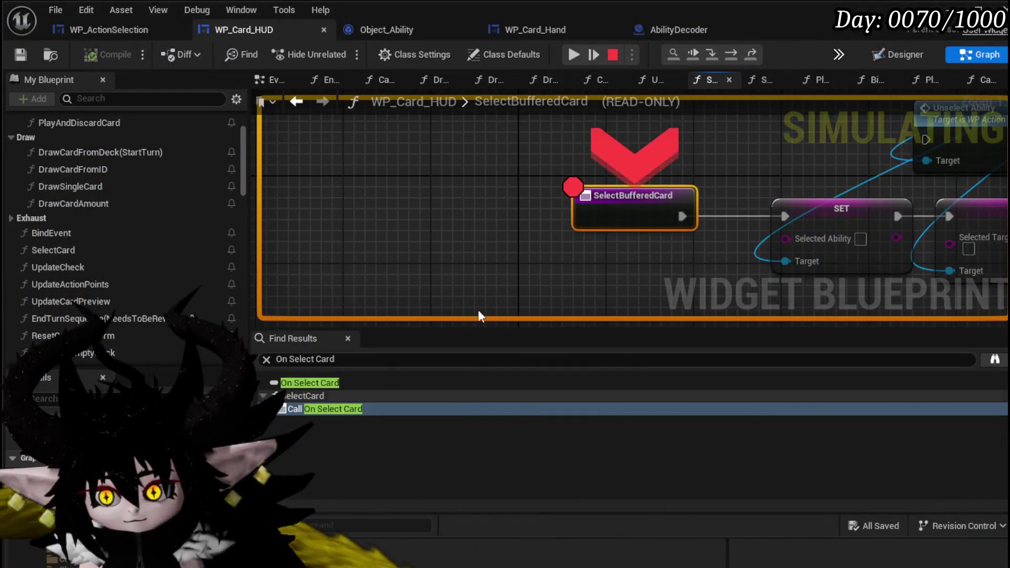
# - Continue through the SelectBufferedCard and Select Card breakpoints, then fit the SelectBufferedCard graph in view
pyautogui.click(574, 55)
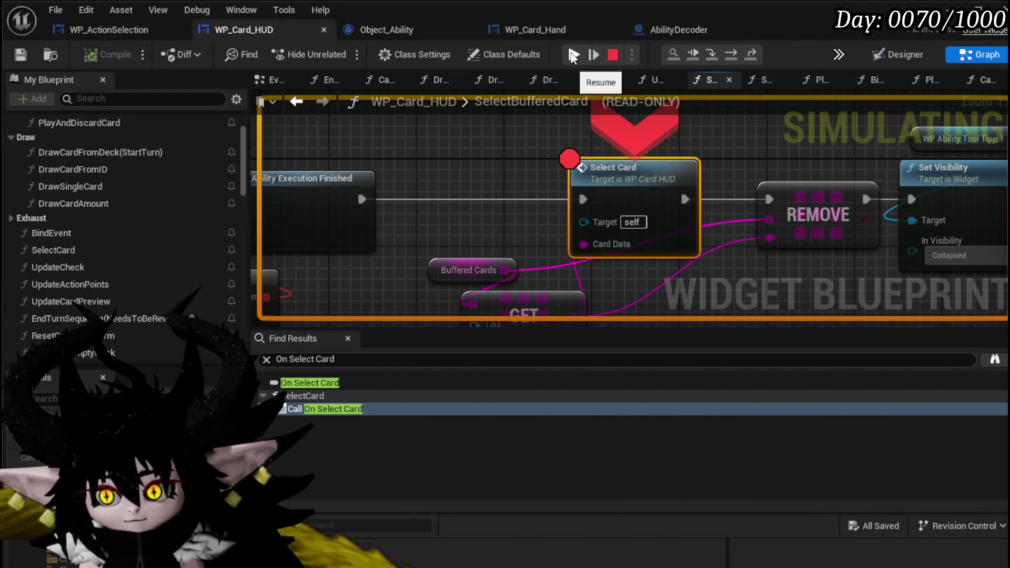
pyautogui.click(574, 55)
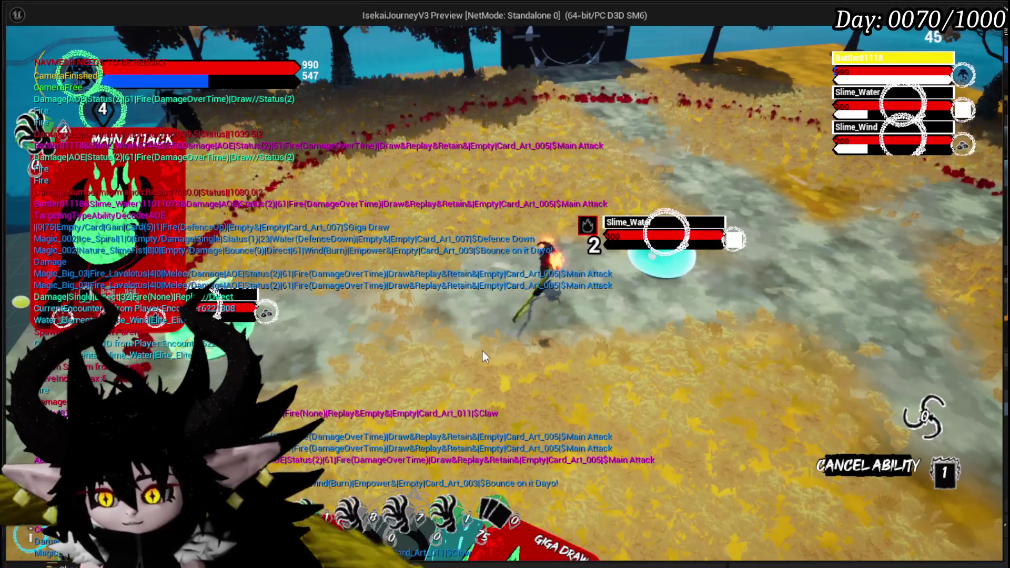
pyautogui.moveTo(434, 402)
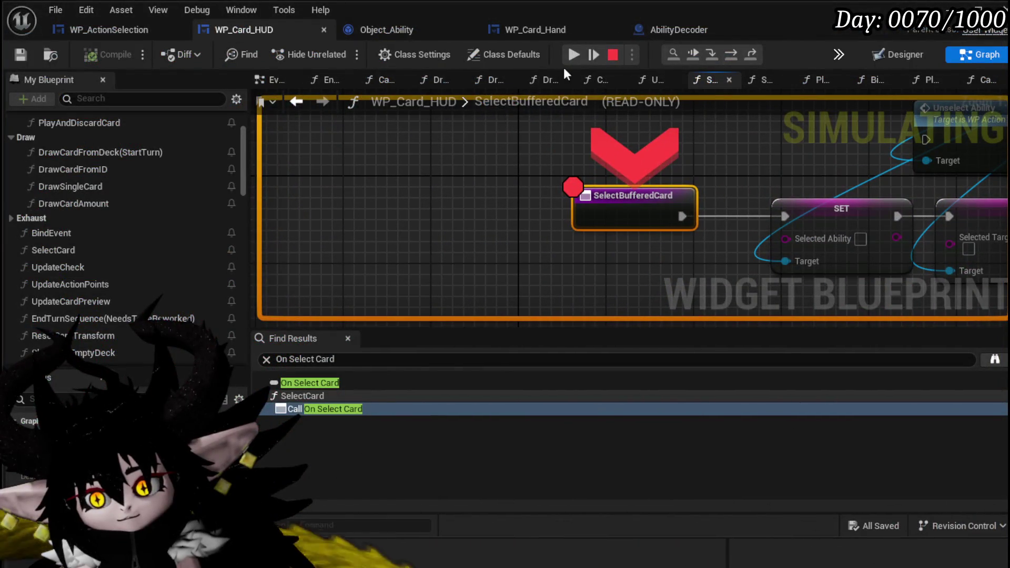
pyautogui.click(572, 56)
pyautogui.click(573, 56)
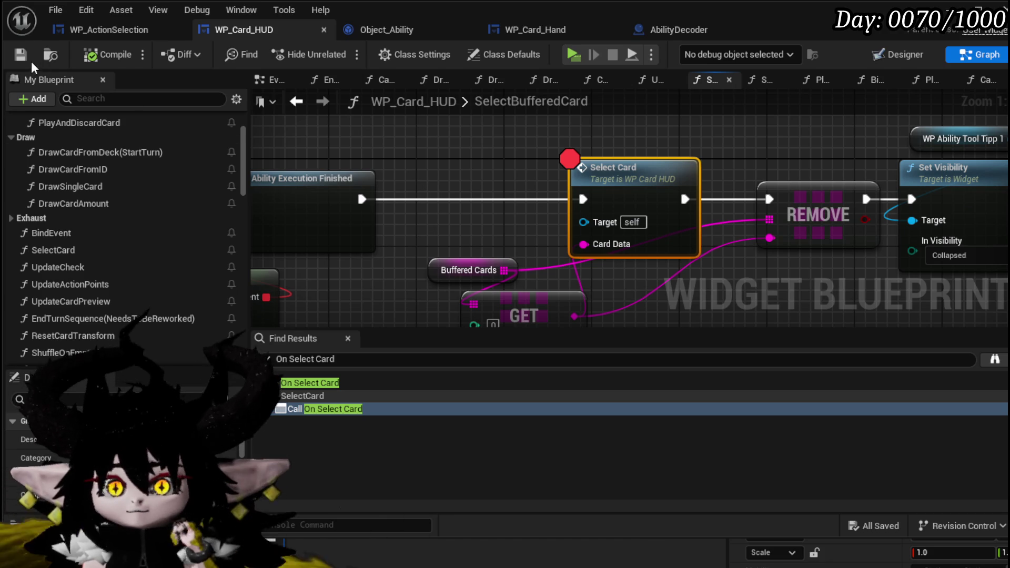
pyautogui.press('Home')
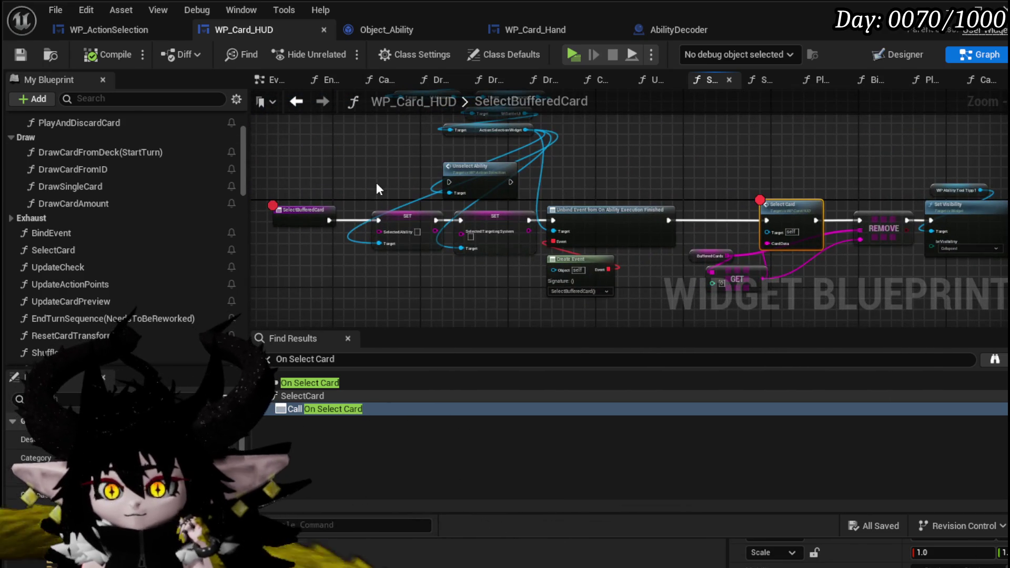
# - Move the Buffered Cards node beside the GET node in SelectBufferedCard
pyautogui.moveTo(408, 175)
pyautogui.mouseDown()
pyautogui.moveTo(361, 172)
pyautogui.moveTo(398, 157)
pyautogui.mouseUp()
pyautogui.scroll(3, 427, 211)
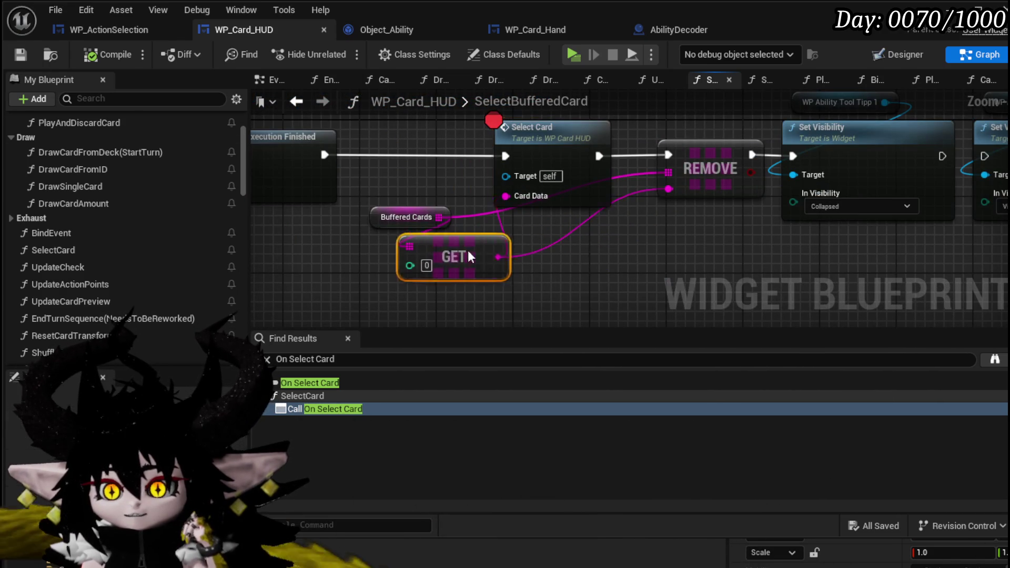
pyautogui.click(532, 235)
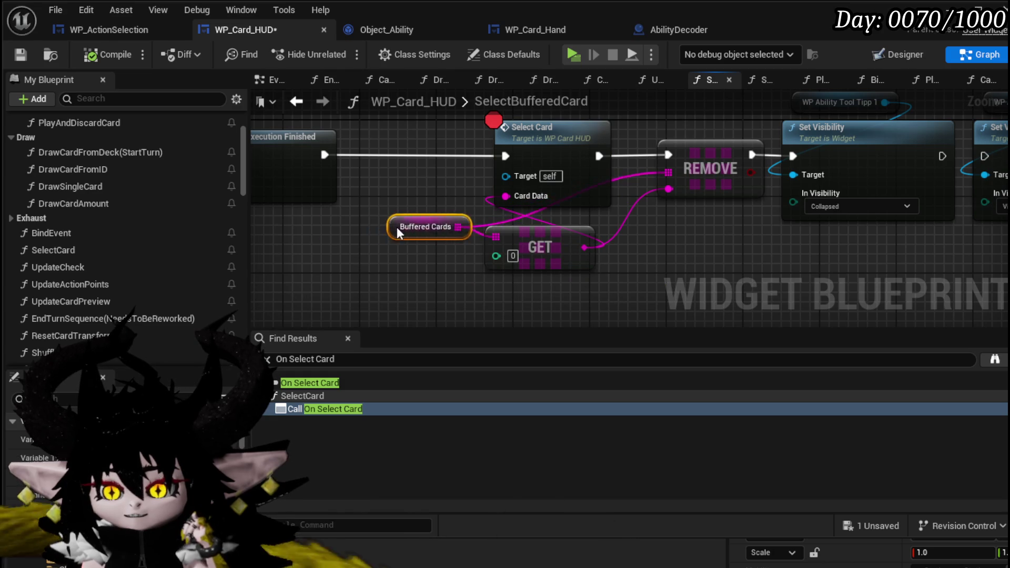
pyautogui.moveTo(402, 237)
pyautogui.mouseDown()
pyautogui.moveTo(266, 241)
pyautogui.moveTo(409, 233)
pyautogui.mouseUp()
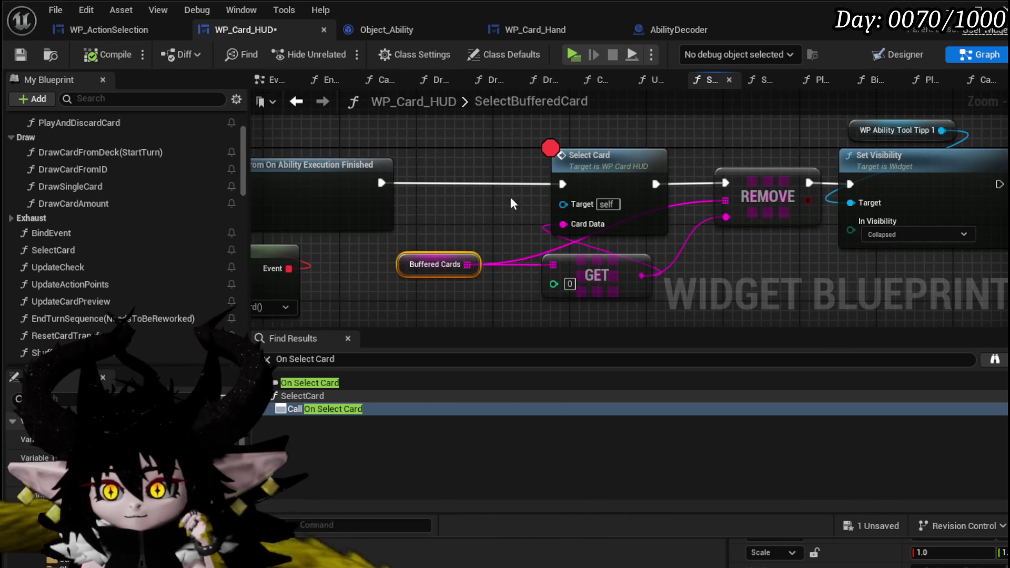
# - Remove the breakpoints from the Select Card and SelectBufferedCard nodes and review the finished chain
pyautogui.rightClick(602, 163)
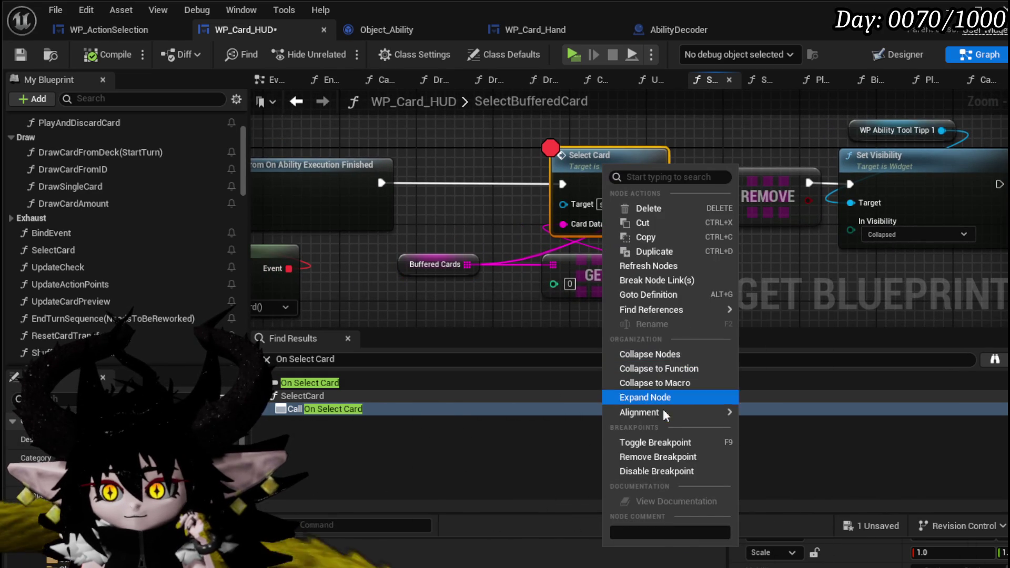
pyautogui.click(658, 456)
pyautogui.scroll(-1, 528, 272)
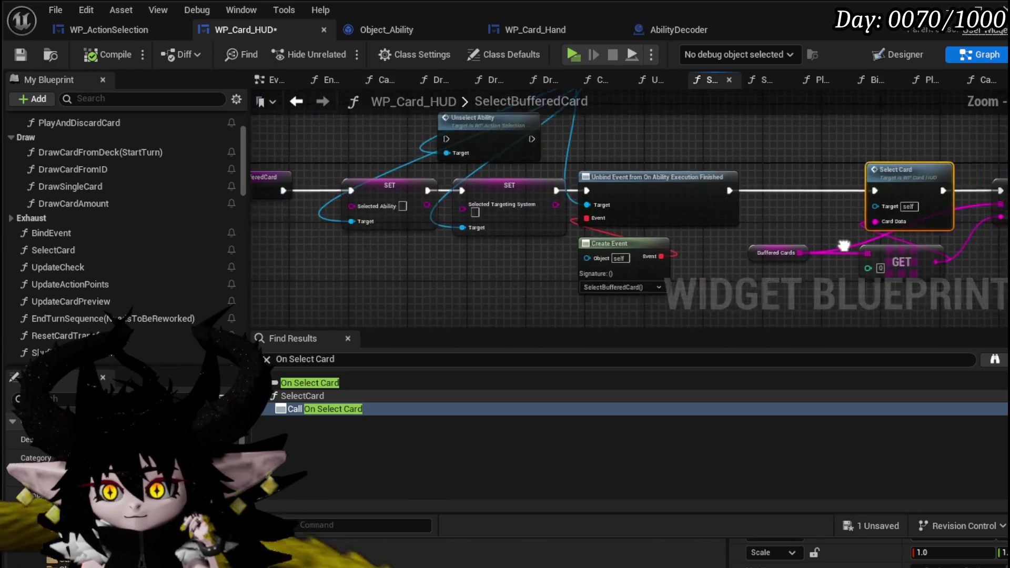
pyautogui.rightClick(445, 203)
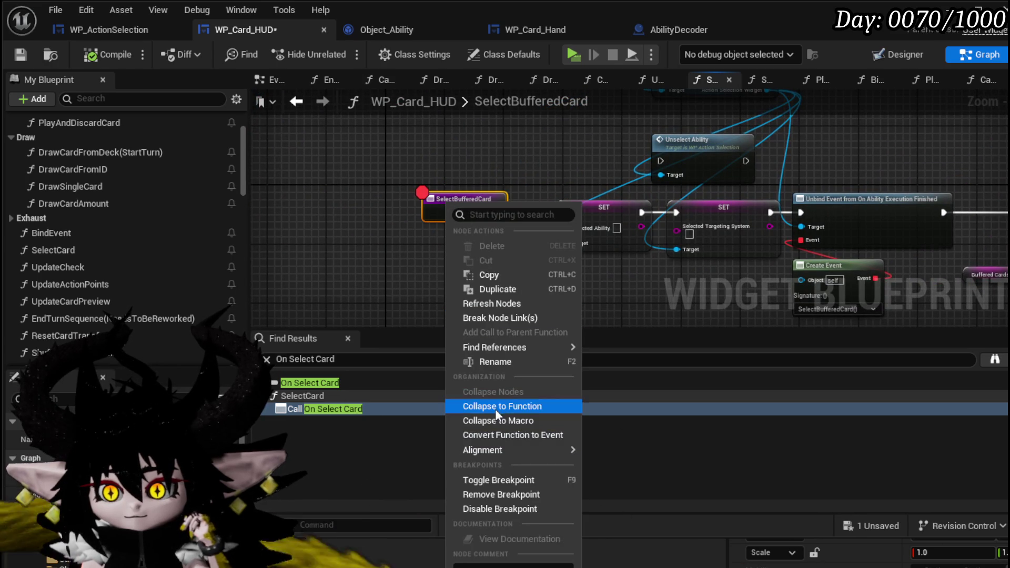
pyautogui.click(487, 494)
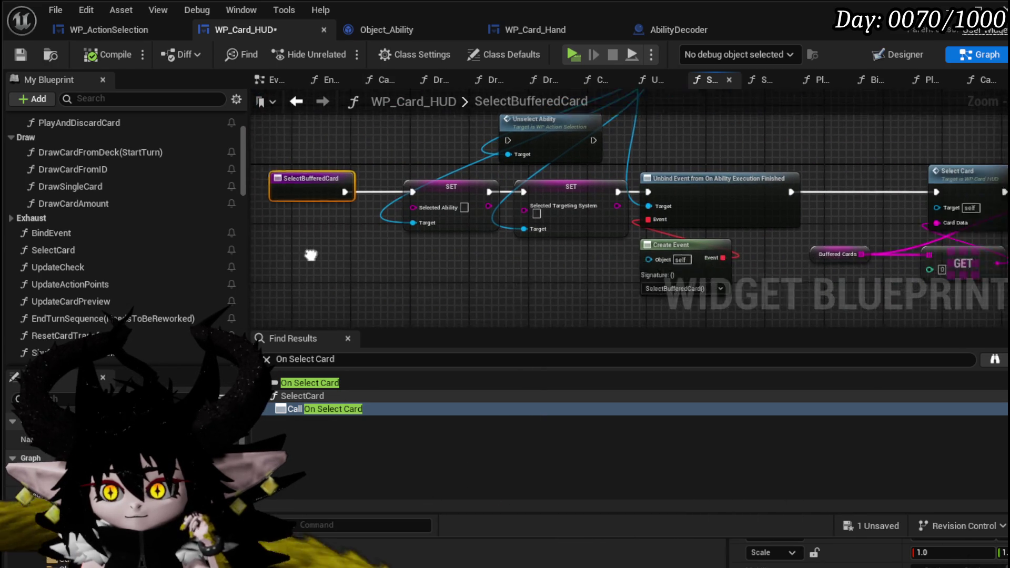
pyautogui.moveTo(798, 209); pyautogui.dragTo(477, 209)
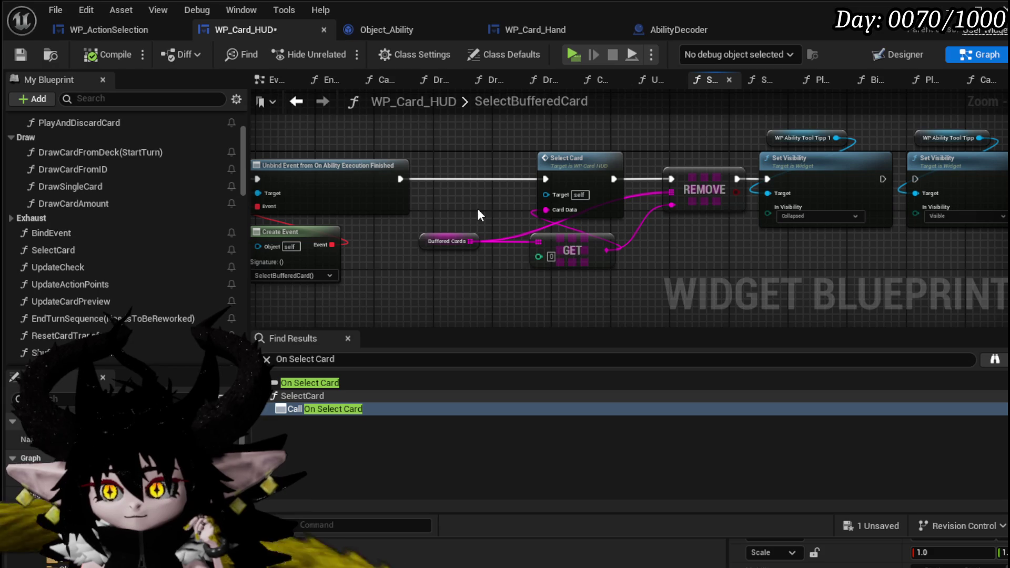
pyautogui.moveTo(494, 154)
pyautogui.mouseDown()
pyautogui.moveTo(285, 142)
pyautogui.moveTo(620, 159)
pyautogui.mouseUp()
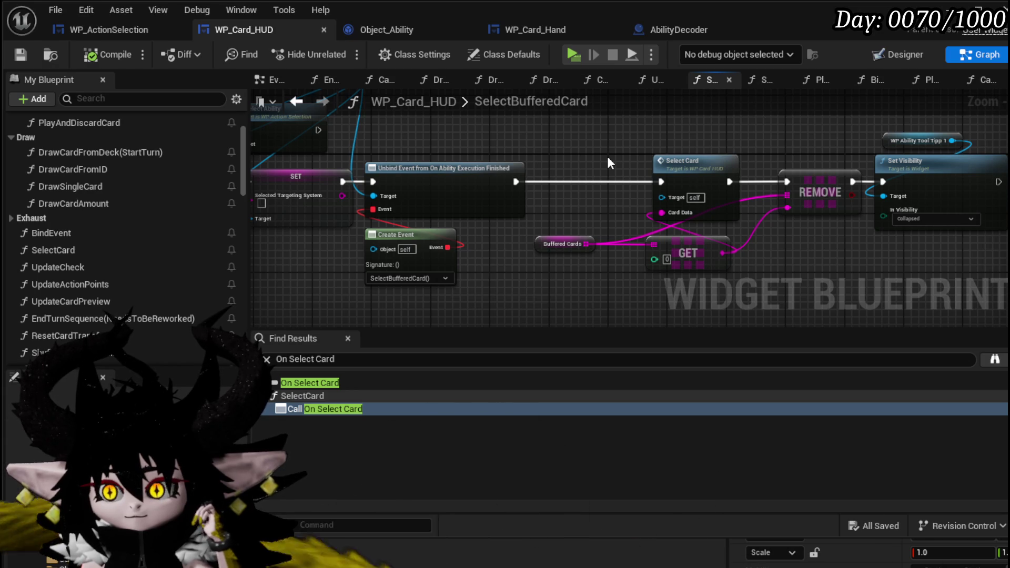
pyautogui.click(81, 29)
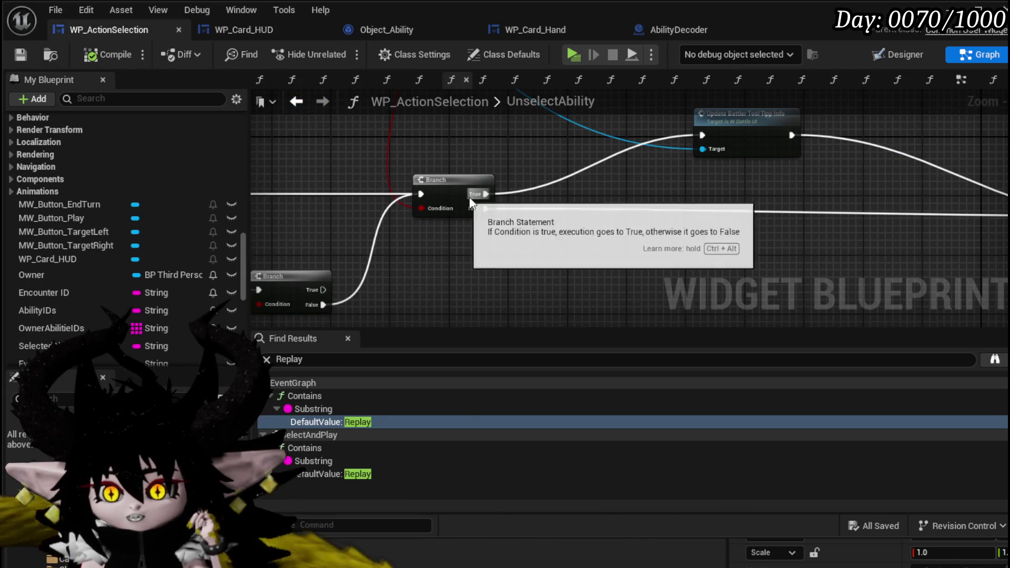
# - Pan across the UnselectAbility graph to inspect the Cancel Ability, SET, IS EMPTY and Buffered Cards nodes
pyautogui.scroll(-5, 461, 198)
pyautogui.moveTo(566, 209)
pyautogui.mouseDown()
pyautogui.moveTo(694, 219)
pyautogui.moveTo(701, 230)
pyautogui.mouseUp()
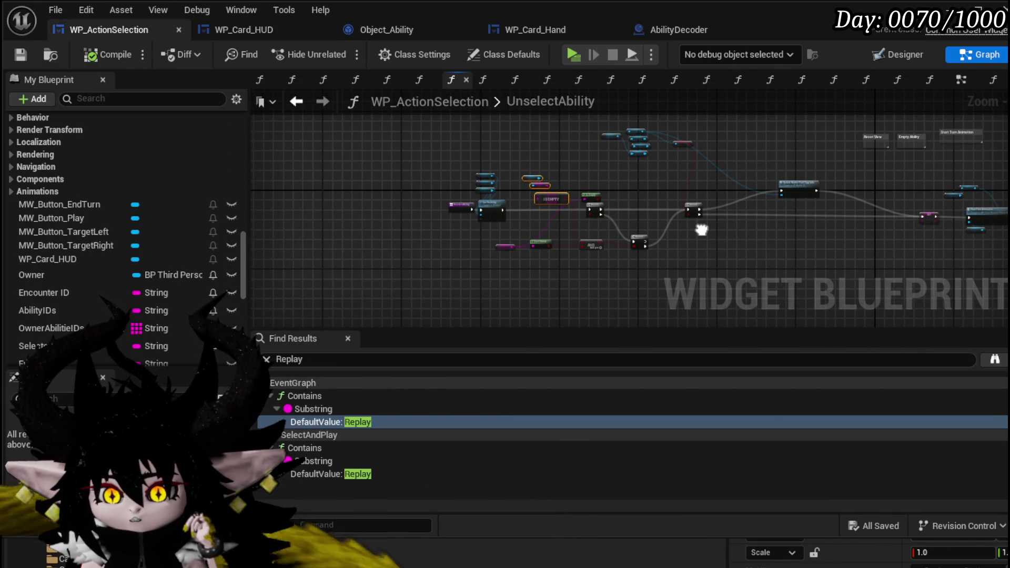
pyautogui.scroll(3, 557, 211)
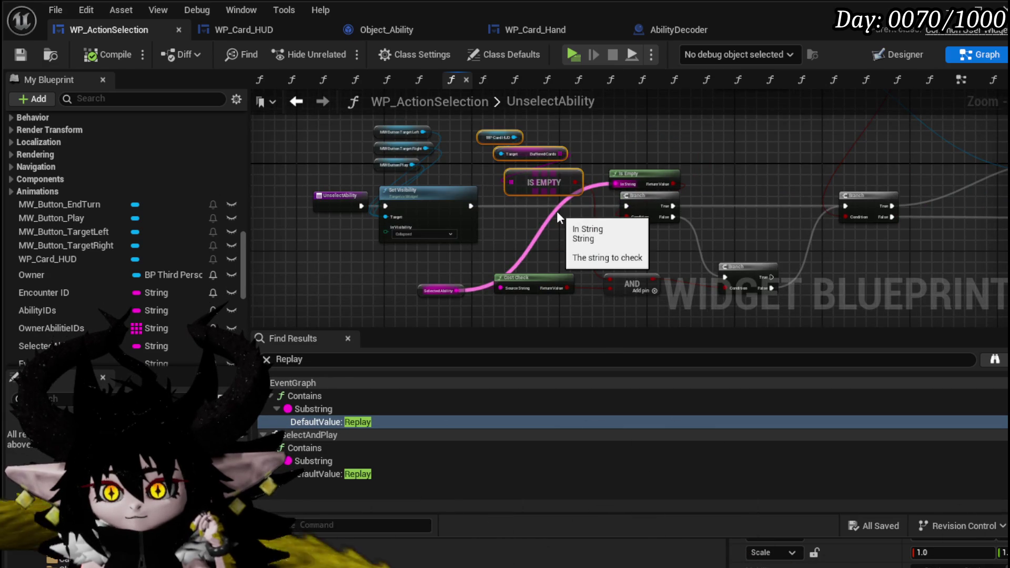
pyautogui.scroll(2, 552, 169)
pyautogui.moveTo(552, 169); pyautogui.dragTo(574, 206)
pyautogui.moveTo(681, 191)
pyautogui.mouseDown()
pyautogui.moveTo(595, 188)
pyautogui.moveTo(648, 166)
pyautogui.moveTo(320, 172)
pyautogui.mouseUp()
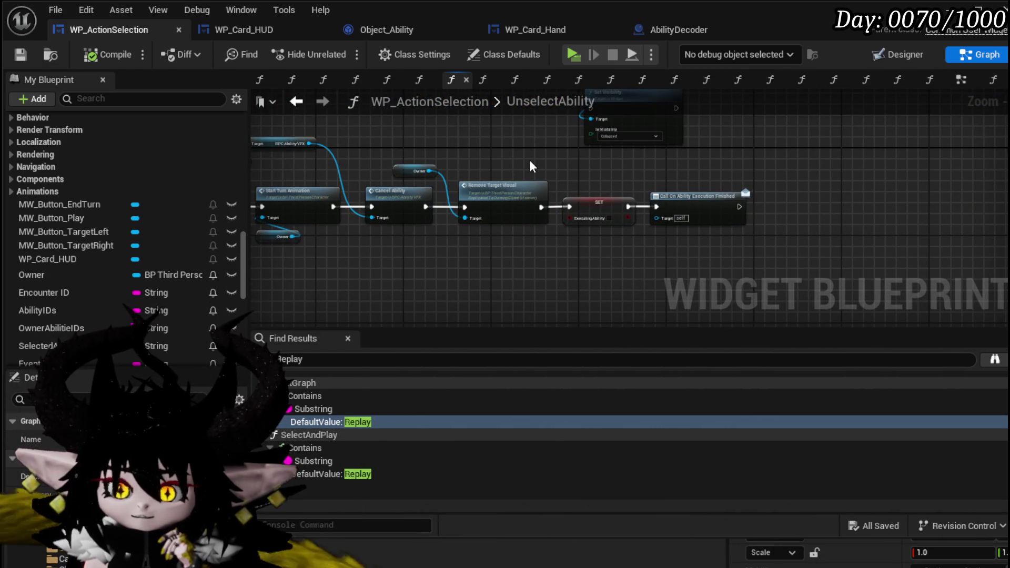
pyautogui.scroll(3, 530, 163)
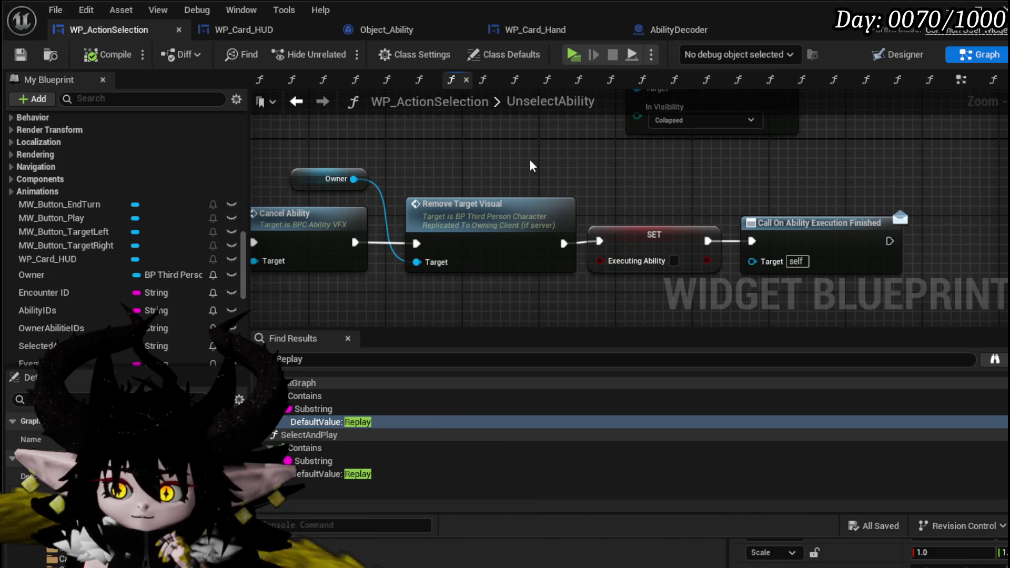
pyautogui.scroll(-2, 529, 159)
pyautogui.moveTo(529, 159); pyautogui.dragTo(697, 191)
pyautogui.moveTo(318, 165)
pyautogui.mouseDown()
pyautogui.moveTo(382, 138)
pyautogui.moveTo(462, 170)
pyautogui.mouseUp()
pyautogui.moveTo(514, 211); pyautogui.dragTo(534, 184)
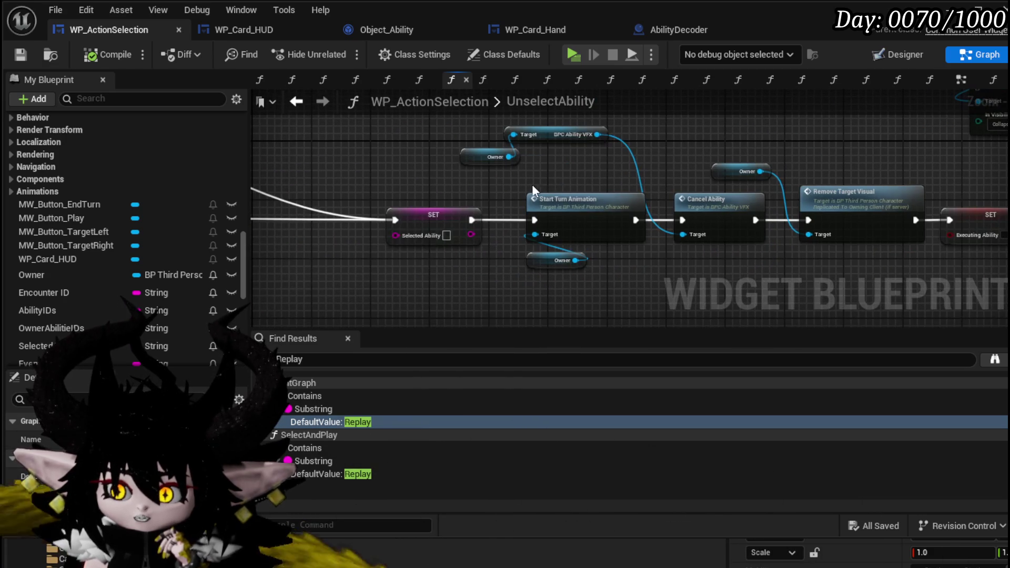
pyautogui.moveTo(416, 172)
pyautogui.mouseDown()
pyautogui.moveTo(725, 191)
pyautogui.moveTo(463, 210)
pyautogui.mouseUp()
pyautogui.scroll(-2, 725, 191)
pyautogui.scroll(3, 637, 258)
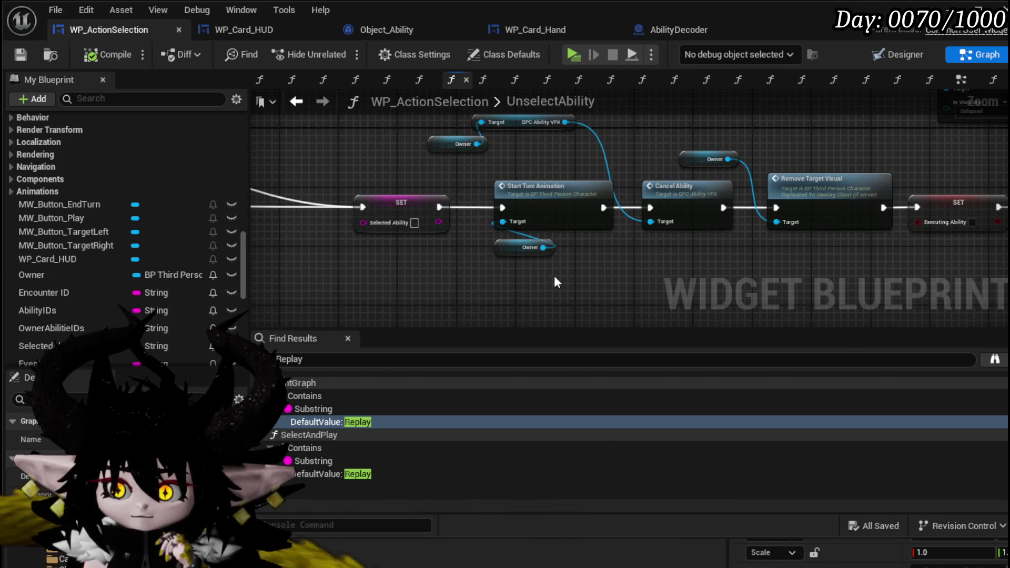
pyautogui.moveTo(554, 276); pyautogui.dragTo(695, 242)
pyautogui.scroll(-2, 695, 242)
pyautogui.scroll(3, 501, 232)
pyautogui.moveTo(502, 240)
pyautogui.mouseDown()
pyautogui.moveTo(536, 270)
pyautogui.moveTo(580, 180)
pyautogui.mouseUp()
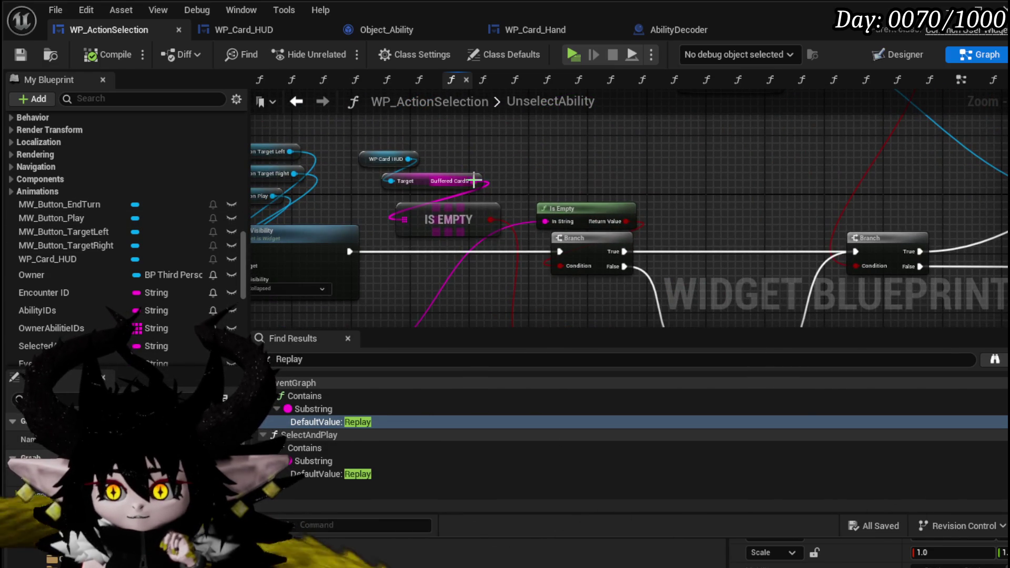
# - Add a Remove Item node on Buffered Cards, fed by Selected Ability
pyautogui.moveTo(475, 180); pyautogui.dragTo(529, 176)
pyautogui.write('Re')
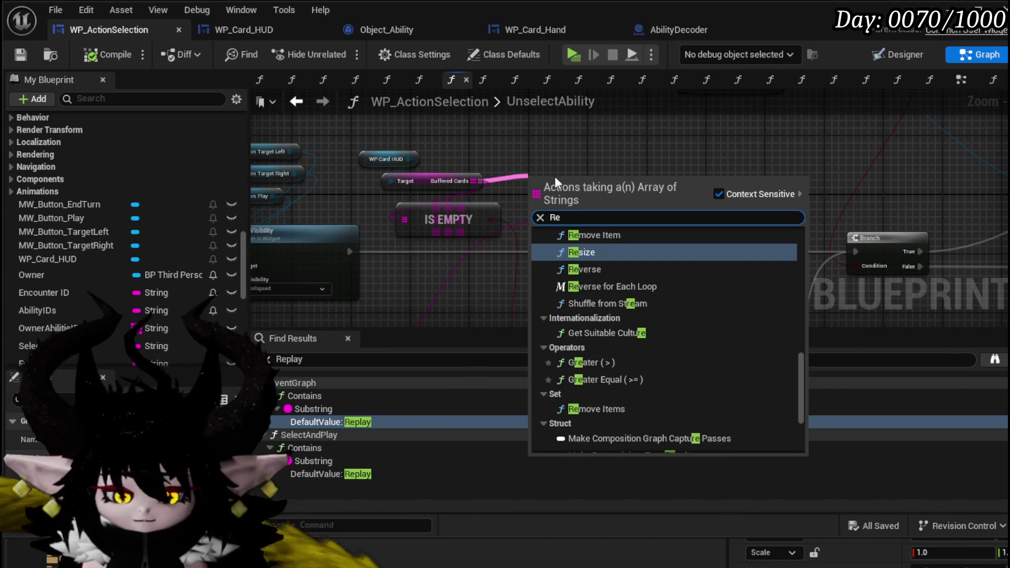
pyautogui.write('move')
pyautogui.click(608, 278)
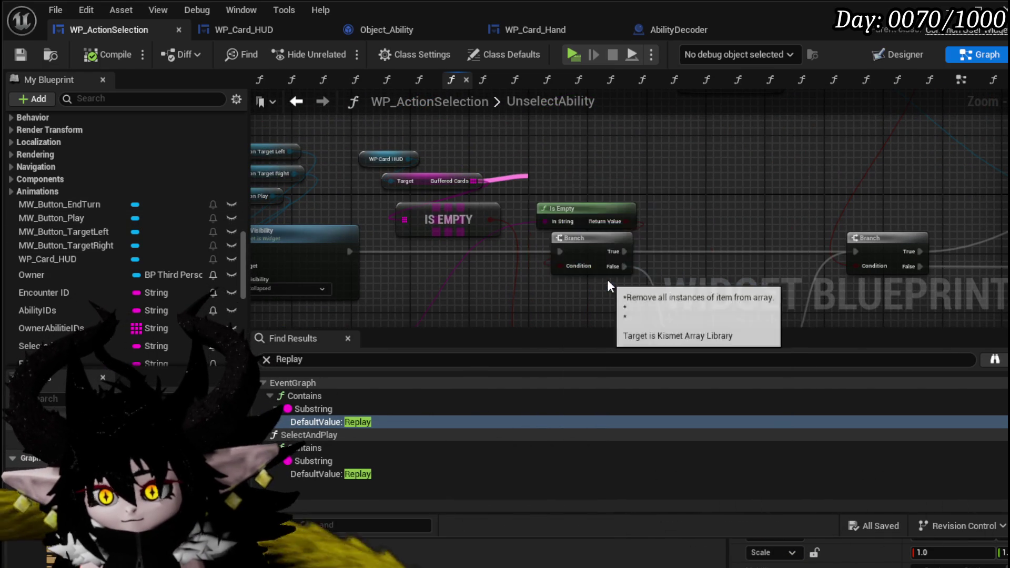
pyautogui.moveTo(547, 294); pyautogui.dragTo(509, 250)
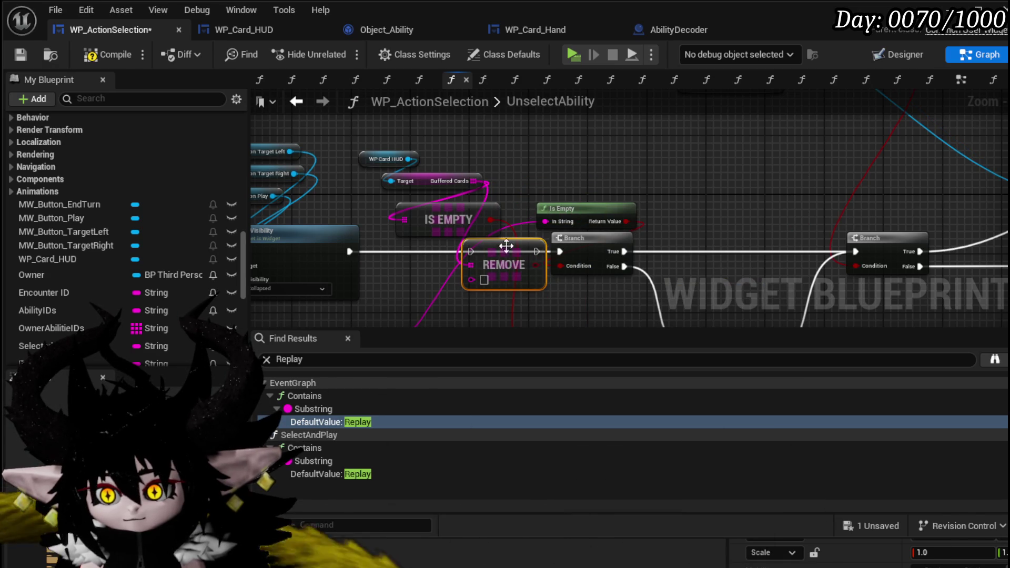
pyautogui.moveTo(524, 179)
pyautogui.mouseDown()
pyautogui.moveTo(434, 239)
pyautogui.moveTo(408, 218)
pyautogui.moveTo(469, 219)
pyautogui.moveTo(486, 231)
pyautogui.mouseUp()
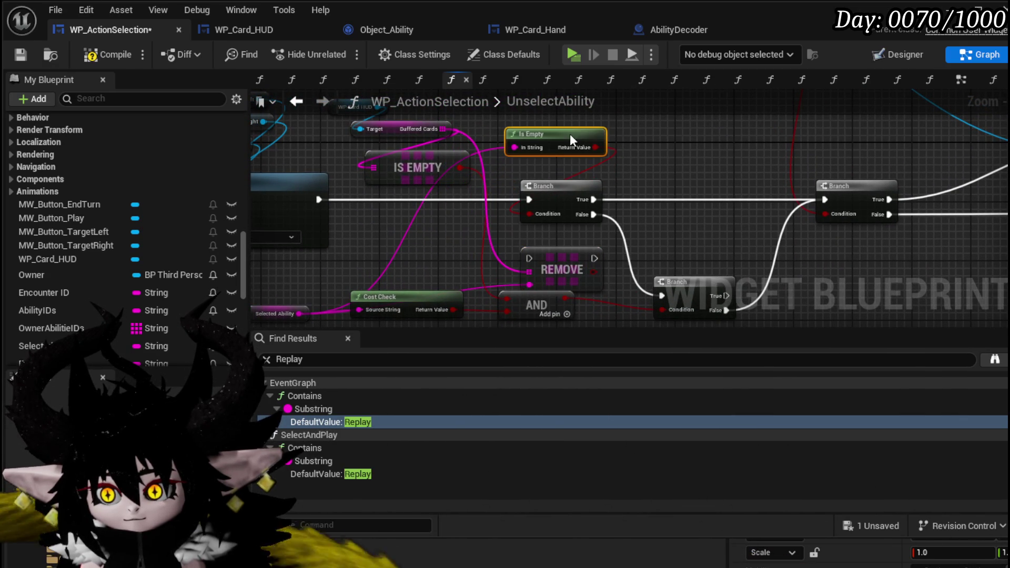
# - Wire the REMOVE node's execution output into the lower Branch and arrange the nodes
pyautogui.moveTo(504, 153); pyautogui.dragTo(472, 187)
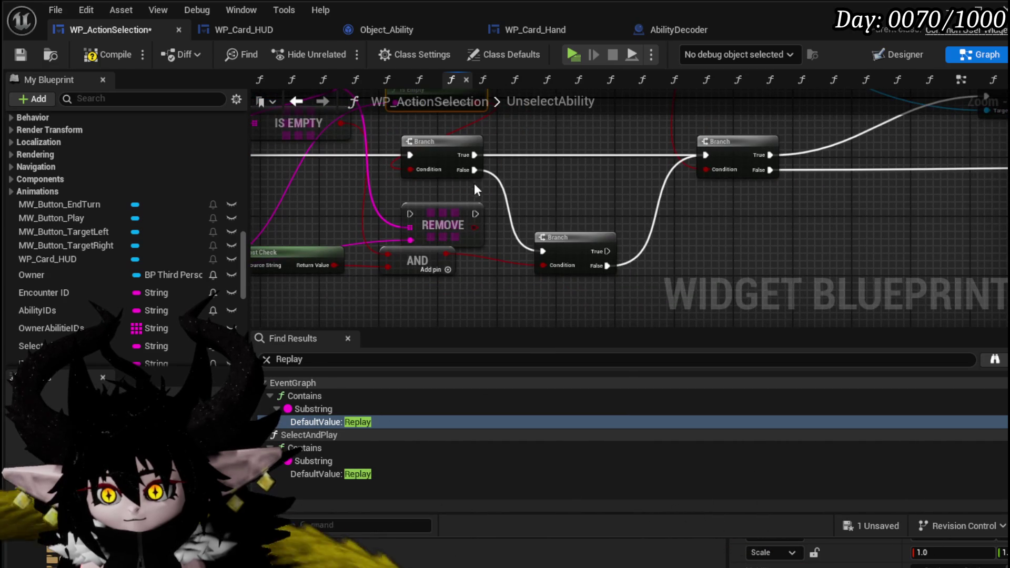
pyautogui.moveTo(584, 250); pyautogui.dragTo(620, 235)
pyautogui.moveTo(437, 212)
pyautogui.mouseDown()
pyautogui.moveTo(509, 198)
pyautogui.moveTo(529, 219)
pyautogui.moveTo(513, 206)
pyautogui.mouseUp()
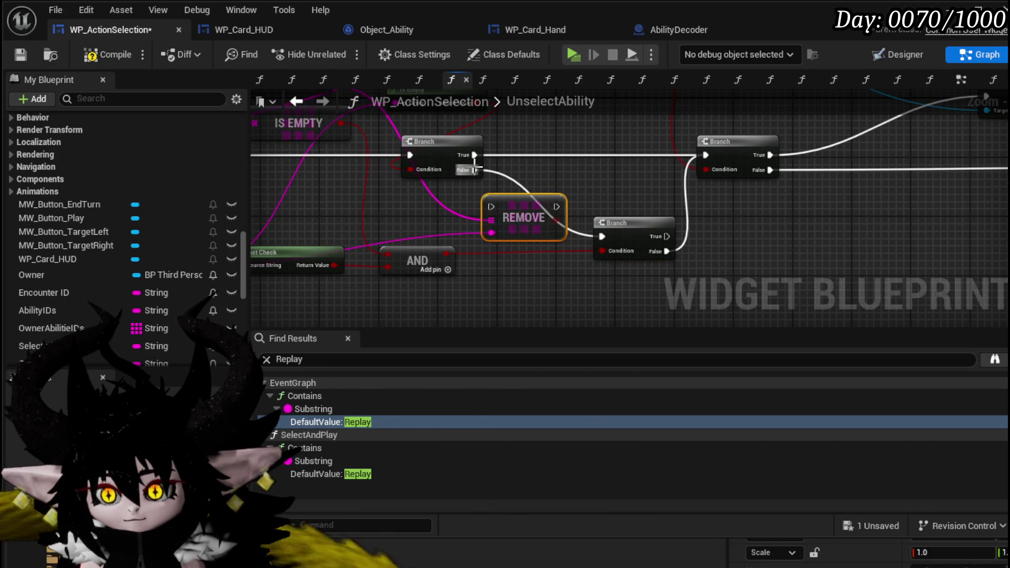
pyautogui.moveTo(588, 238); pyautogui.dragTo(594, 228)
pyautogui.moveTo(527, 214)
pyautogui.mouseDown()
pyautogui.moveTo(547, 231)
pyautogui.moveTo(596, 241)
pyautogui.mouseUp()
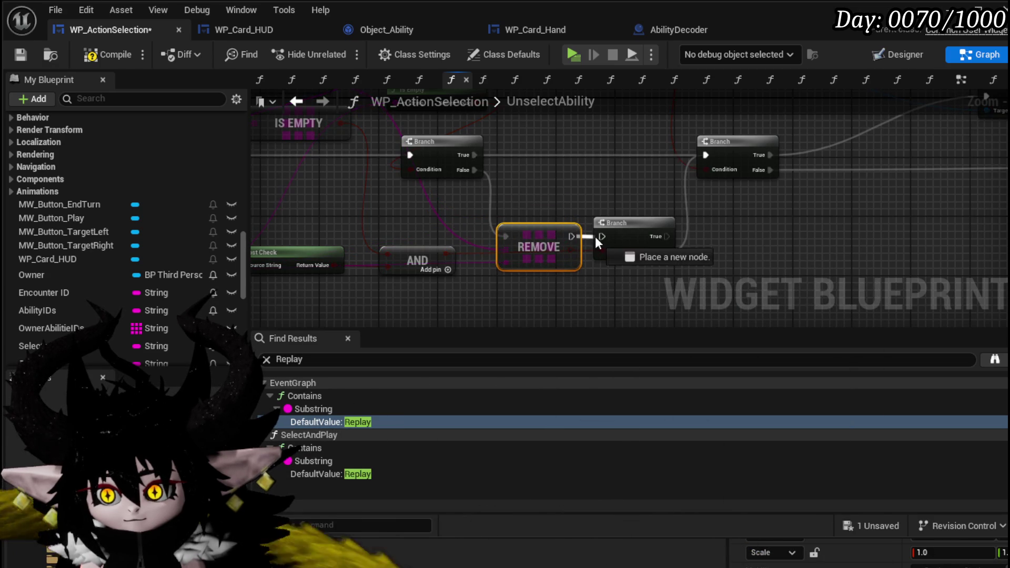
pyautogui.click(556, 191)
pyautogui.moveTo(463, 260); pyautogui.dragTo(545, 219)
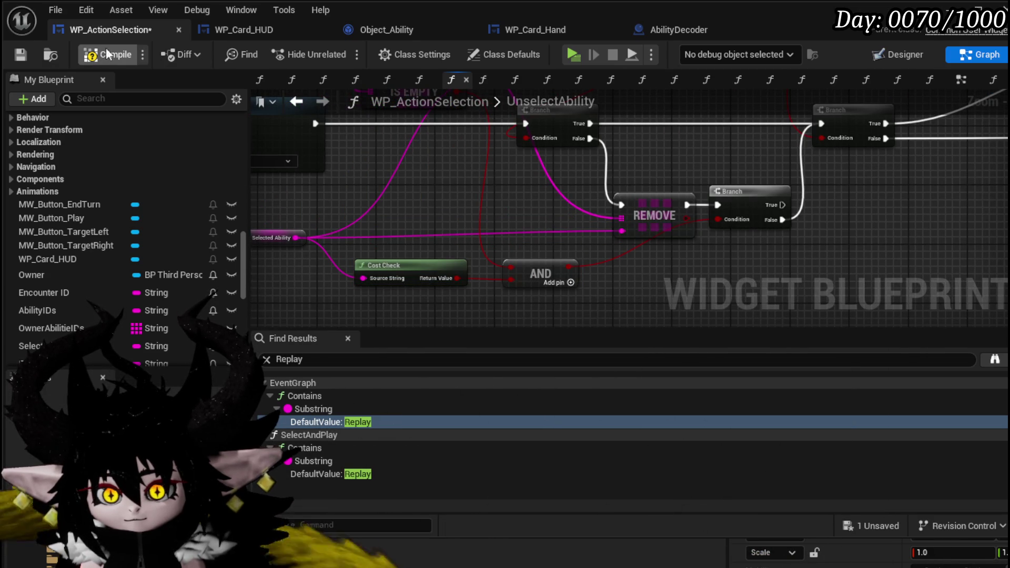
# - Compile and save WP_ActionSelection, then launch a play-in-editor session with Alt+P
pyautogui.click(21, 54)
pyautogui.moveTo(516, 194)
pyautogui.mouseDown()
pyautogui.moveTo(592, 261)
pyautogui.moveTo(595, 244)
pyautogui.mouseUp()
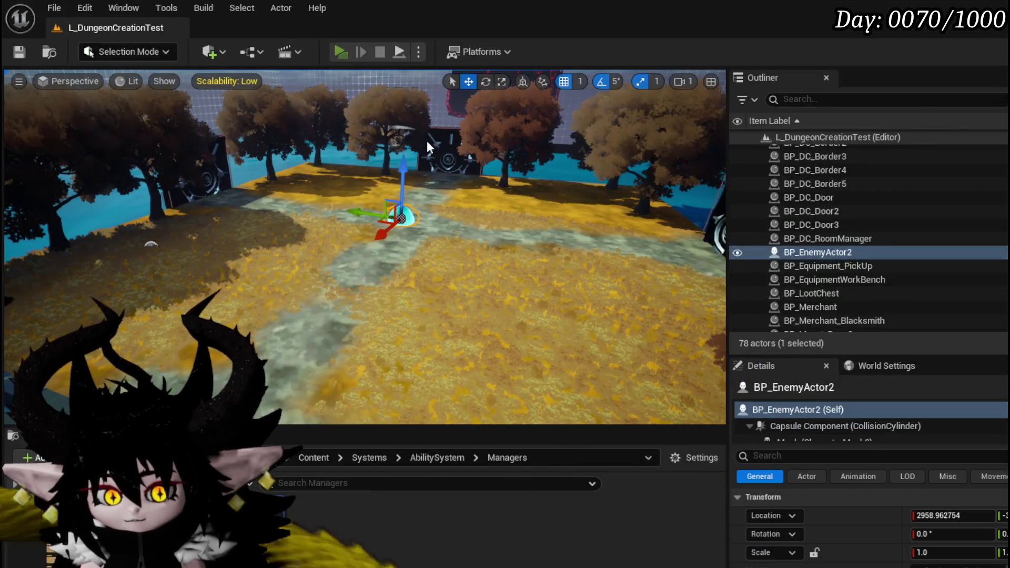
pyautogui.hotkey('alt', 'p')
# - Start the Slime_Water battle and play Giga Draw, Claw, More Cards, Defence Down and another Claw
pyautogui.press('w')
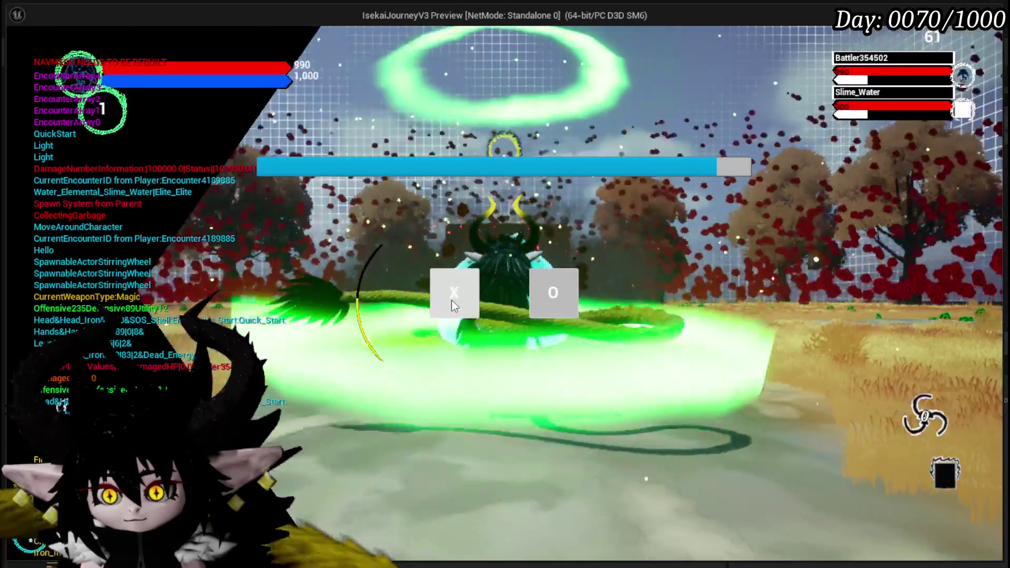
pyautogui.click(452, 300)
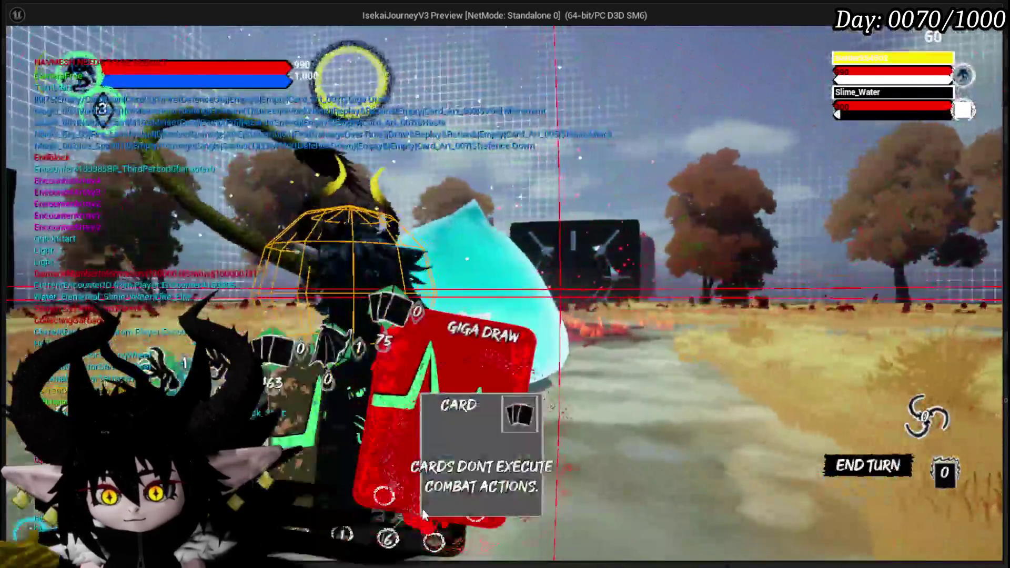
pyautogui.click(424, 514)
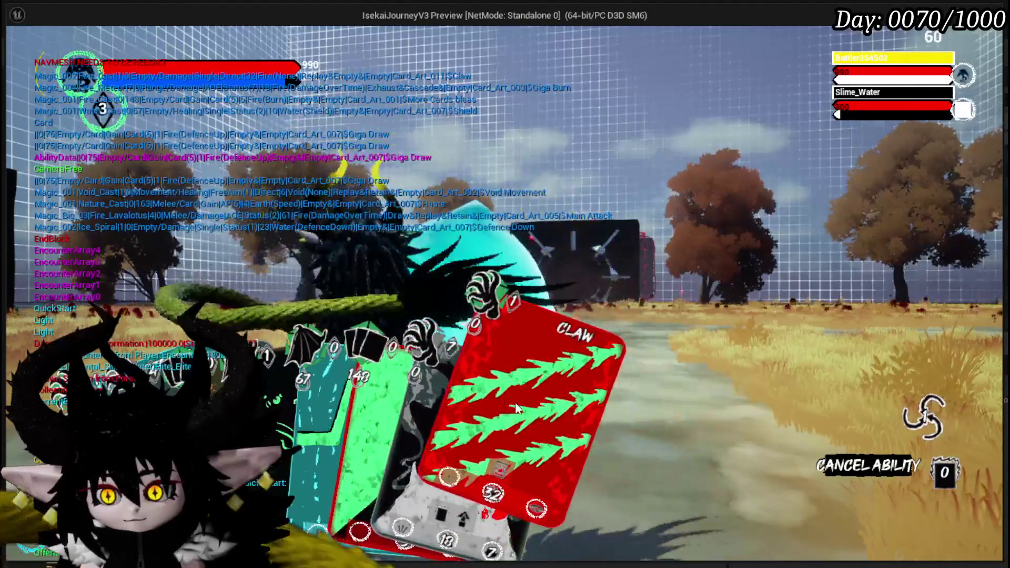
pyautogui.click(525, 421)
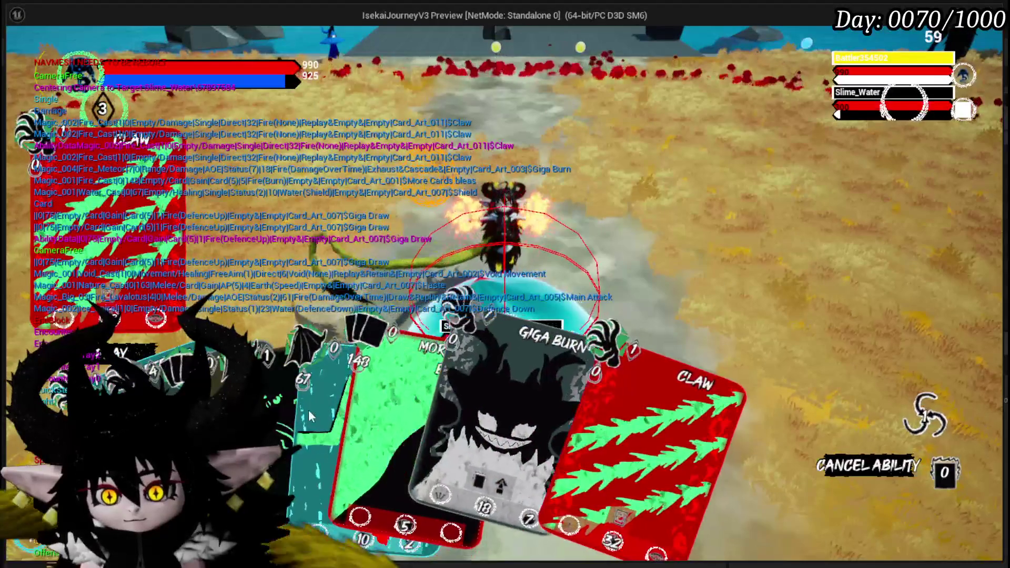
pyautogui.click(453, 415)
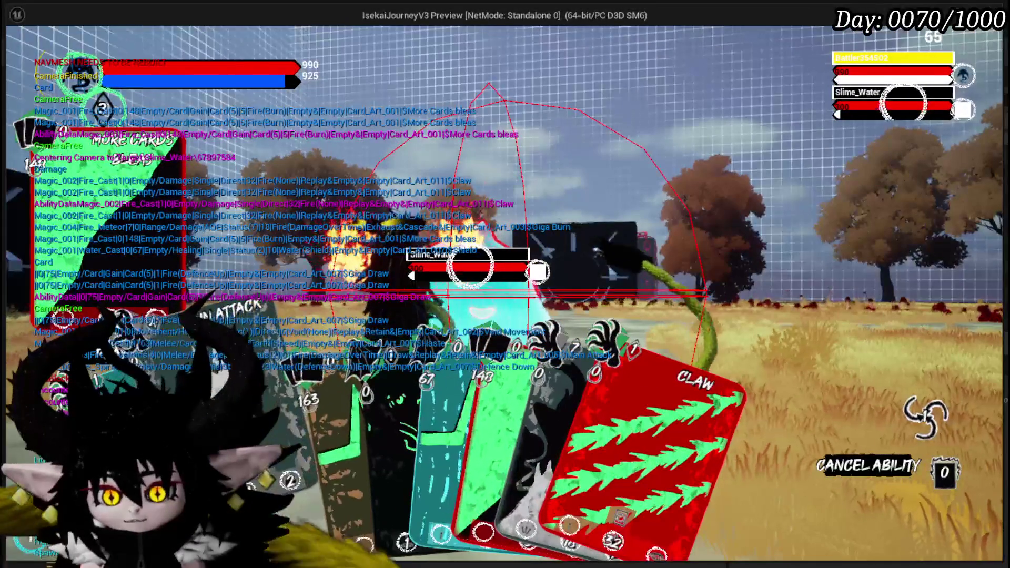
pyautogui.click(400, 458)
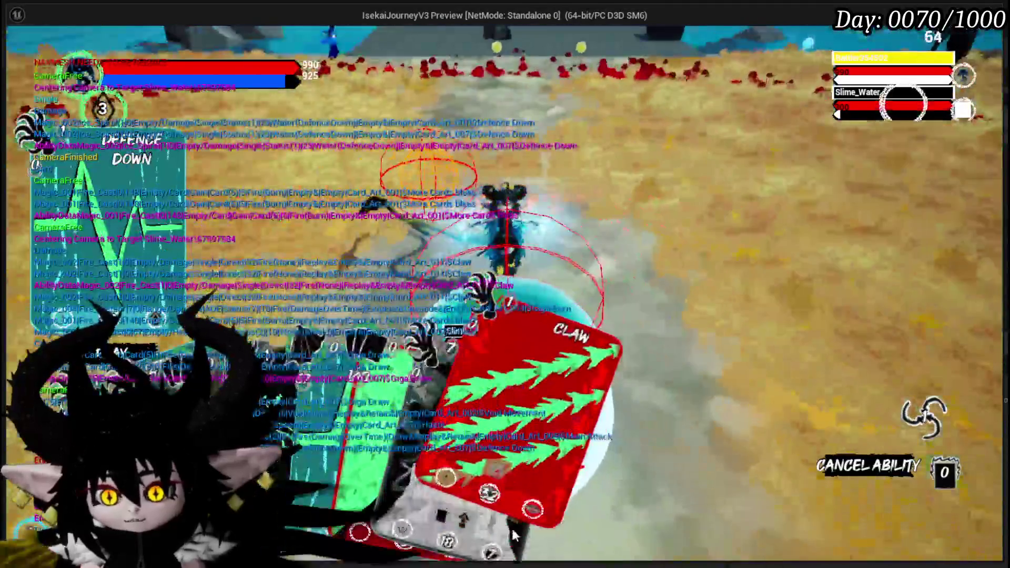
pyautogui.click(513, 535)
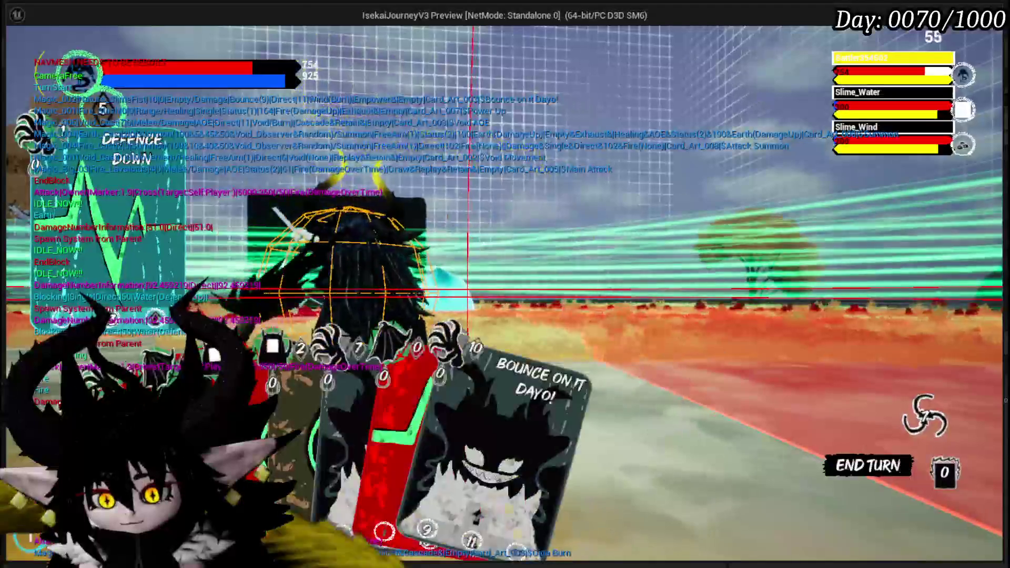
# - Fire Main Attack at Slime_Water, then select and cancel the Power Up card
pyautogui.click(316, 451)
pyautogui.click(462, 269)
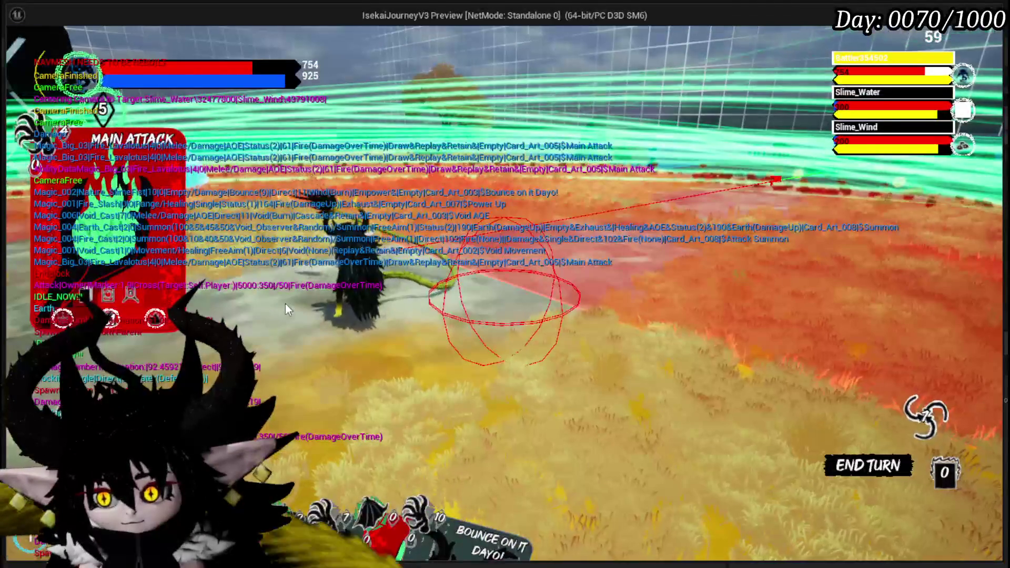
pyautogui.click(418, 413)
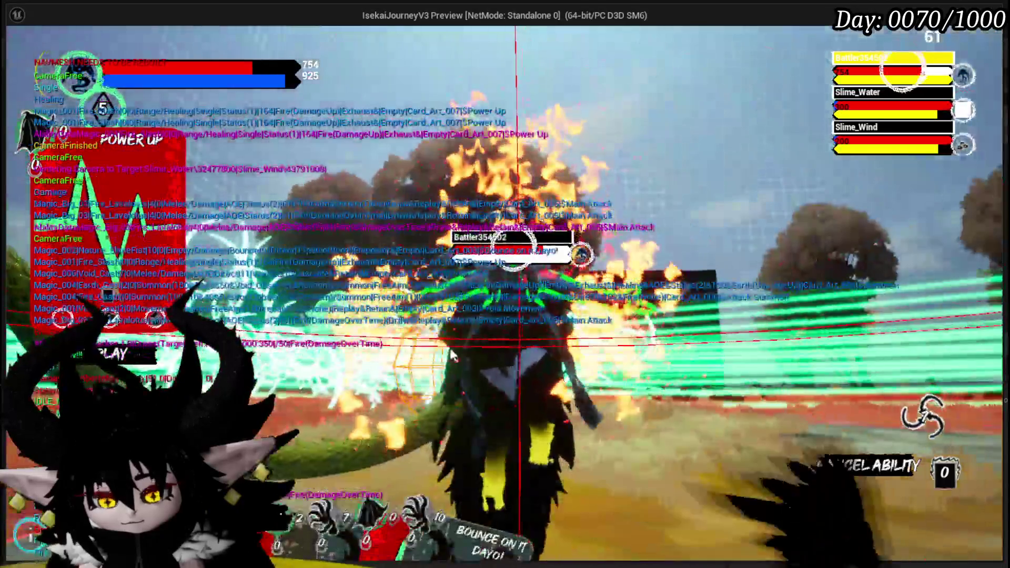
pyautogui.click(414, 498)
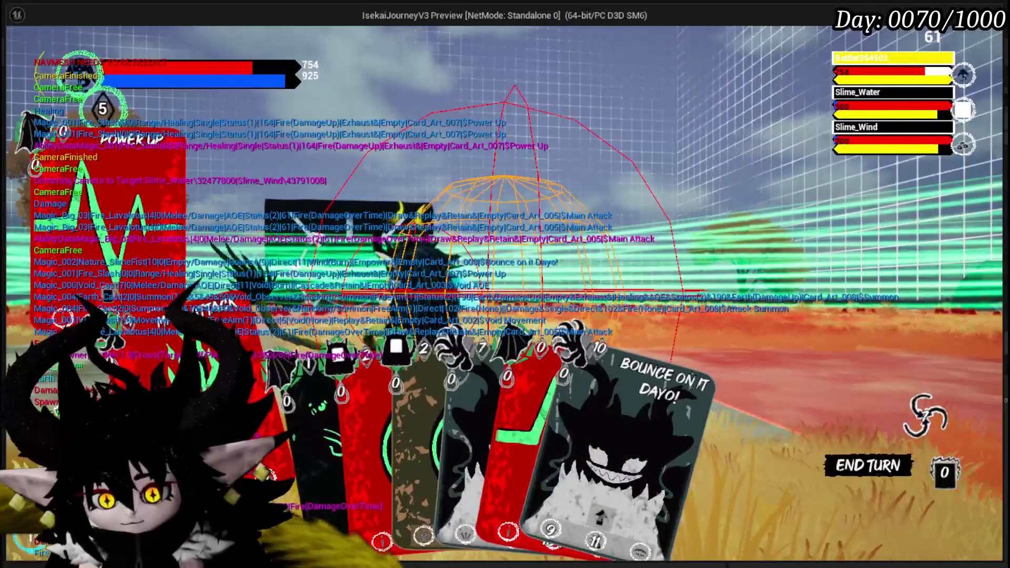
# - Swap a Main Attack selection for Power Up, play Giga Draw, and stop the play session
pyautogui.click(416, 453)
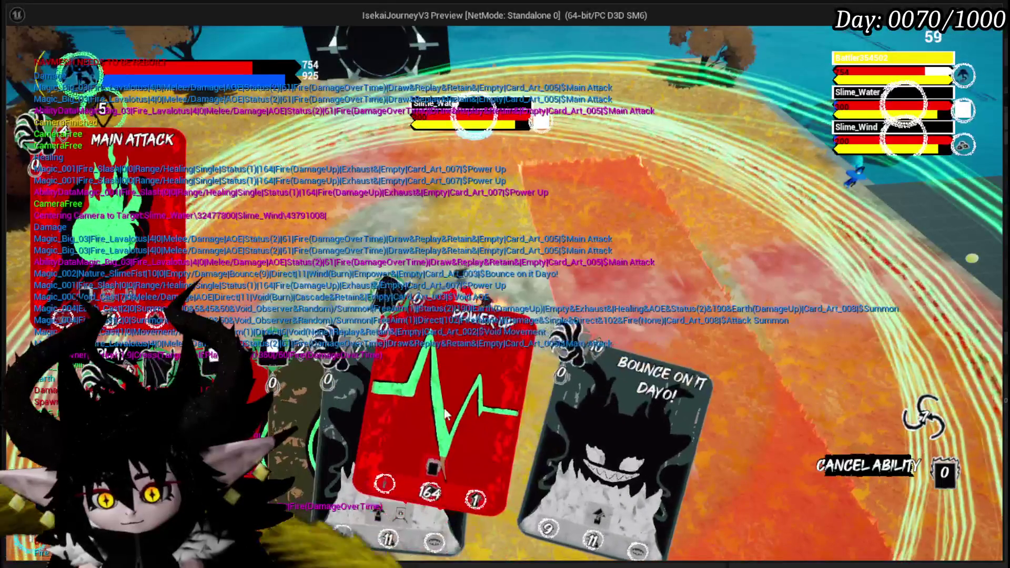
pyautogui.click(445, 414)
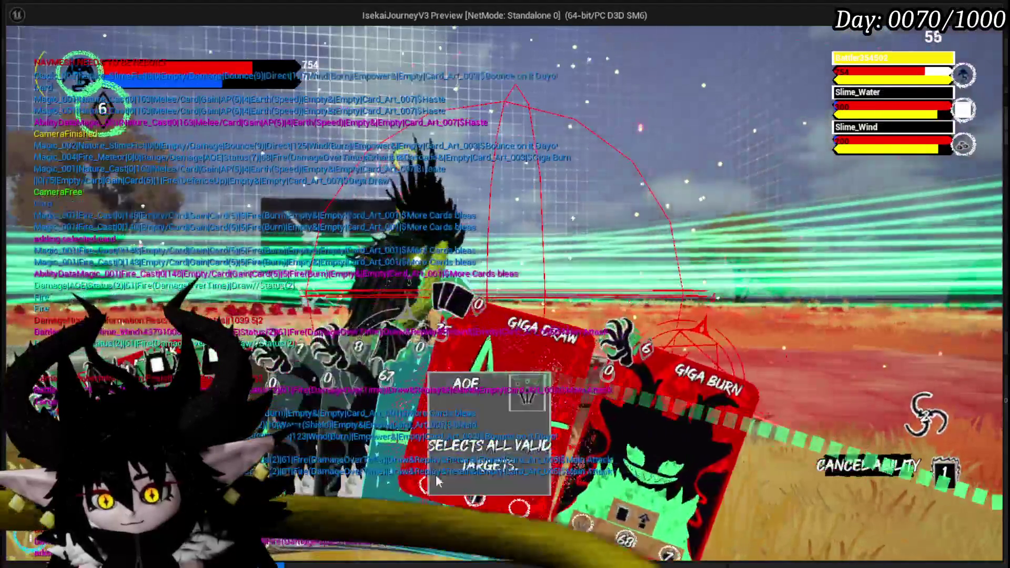
pyautogui.click(437, 481)
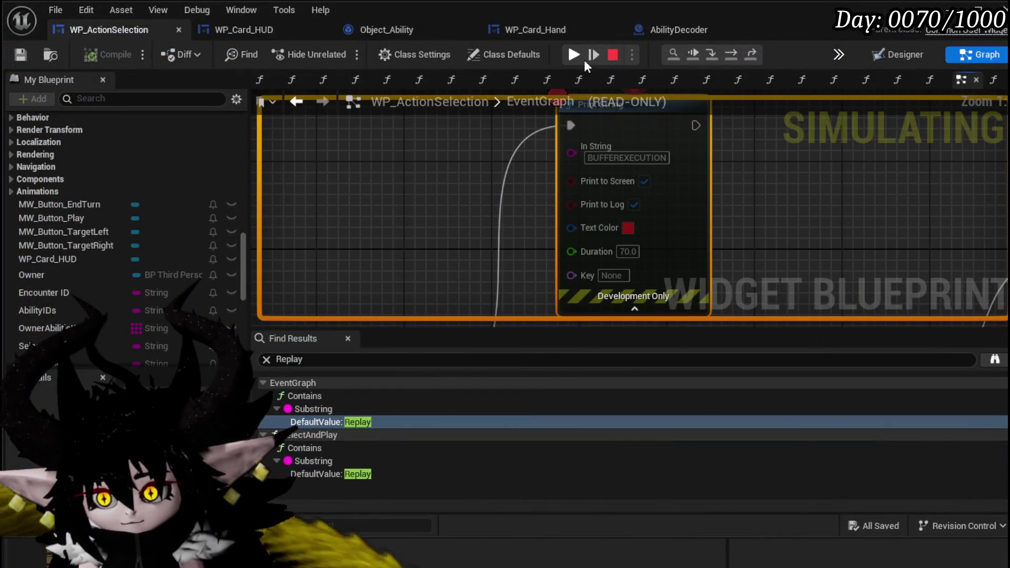
pyautogui.click(582, 59)
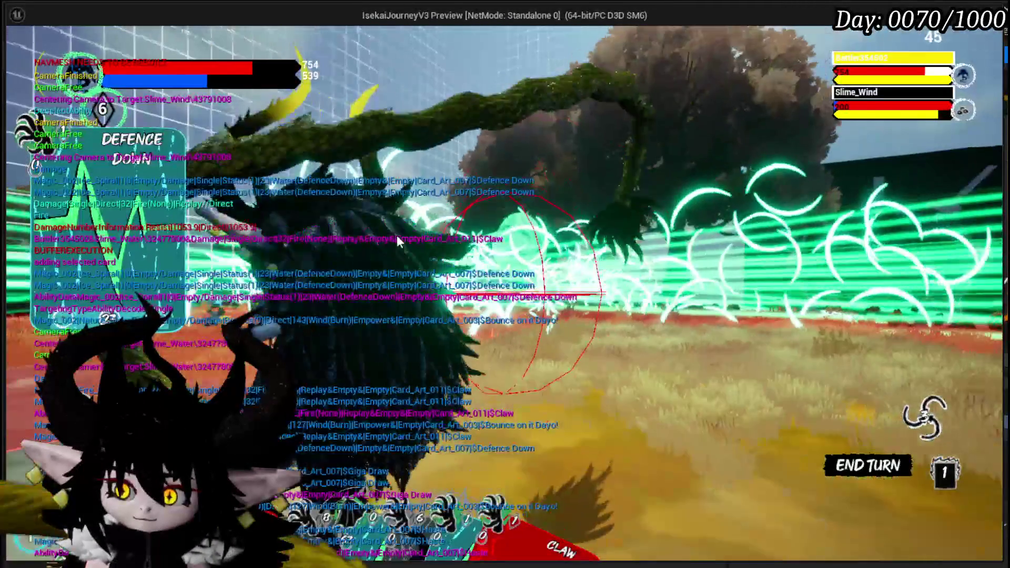
pyautogui.press('Escape')
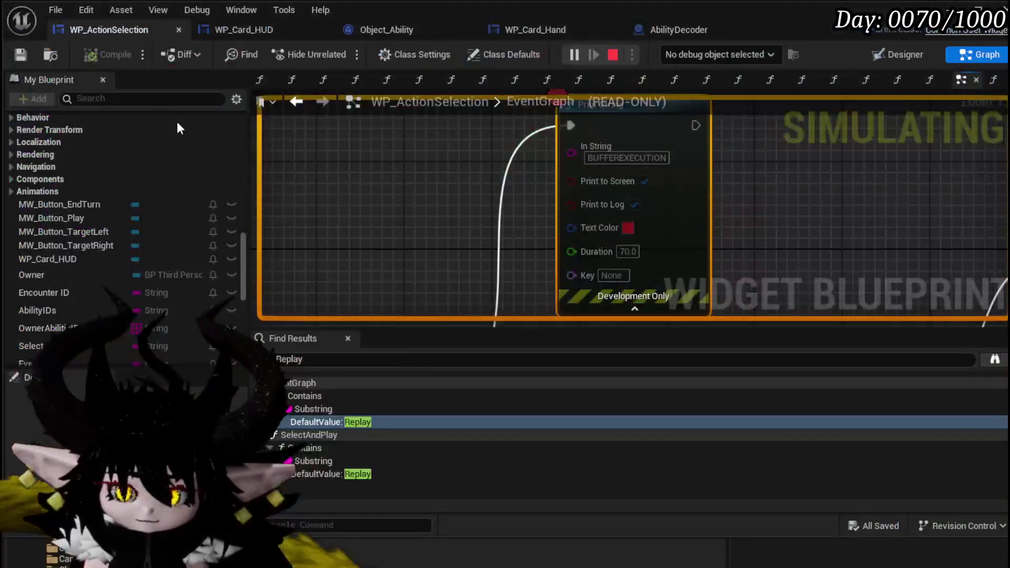
# - Back in WP_ActionSelection, open the UnselectAbility function from the My Blueprint list
pyautogui.hotkey('ctrl', 's')
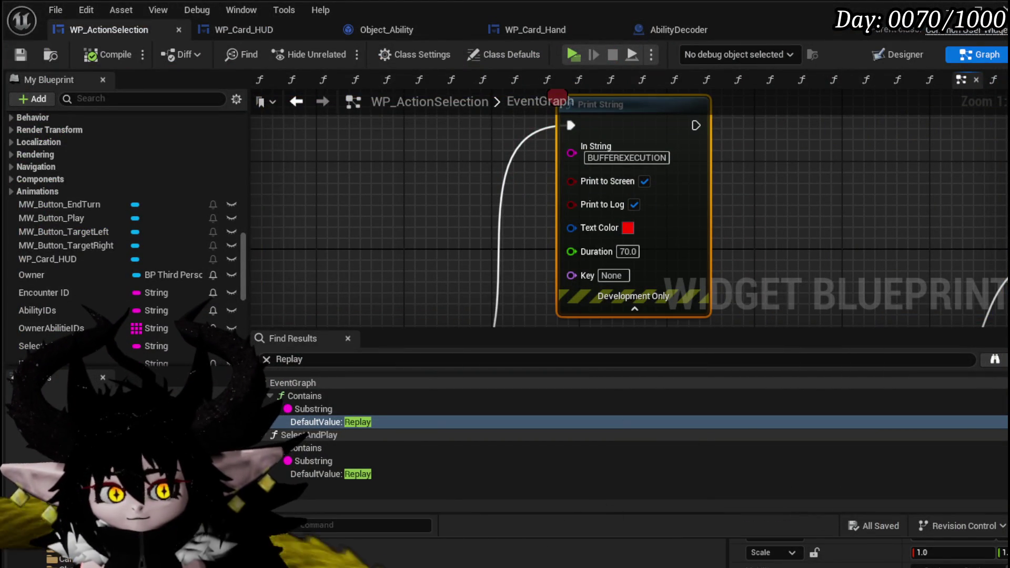
pyautogui.scroll(-5, 588, 236)
pyautogui.scroll(4, 588, 235)
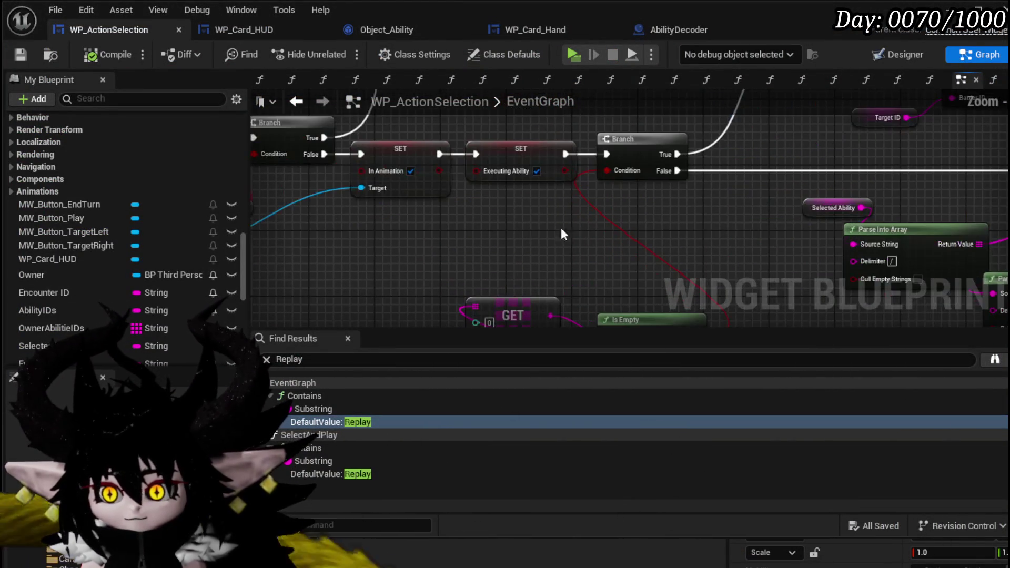
pyautogui.moveTo(651, 226); pyautogui.dragTo(330, 182)
pyautogui.scroll(-4, 429, 200)
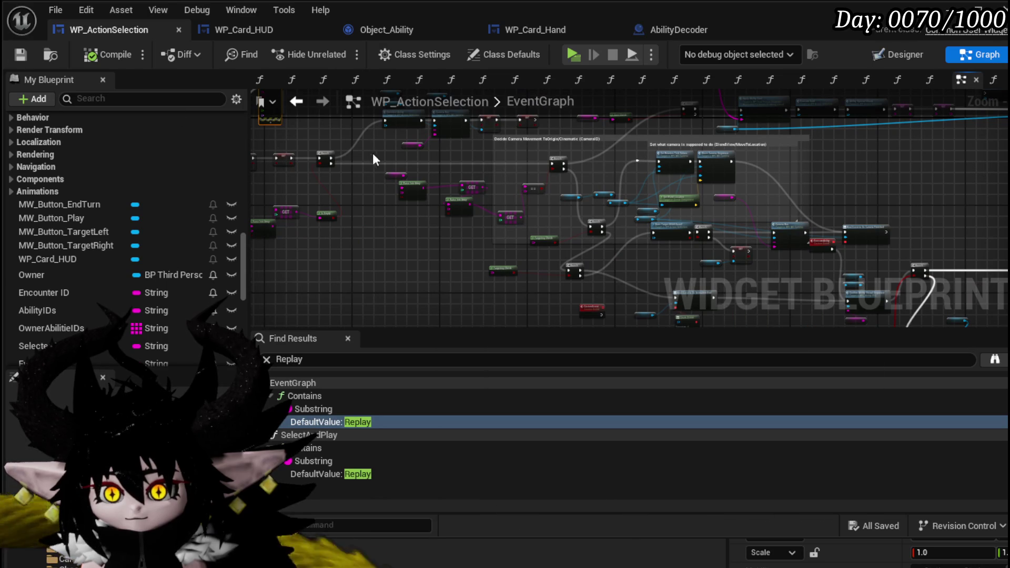
pyautogui.moveTo(365, 193); pyautogui.dragTo(567, 273)
pyautogui.scroll(6, 100, 157)
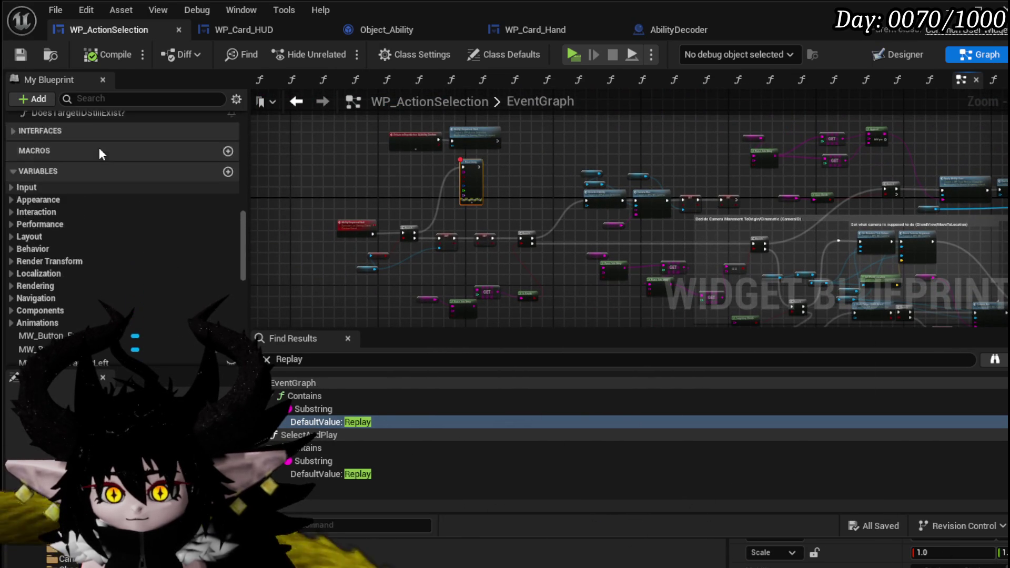
pyautogui.scroll(3, 115, 220)
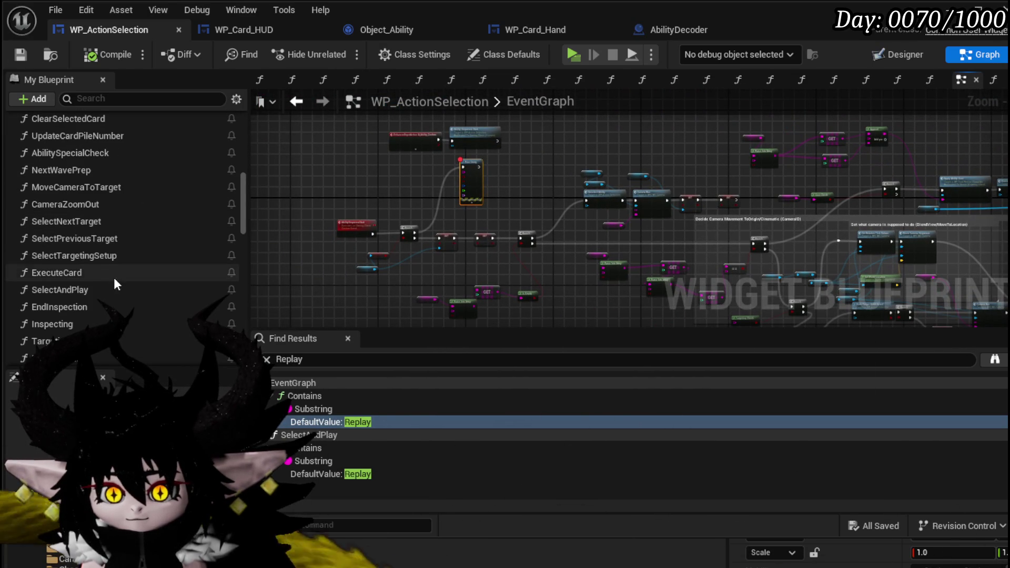
pyautogui.scroll(5, 71, 273)
pyautogui.doubleClick(75, 256)
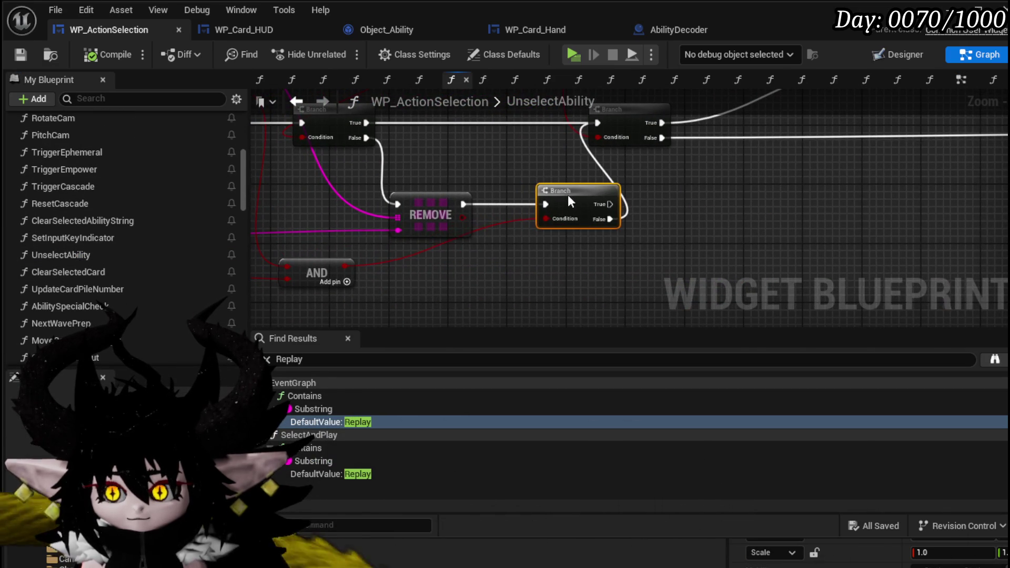
# - Shift REMOVE, Cost Check and AND down-left and route REMOVE's execution into a new Branch
pyautogui.moveTo(442, 205); pyautogui.dragTo(405, 206)
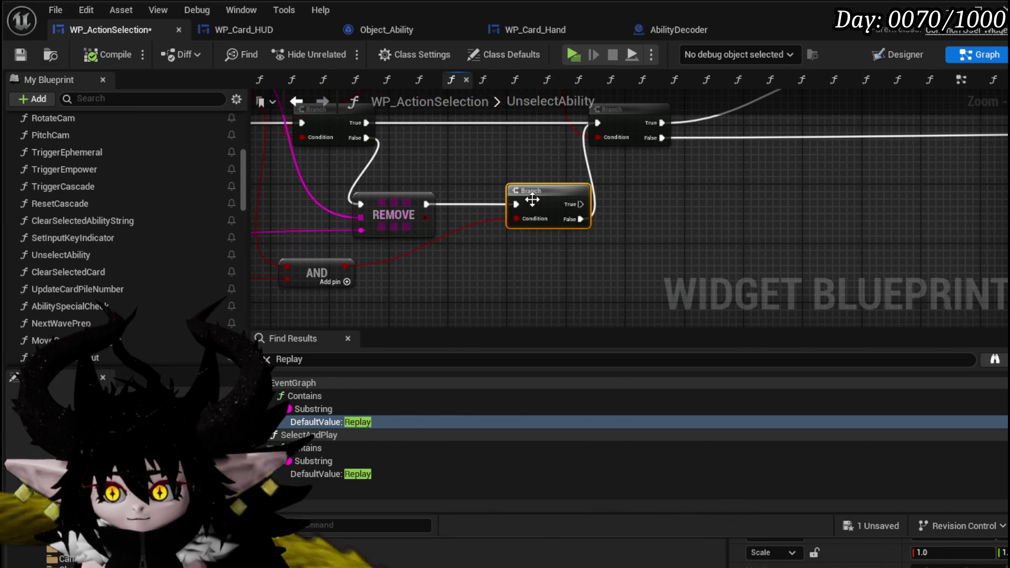
pyautogui.moveTo(489, 202); pyautogui.dragTo(616, 256)
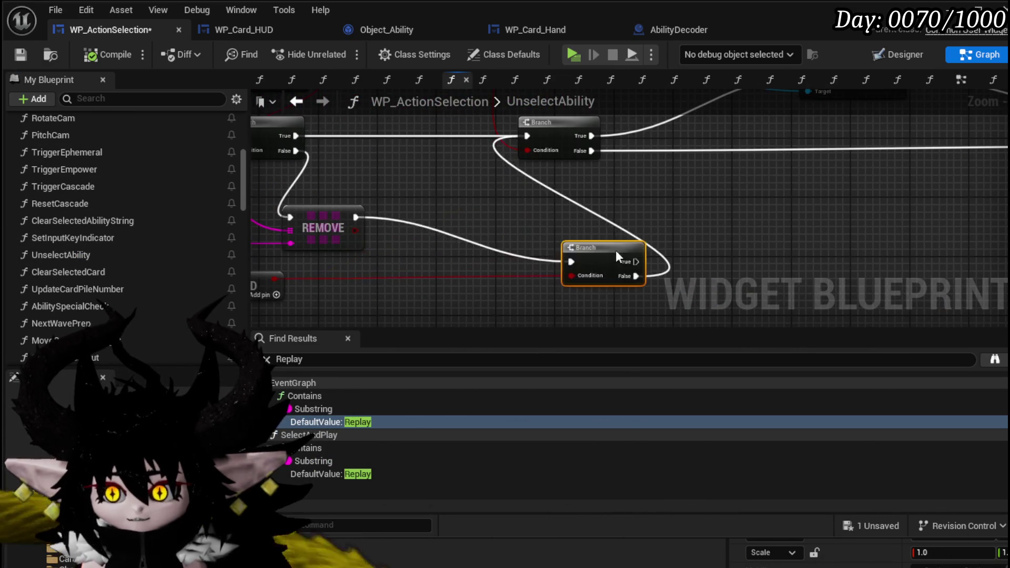
pyautogui.scroll(-2, 486, 258)
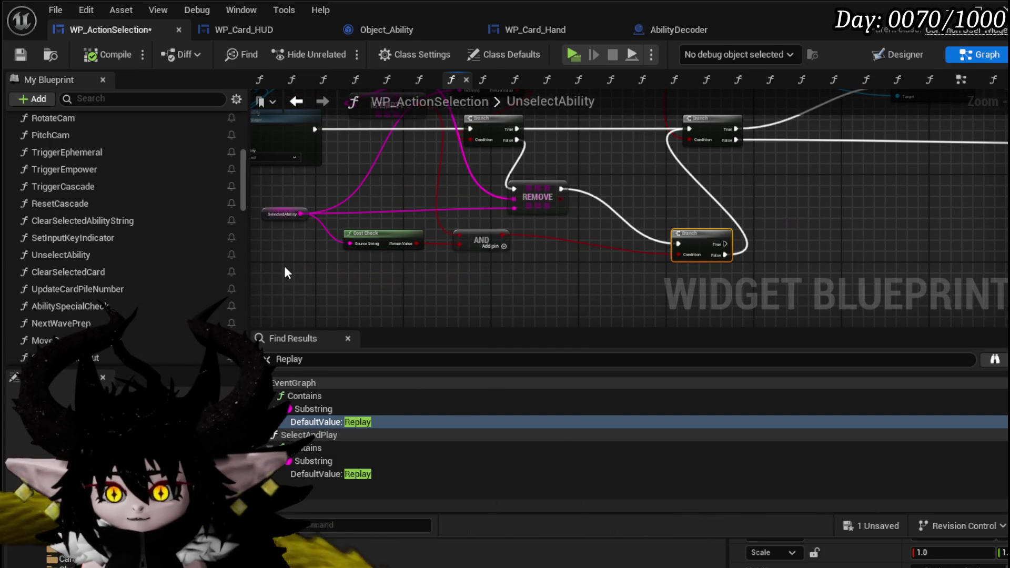
pyautogui.moveTo(537, 192)
pyautogui.mouseDown()
pyautogui.moveTo(391, 246)
pyautogui.moveTo(696, 250)
pyautogui.mouseUp()
pyautogui.click(437, 251)
# - Pan over to the Start Turn Animation chain and the Set Visibility node
pyautogui.moveTo(861, 197); pyautogui.dragTo(349, 254)
pyautogui.moveTo(640, 273); pyautogui.dragTo(397, 249)
pyautogui.scroll(2, 396, 249)
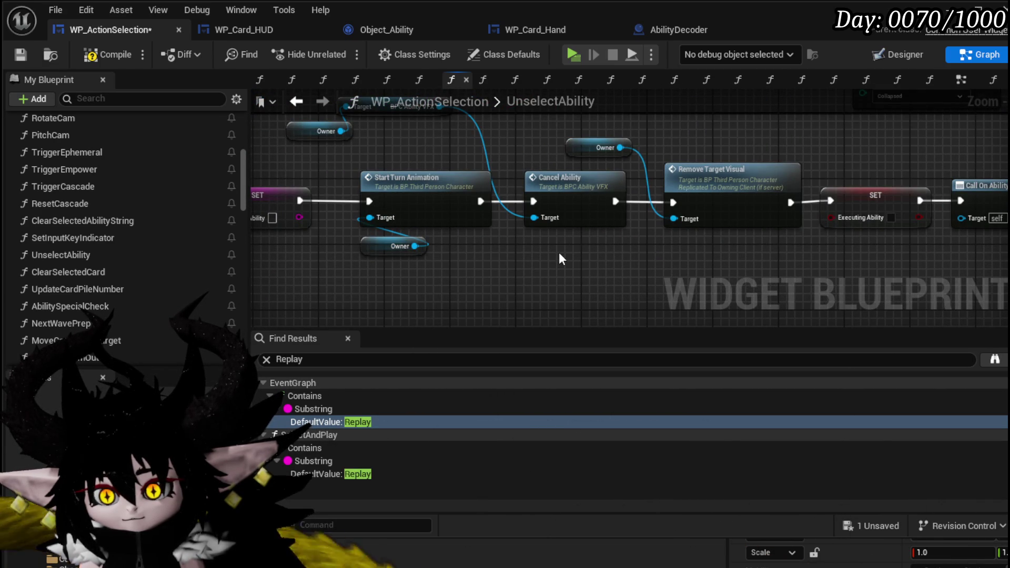
pyautogui.scroll(-1, 559, 255)
pyautogui.moveTo(558, 255)
pyautogui.mouseDown()
pyautogui.moveTo(343, 257)
pyautogui.moveTo(341, 297)
pyautogui.mouseUp()
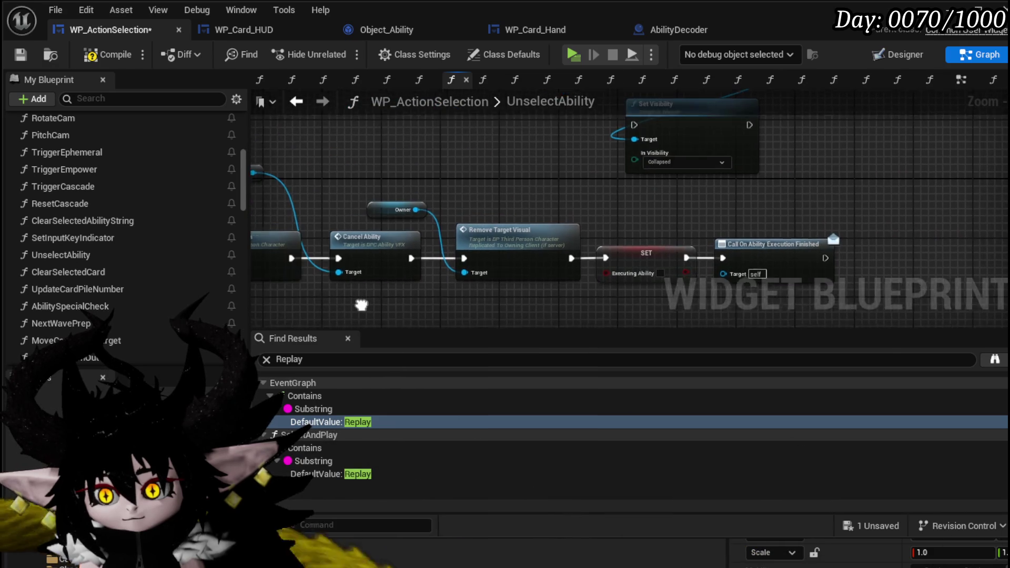
# - Move the Branch left and group the WP Card HUD, Target and Set Visibility nodes beside it
pyautogui.moveTo(611, 166); pyautogui.dragTo(493, 269)
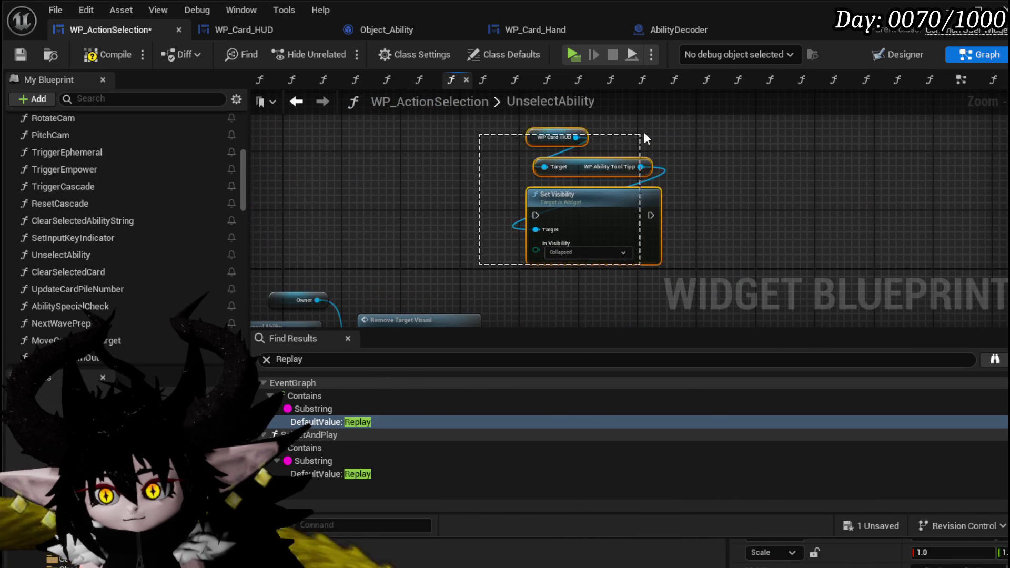
pyautogui.scroll(-2, 587, 209)
pyautogui.moveTo(587, 209)
pyautogui.mouseDown()
pyautogui.moveTo(487, 189)
pyautogui.moveTo(446, 222)
pyautogui.mouseUp()
pyautogui.scroll(2, 483, 186)
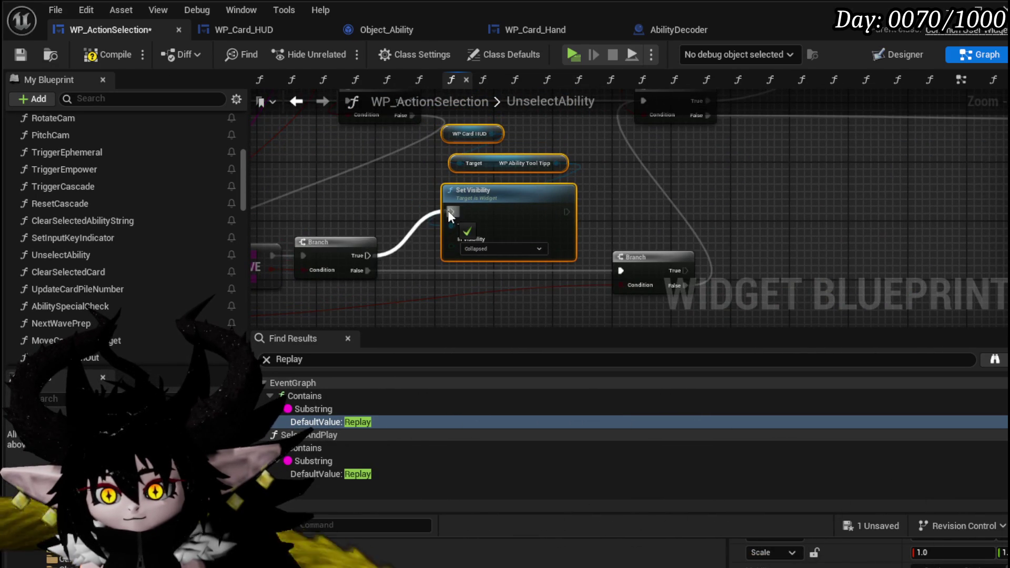
pyautogui.scroll(-3, 528, 186)
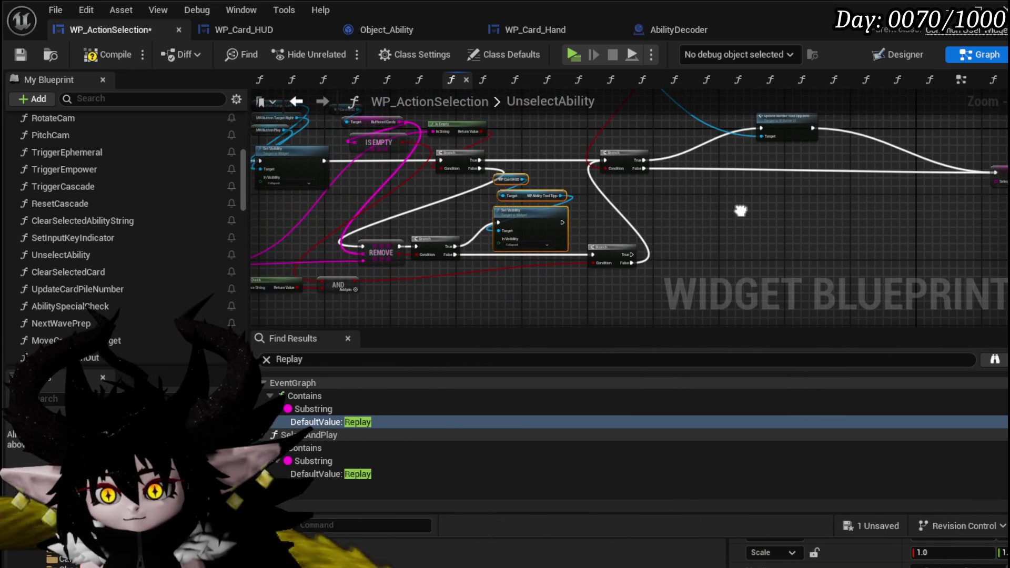
pyautogui.scroll(-2, 464, 213)
pyautogui.scroll(2, 728, 240)
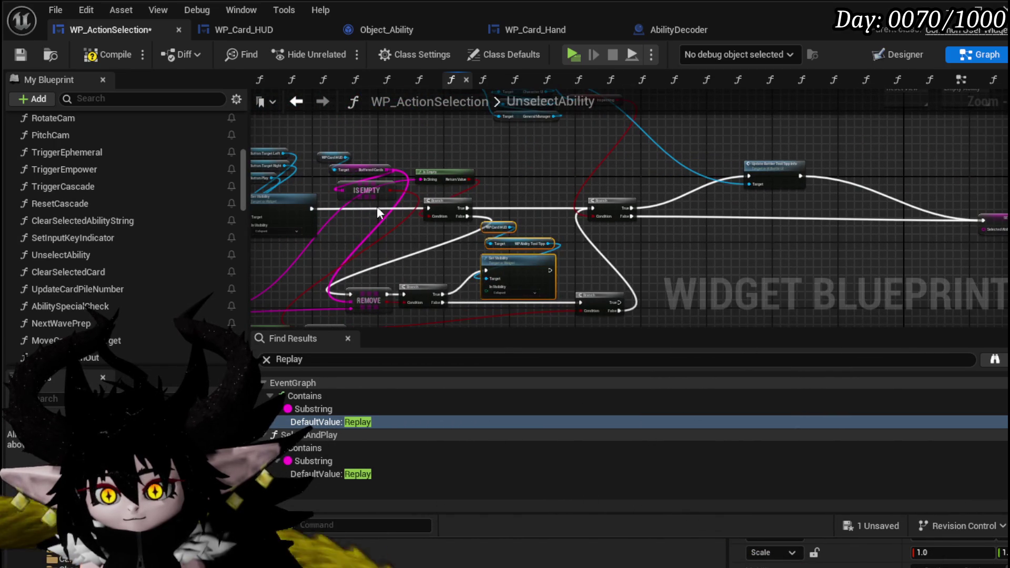
pyautogui.moveTo(388, 206); pyautogui.dragTo(355, 209)
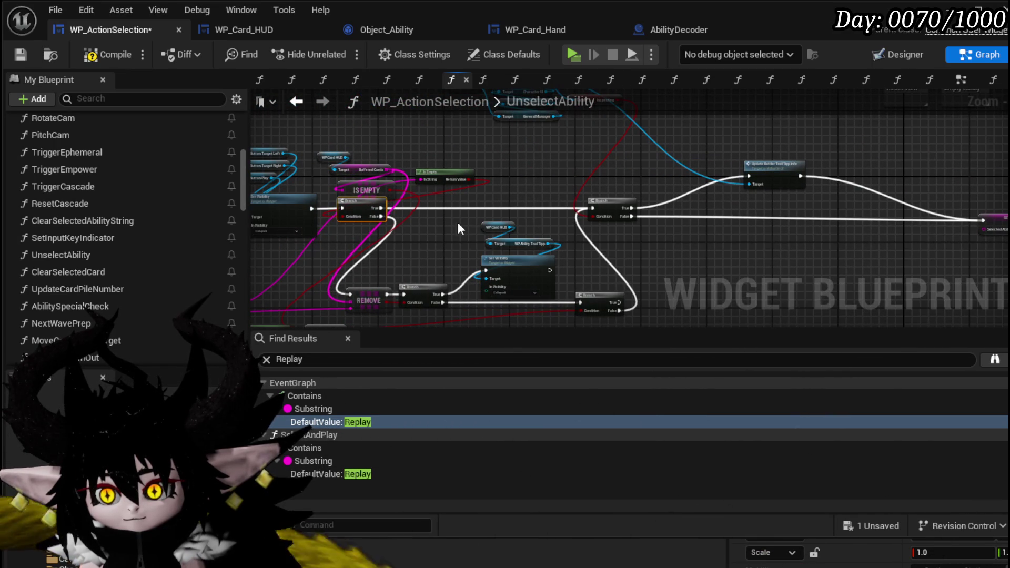
pyautogui.moveTo(478, 214); pyautogui.dragTo(518, 275)
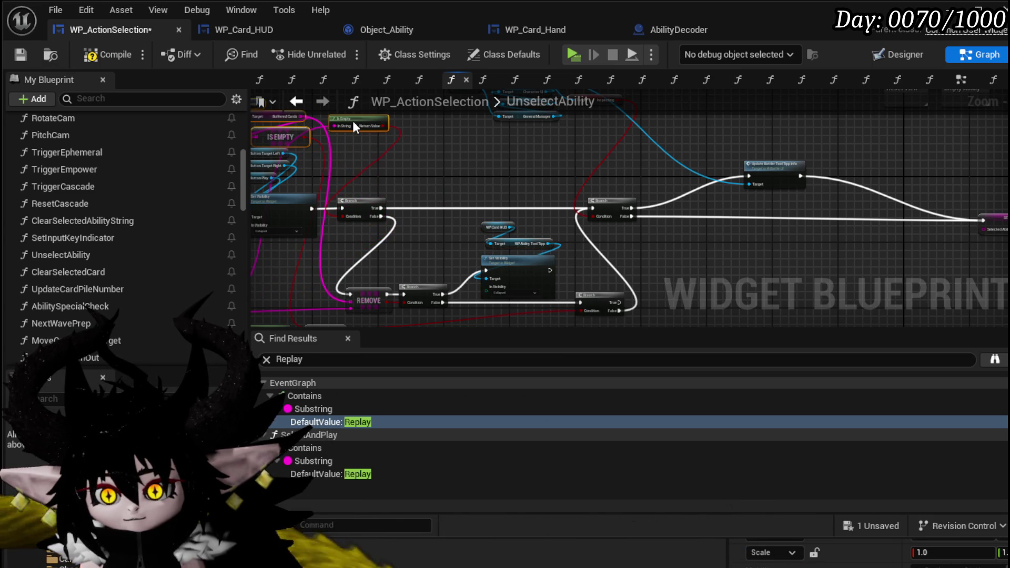
pyautogui.moveTo(386, 148)
pyautogui.mouseDown()
pyautogui.moveTo(478, 190)
pyautogui.moveTo(539, 135)
pyautogui.mouseUp()
pyautogui.moveTo(377, 259); pyautogui.dragTo(471, 189)
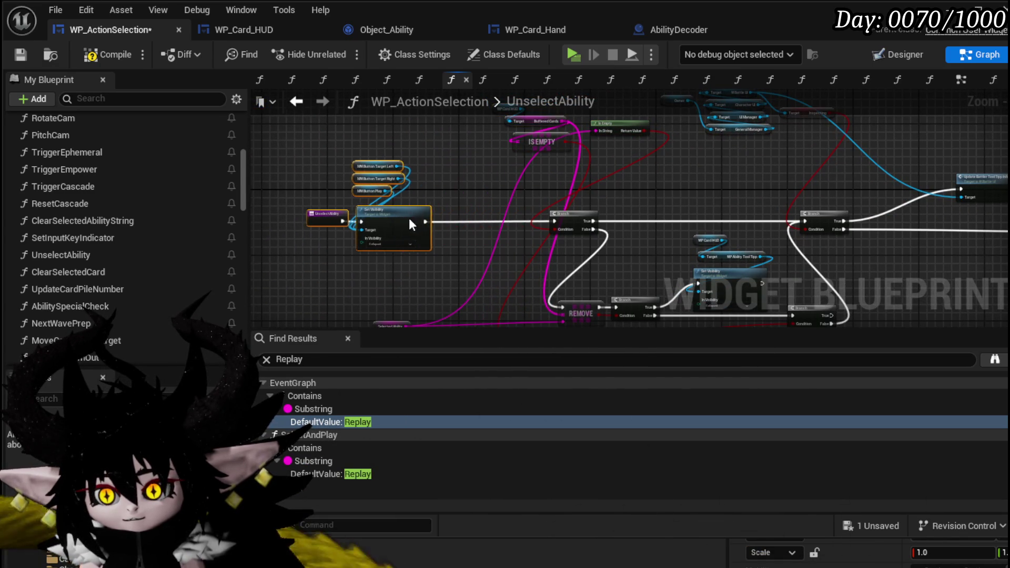
# - Review the chain from IS EMPTY to Call On Ability Execution Finished, then compile and save
pyautogui.moveTo(354, 218); pyautogui.dragTo(346, 156)
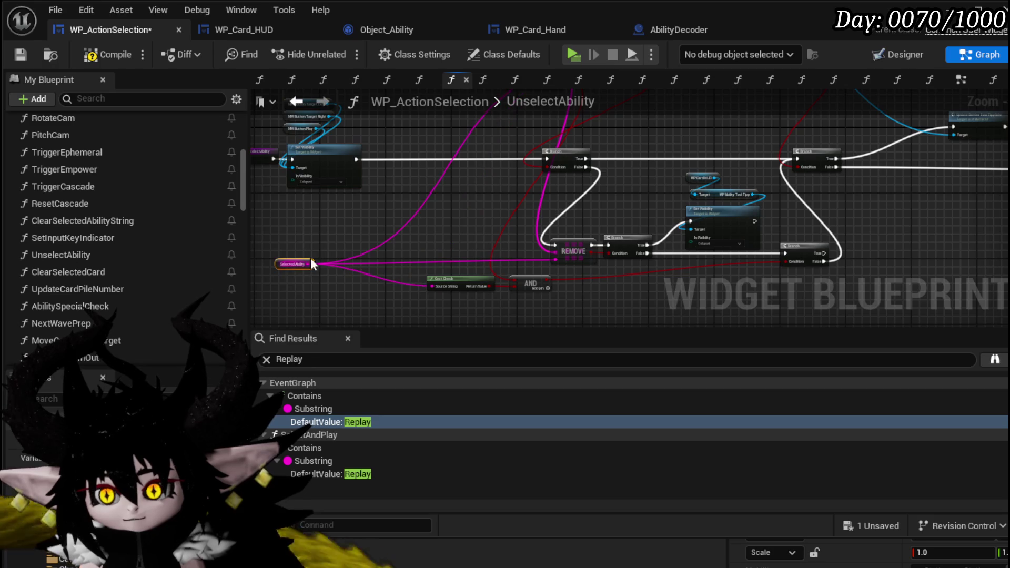
pyautogui.moveTo(288, 264); pyautogui.dragTo(180, 331)
pyautogui.moveTo(495, 164); pyautogui.dragTo(696, 175)
pyautogui.scroll(2, 696, 174)
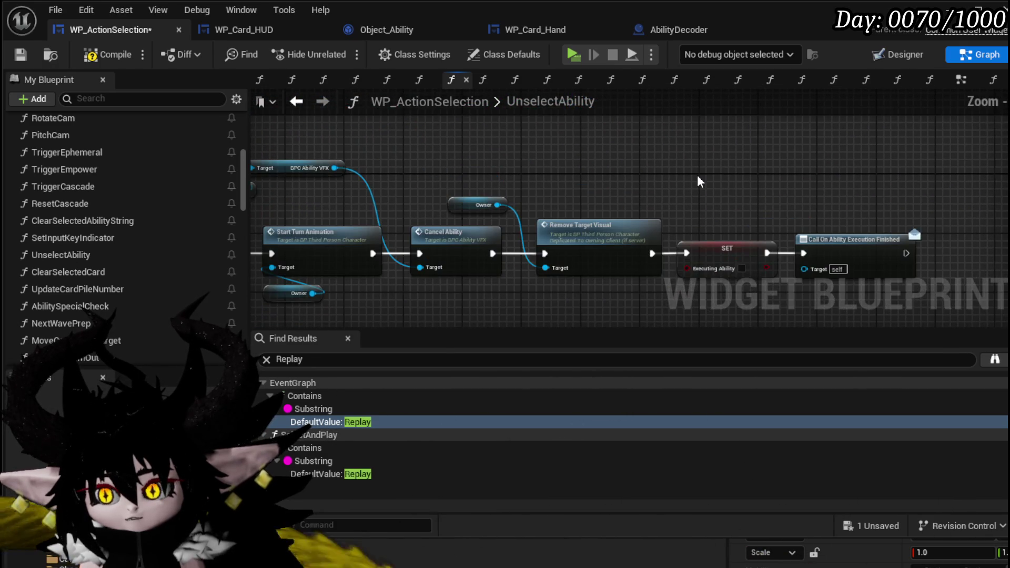
pyautogui.scroll(-3, 696, 175)
pyautogui.moveTo(529, 194)
pyautogui.mouseDown()
pyautogui.moveTo(513, 205)
pyautogui.moveTo(376, 179)
pyautogui.mouseUp()
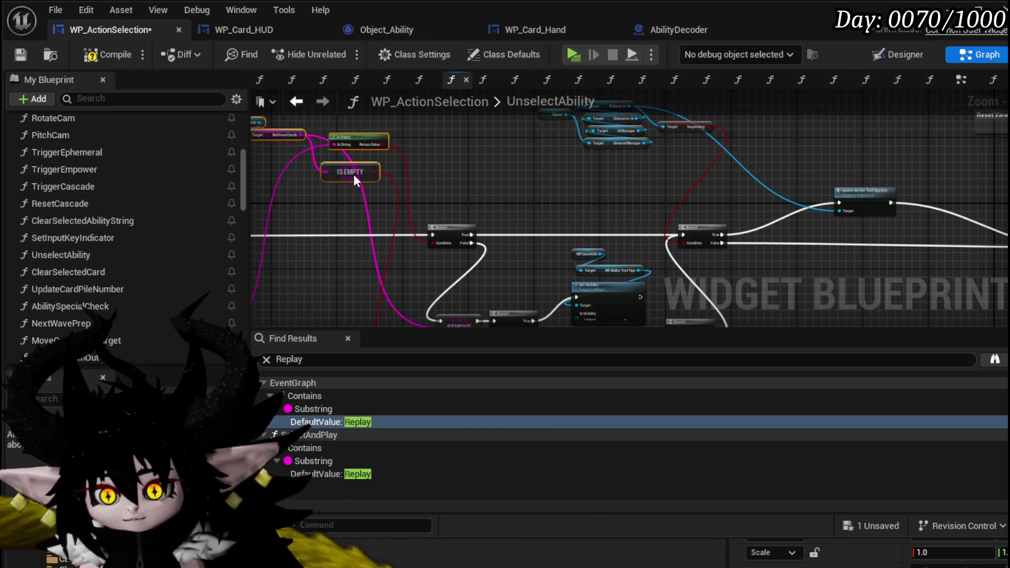
pyautogui.moveTo(512, 176); pyautogui.dragTo(611, 165)
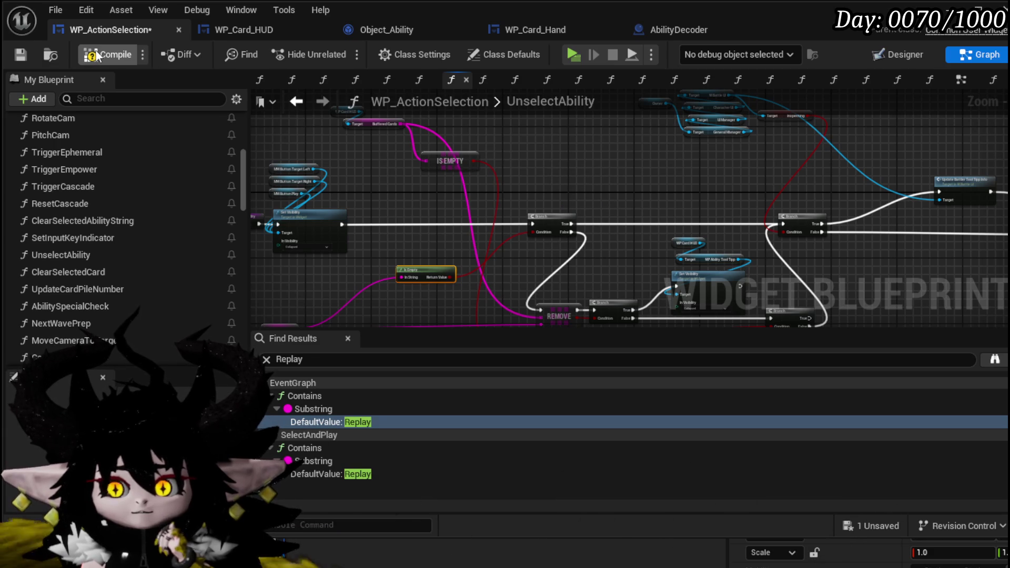
pyautogui.click(21, 54)
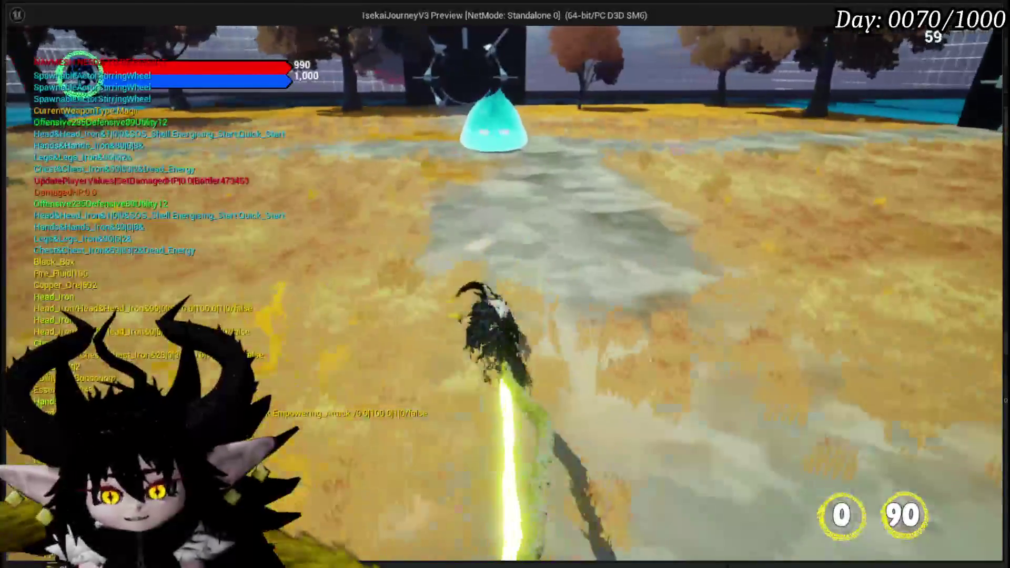
# - Fight the slime with Power Up, Giga Draw, Claw and Haste, then stop PIE and save the level
pyautogui.press('w')
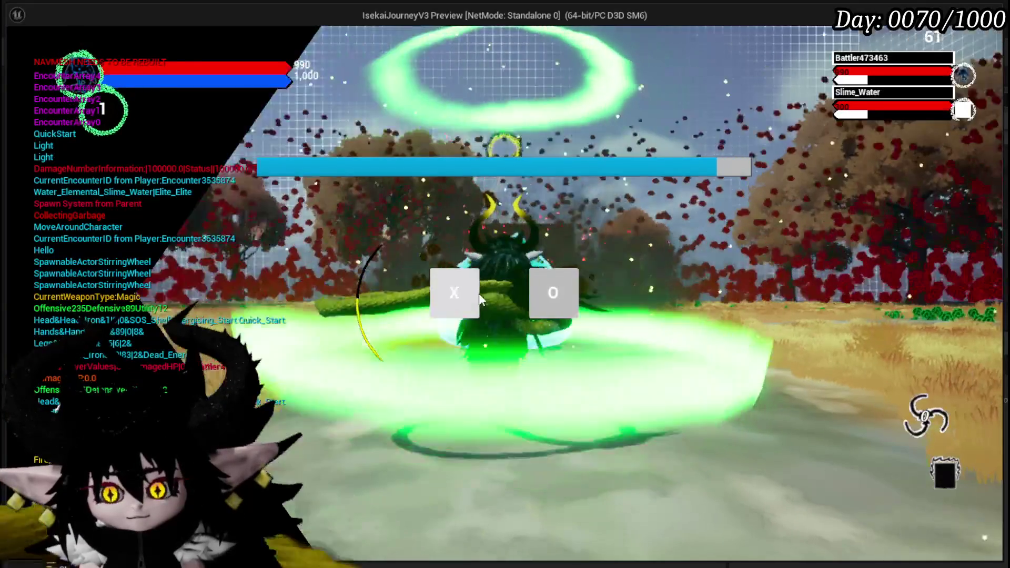
pyautogui.click(476, 294)
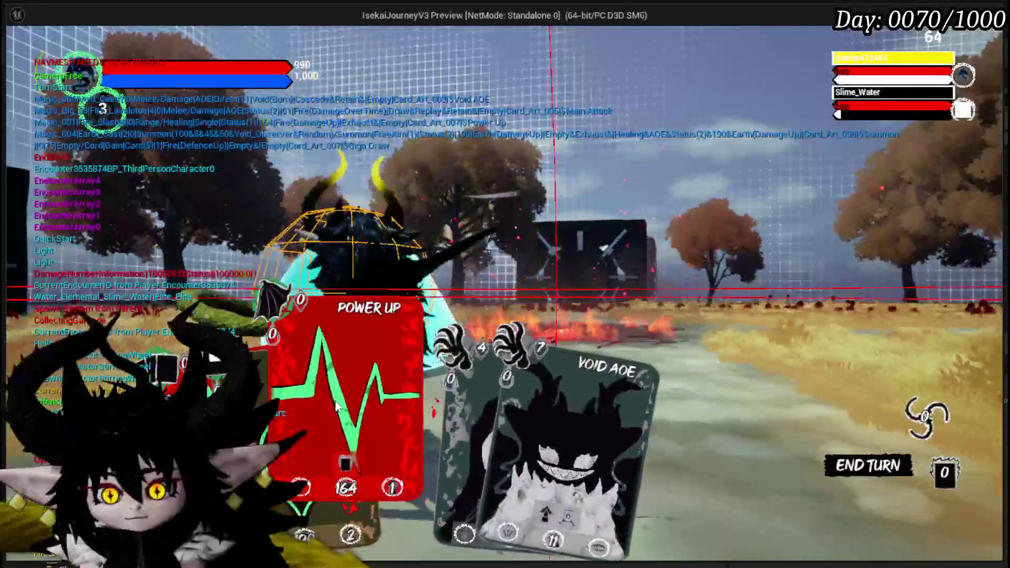
pyautogui.click(337, 405)
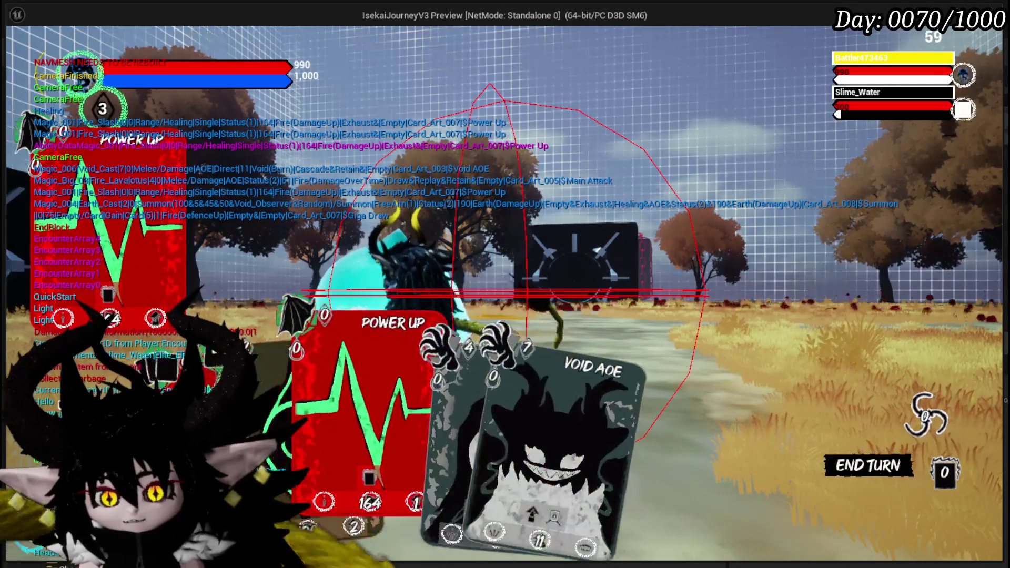
pyautogui.moveTo(260, 428); pyautogui.dragTo(486, 279)
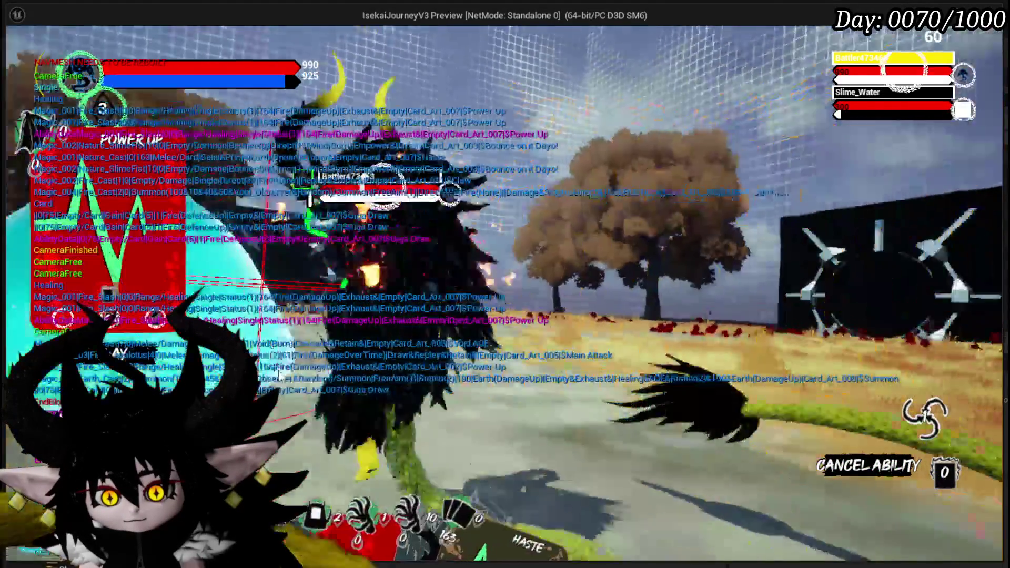
pyautogui.click(425, 366)
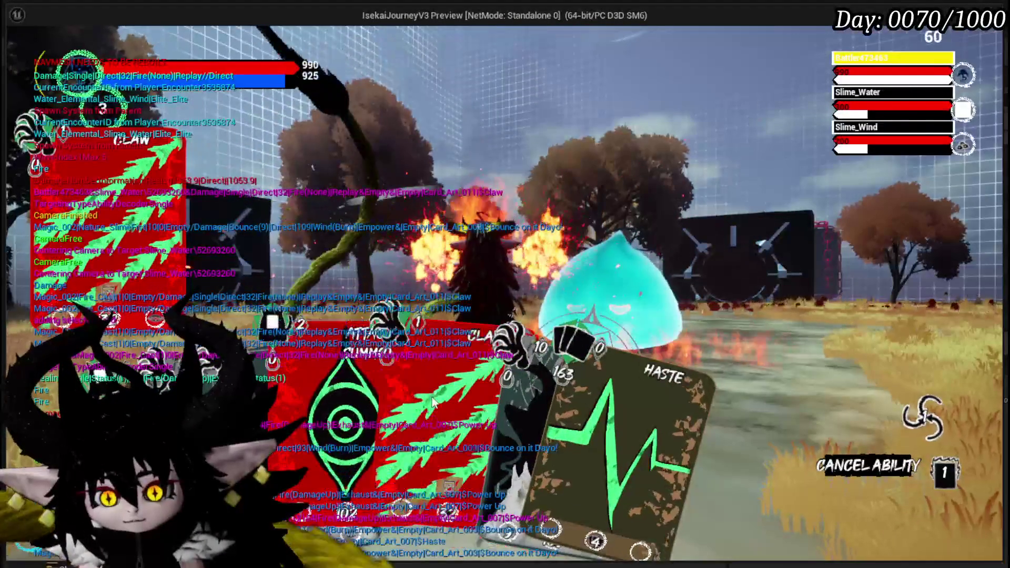
pyautogui.click(532, 402)
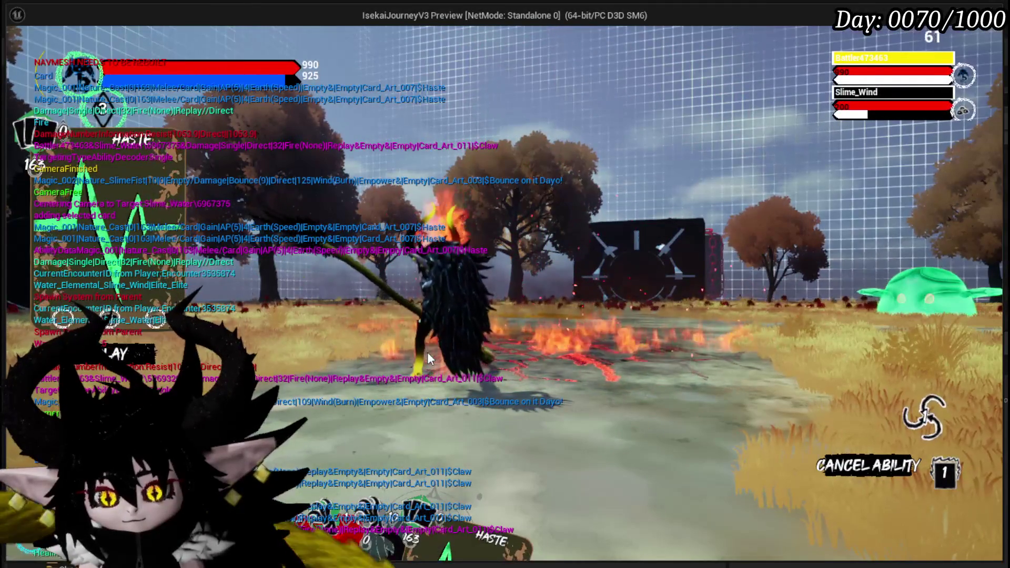
pyautogui.press('Escape')
pyautogui.click(22, 51)
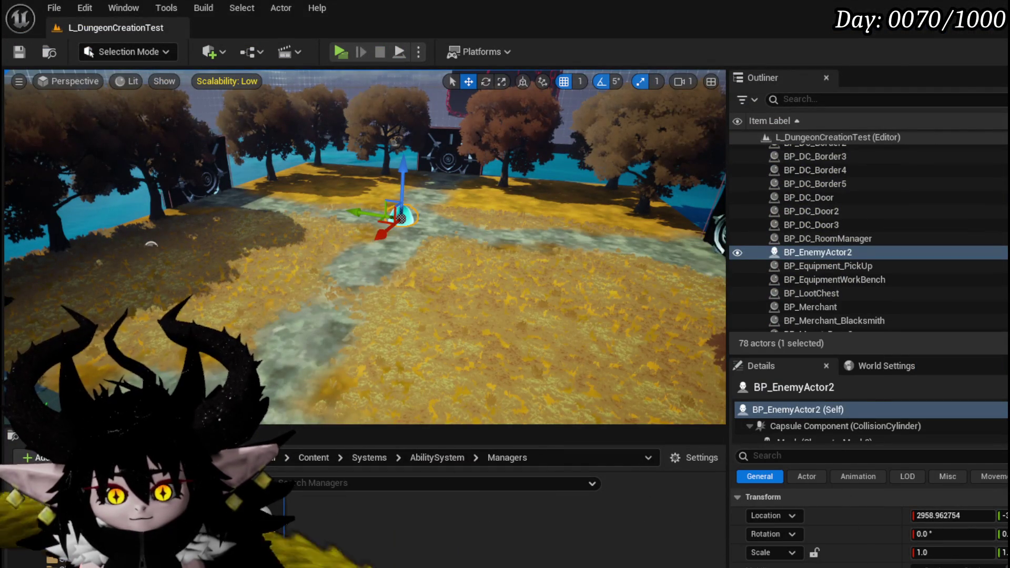
# - Back in WP_ActionSelection, add a Branch driven by IS EMPTY and connect its execution flow
pyautogui.hotkey('alt', 'Tab')
pyautogui.scroll(4, 433, 183)
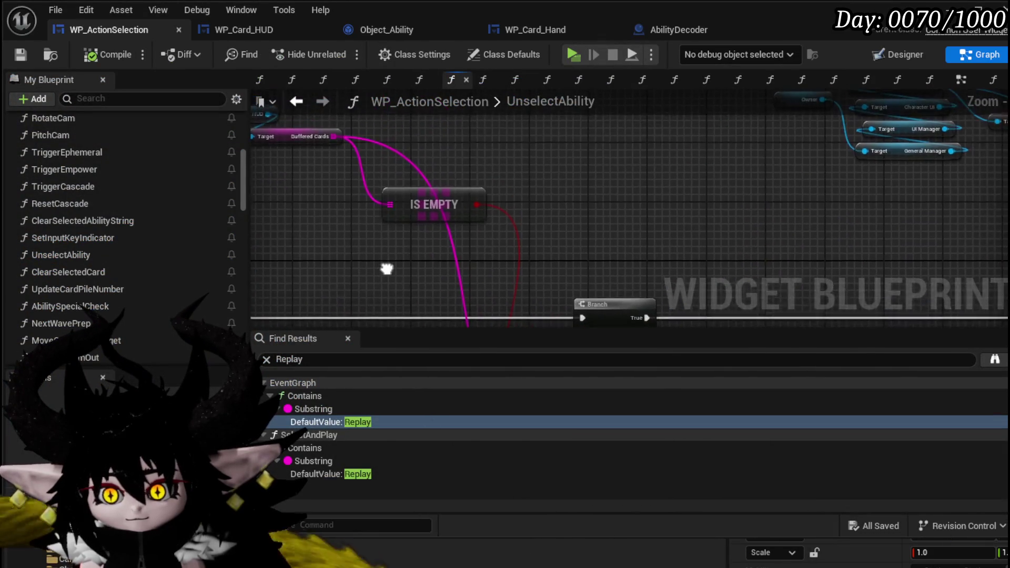
pyautogui.scroll(-3, 383, 248)
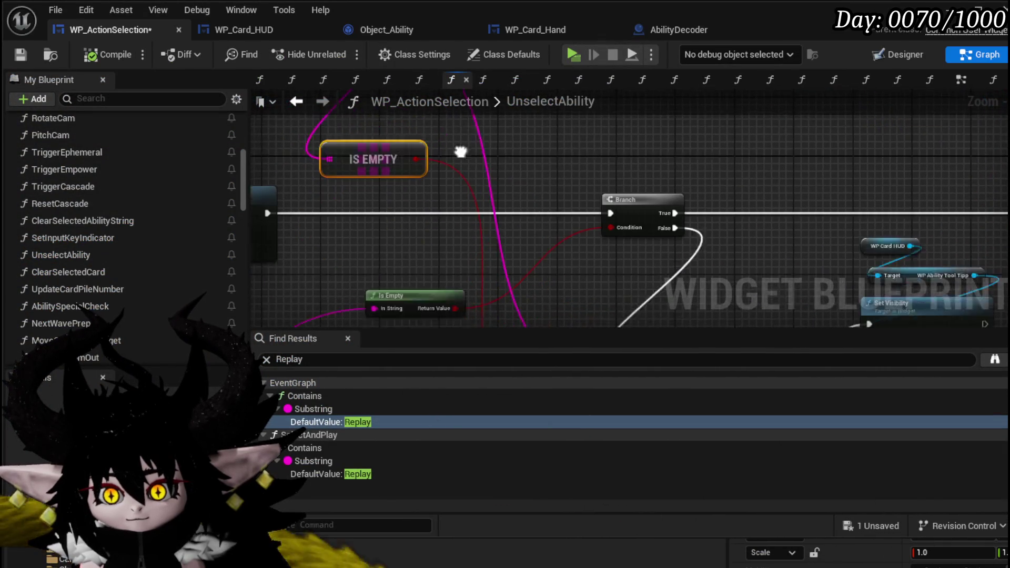
pyautogui.moveTo(415, 132)
pyautogui.mouseDown()
pyautogui.moveTo(398, 184)
pyautogui.moveTo(443, 200)
pyautogui.moveTo(423, 185)
pyautogui.mouseUp()
pyautogui.moveTo(252, 95); pyautogui.dragTo(633, 308)
# - Nudge the Branch node slightly left and down, panning to check the surrounding chain
pyautogui.scroll(-3, 565, 179)
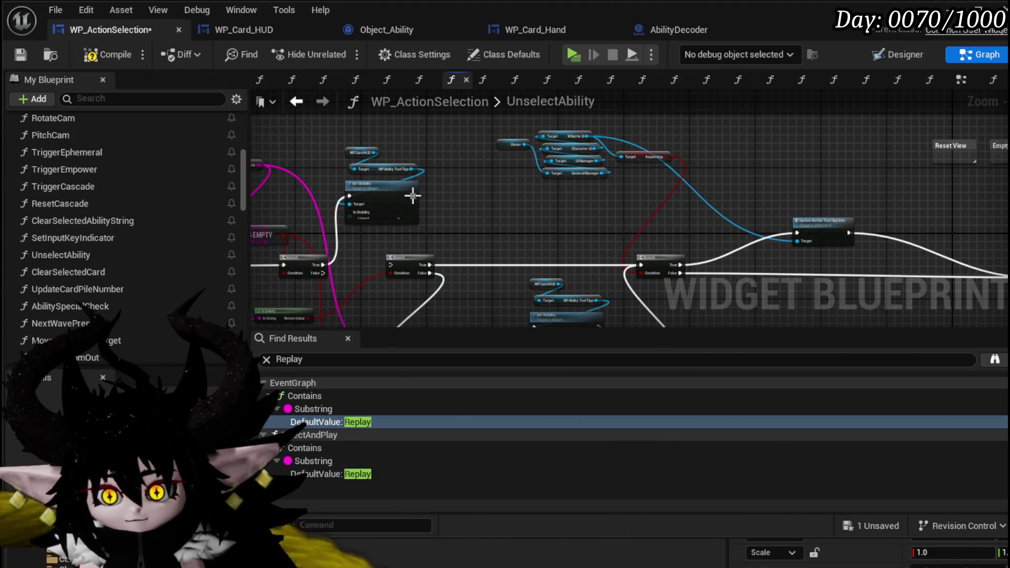
pyautogui.scroll(5, 643, 264)
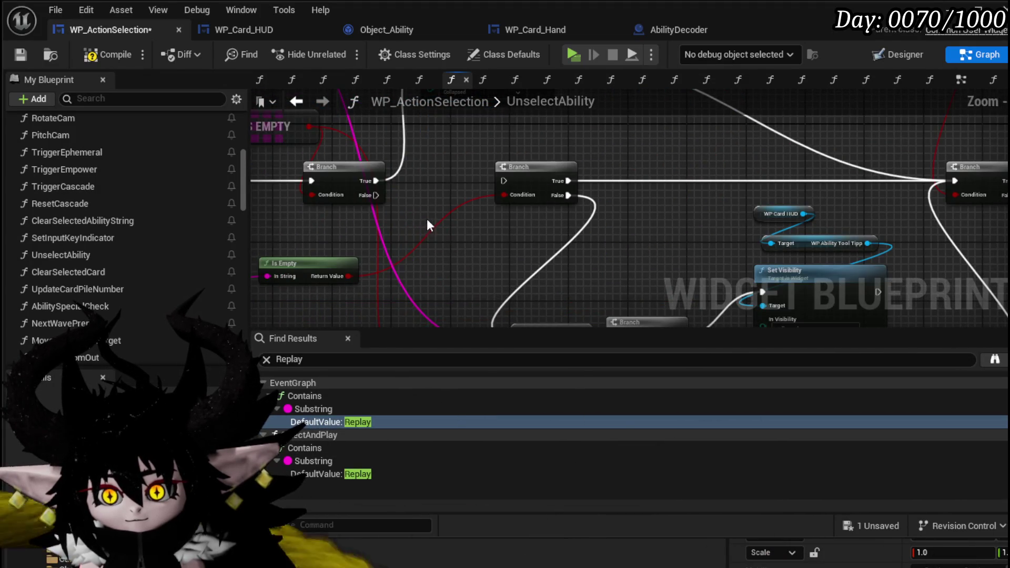
pyautogui.scroll(-2, 500, 175)
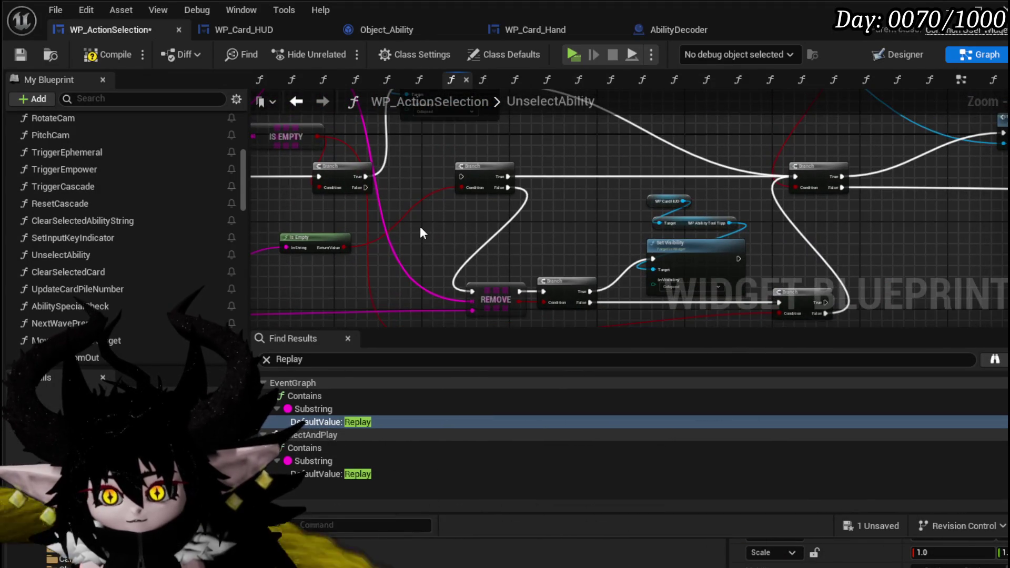
pyautogui.scroll(1, 498, 252)
pyautogui.moveTo(430, 207)
pyautogui.mouseDown()
pyautogui.moveTo(370, 200)
pyautogui.moveTo(497, 184)
pyautogui.moveTo(478, 190)
pyautogui.moveTo(492, 198)
pyautogui.mouseUp()
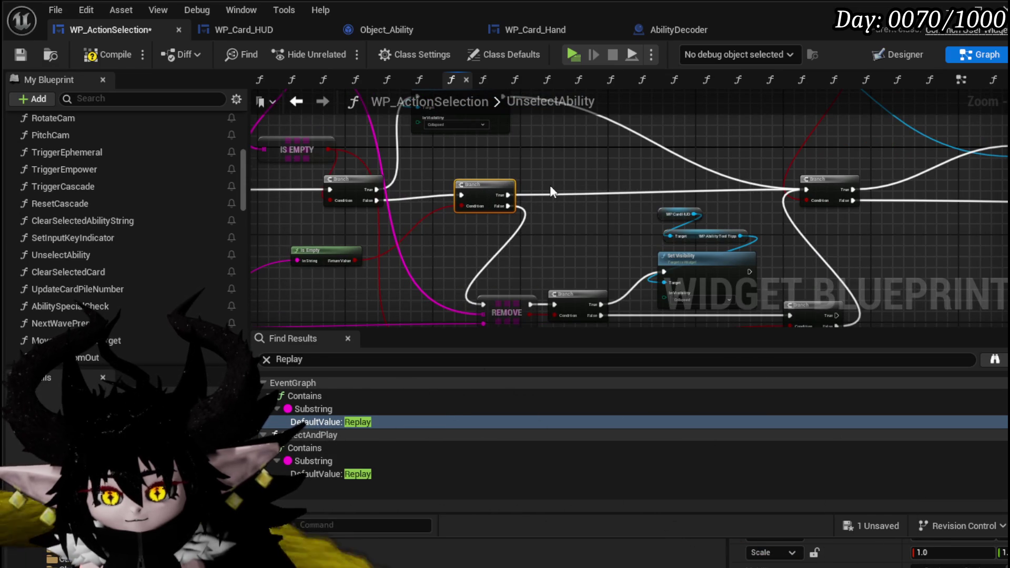
pyautogui.moveTo(476, 189); pyautogui.dragTo(453, 195)
pyautogui.moveTo(562, 195)
pyautogui.mouseDown()
pyautogui.moveTo(650, 236)
pyautogui.moveTo(578, 179)
pyautogui.moveTo(429, 181)
pyautogui.mouseUp()
pyautogui.moveTo(589, 246)
pyautogui.mouseDown()
pyautogui.moveTo(536, 198)
pyautogui.moveTo(422, 210)
pyautogui.moveTo(549, 315)
pyautogui.moveTo(423, 295)
pyautogui.mouseUp()
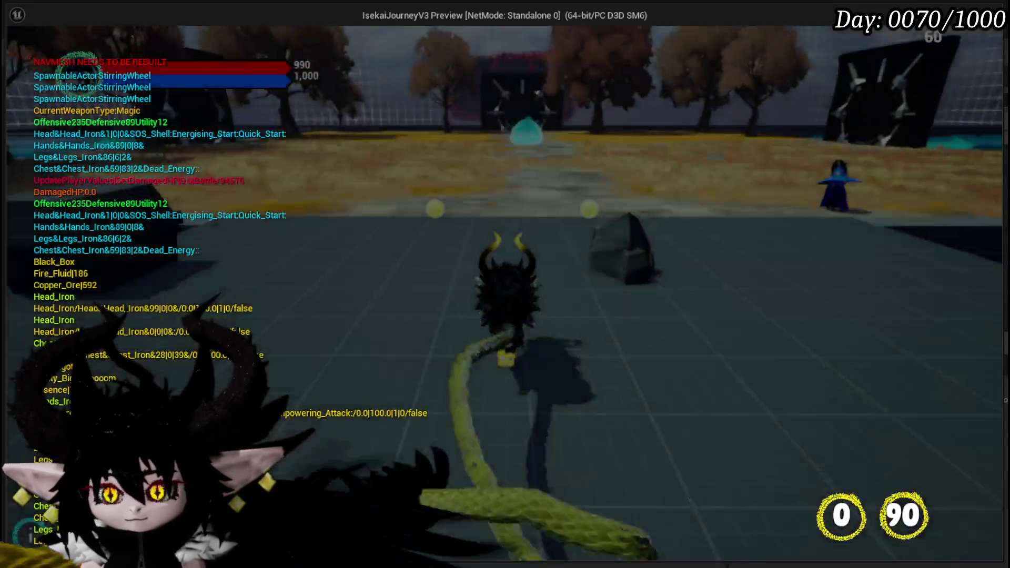
# - Walk to the slime, attack Slime_Water with Claw, play Haste, then end the preview
pyautogui.press('w')
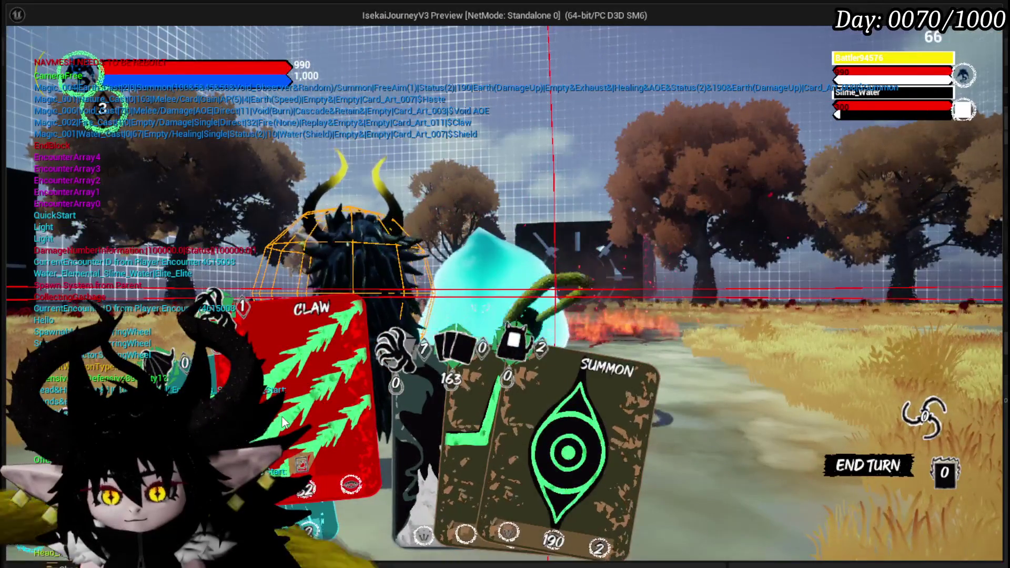
pyautogui.click(283, 420)
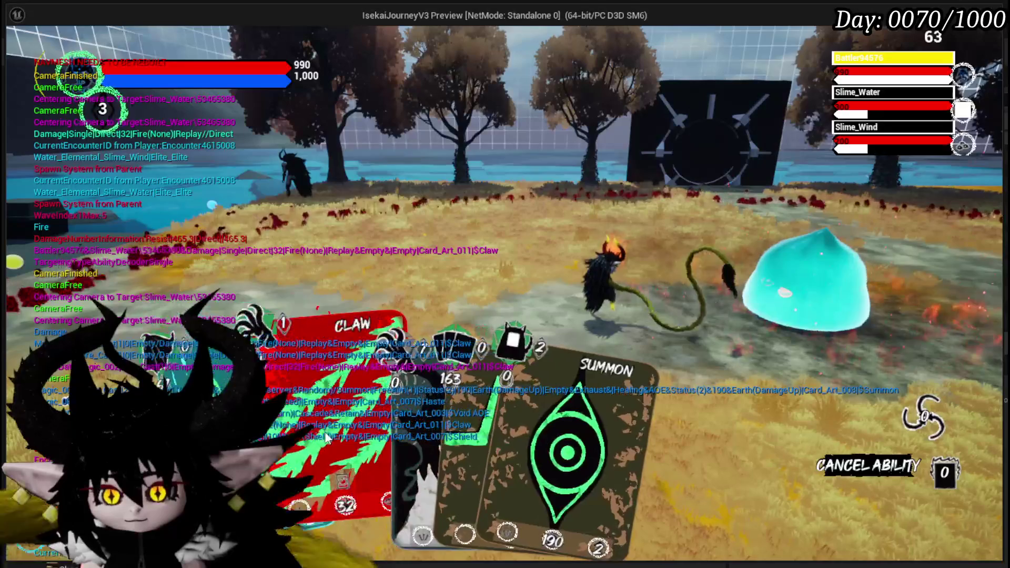
pyautogui.click(324, 431)
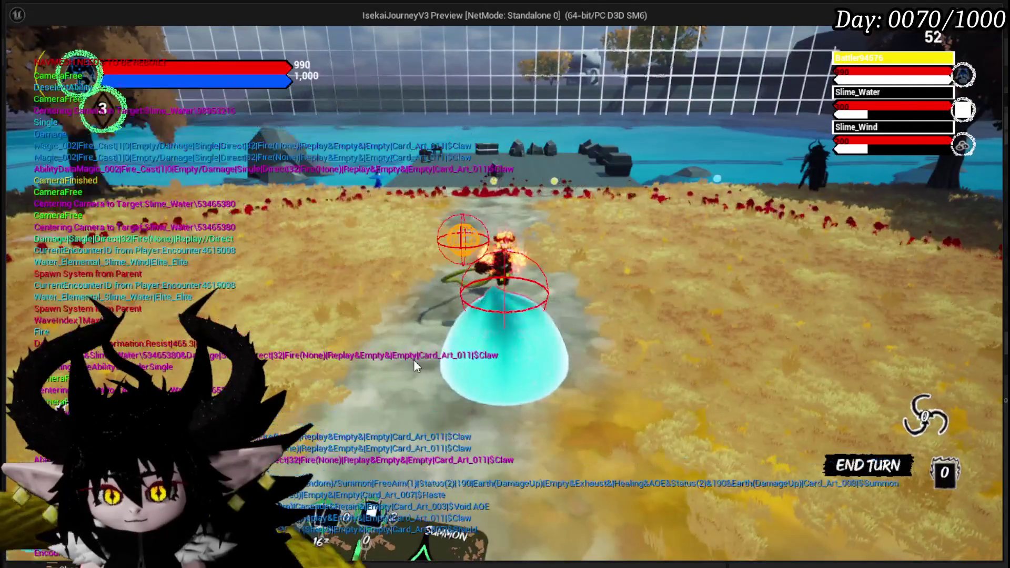
pyautogui.click(414, 362)
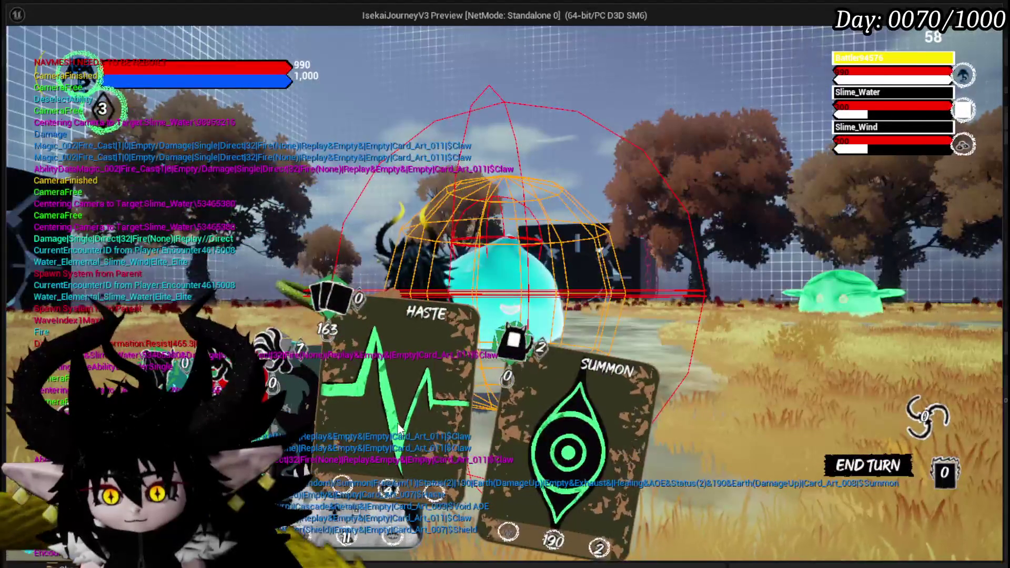
pyautogui.click(324, 446)
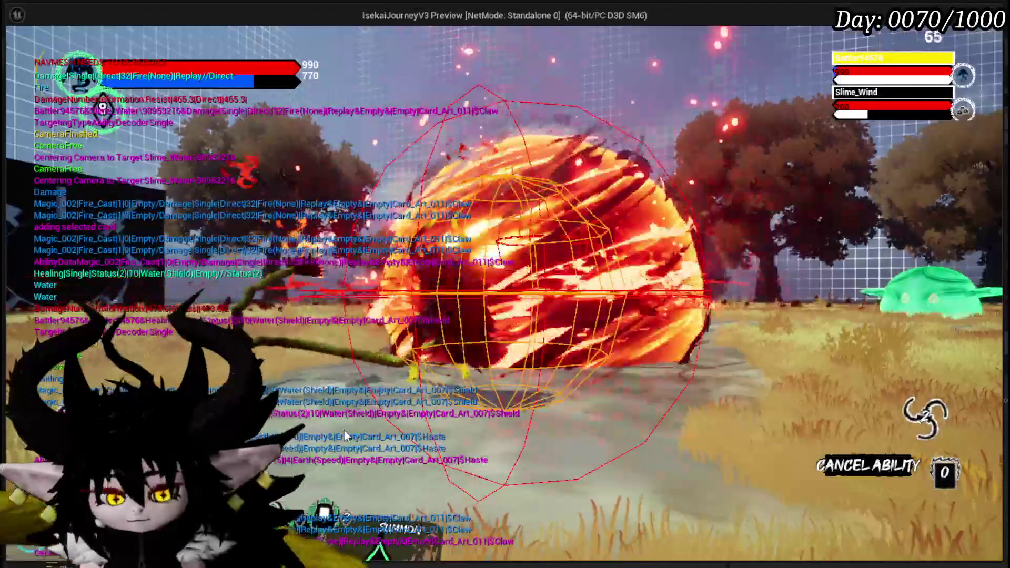
pyautogui.press('Escape')
pyautogui.hotkey('ctrl', 's')
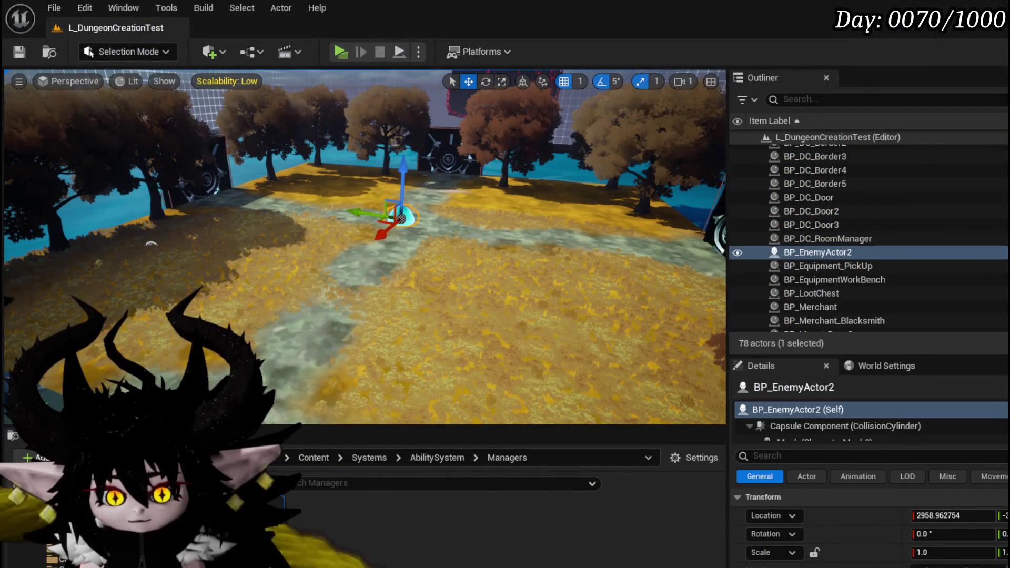
# - Route UnselectAbility's exec flow into the second Branch beside the REMOVE node
pyautogui.hotkey('alt', 'Tab')
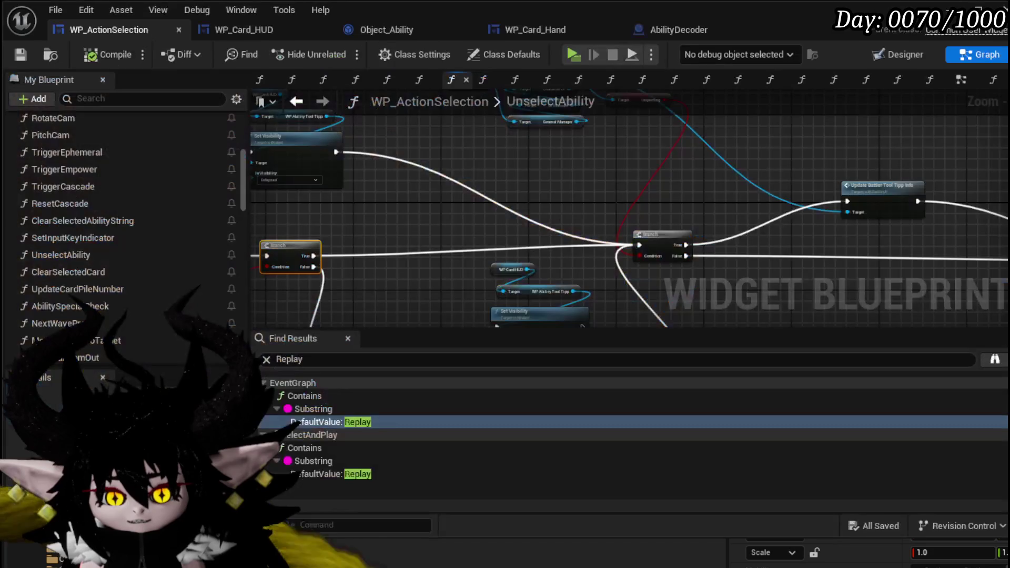
pyautogui.scroll(-5, 463, 249)
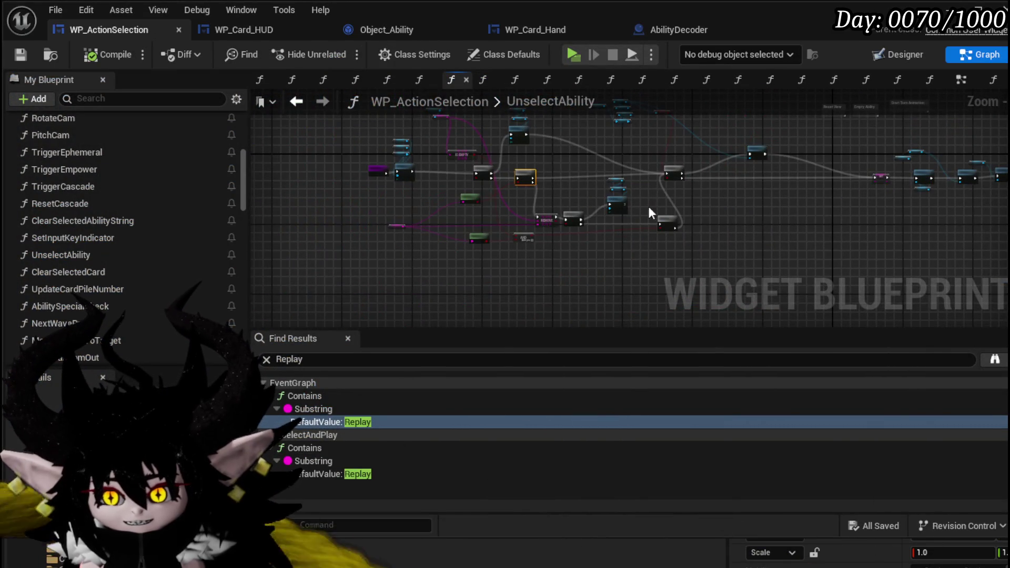
pyautogui.scroll(4, 456, 178)
pyautogui.scroll(-2, 456, 179)
pyautogui.scroll(2, 612, 195)
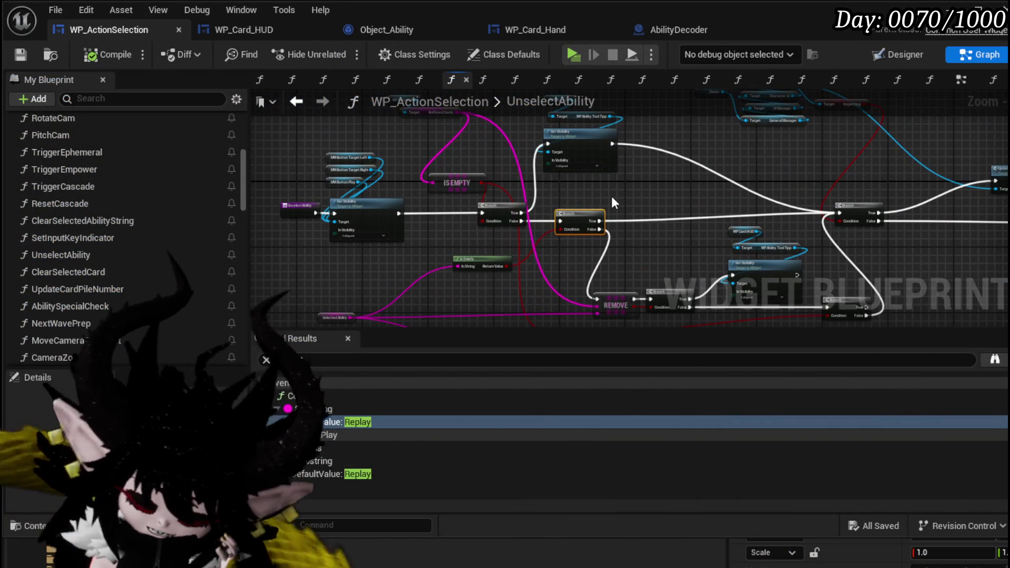
pyautogui.moveTo(611, 203)
pyautogui.mouseDown()
pyautogui.moveTo(536, 156)
pyautogui.moveTo(486, 232)
pyautogui.moveTo(480, 225)
pyautogui.moveTo(558, 212)
pyautogui.mouseUp()
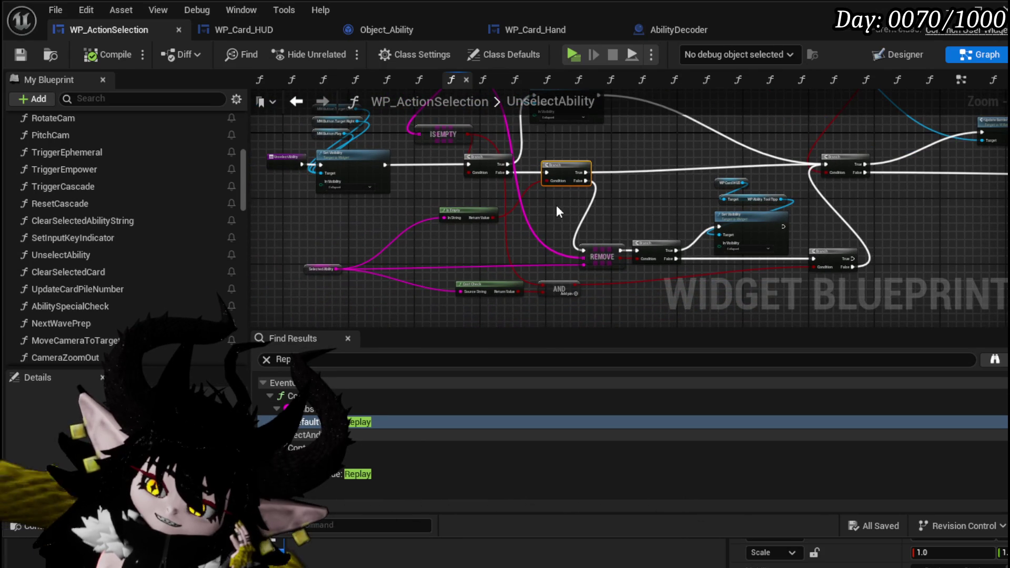
pyautogui.scroll(3, 446, 197)
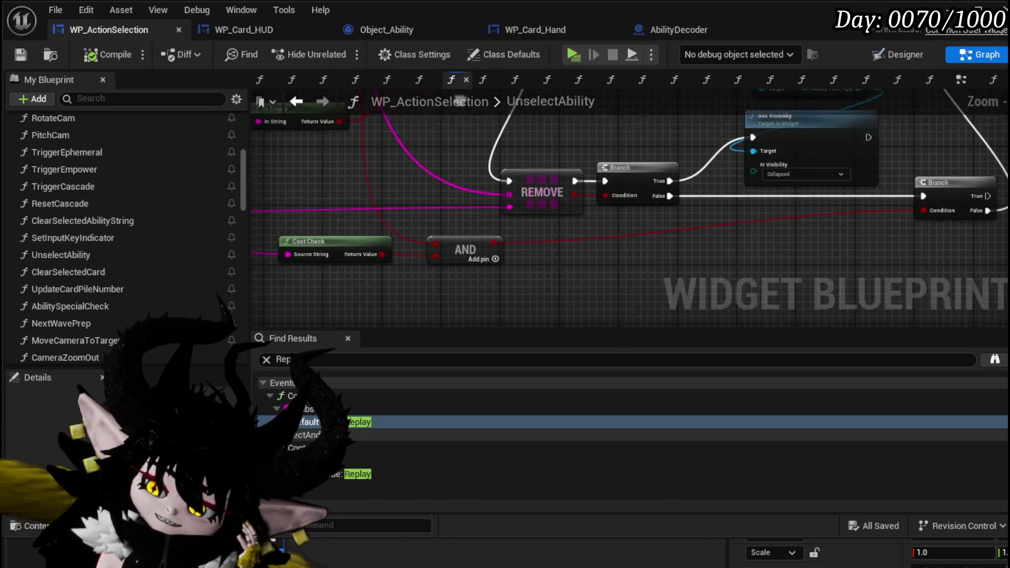
pyautogui.moveTo(460, 98)
pyautogui.mouseDown()
pyautogui.moveTo(464, 116)
pyautogui.moveTo(526, 172)
pyautogui.moveTo(459, 181)
pyautogui.moveTo(598, 248)
pyautogui.moveTo(663, 201)
pyautogui.moveTo(617, 259)
pyautogui.mouseUp()
pyautogui.moveTo(315, 178)
pyautogui.mouseDown()
pyautogui.moveTo(619, 186)
pyautogui.moveTo(282, 223)
pyautogui.mouseUp()
# - Delete the spare, unused Branch node
pyautogui.scroll(-3, 618, 185)
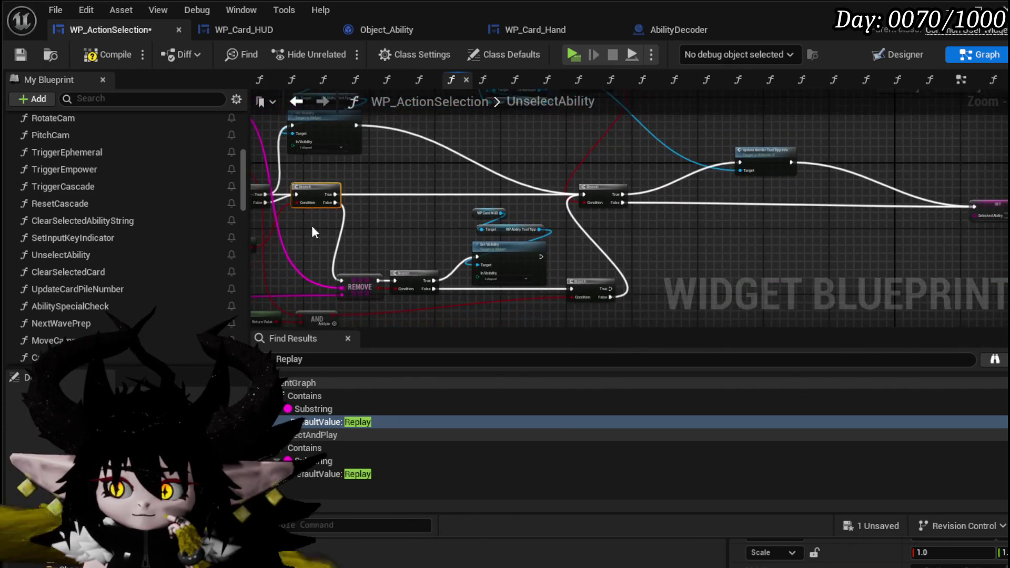
pyautogui.moveTo(475, 185); pyautogui.dragTo(590, 192)
pyautogui.moveTo(434, 206)
pyautogui.mouseDown()
pyautogui.moveTo(470, 223)
pyautogui.moveTo(464, 195)
pyautogui.moveTo(456, 227)
pyautogui.mouseUp()
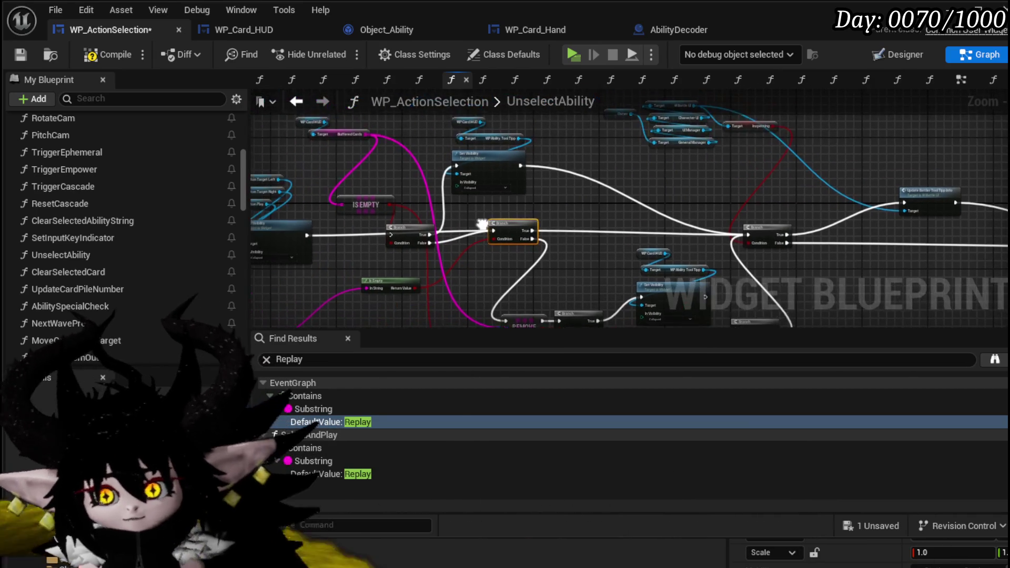
pyautogui.click(455, 226)
pyautogui.moveTo(318, 233)
pyautogui.mouseDown()
pyautogui.moveTo(538, 219)
pyautogui.moveTo(434, 221)
pyautogui.moveTo(400, 239)
pyautogui.moveTo(529, 246)
pyautogui.moveTo(513, 250)
pyautogui.moveTo(405, 241)
pyautogui.mouseUp()
pyautogui.scroll(3, 380, 241)
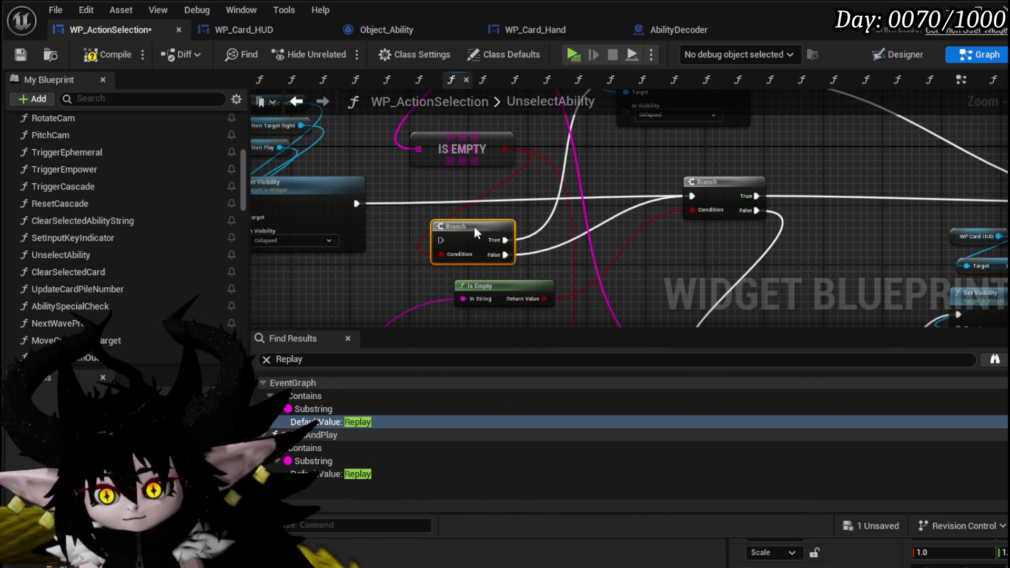
pyautogui.press('Delete')
pyautogui.moveTo(531, 204)
pyautogui.mouseDown()
pyautogui.moveTo(614, 220)
pyautogui.moveTo(628, 242)
pyautogui.mouseUp()
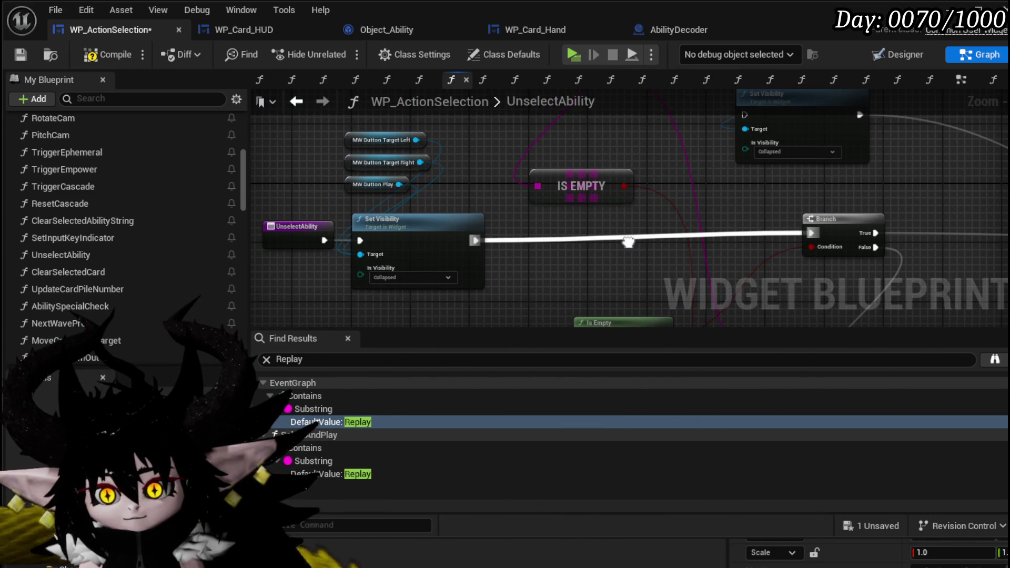
# - Move the tooltip Set Visibility node group to the end of the chain
pyautogui.moveTo(628, 242)
pyautogui.mouseDown()
pyautogui.moveTo(419, 205)
pyautogui.moveTo(389, 190)
pyautogui.moveTo(642, 241)
pyautogui.moveTo(543, 211)
pyautogui.moveTo(526, 182)
pyautogui.moveTo(405, 159)
pyautogui.mouseUp()
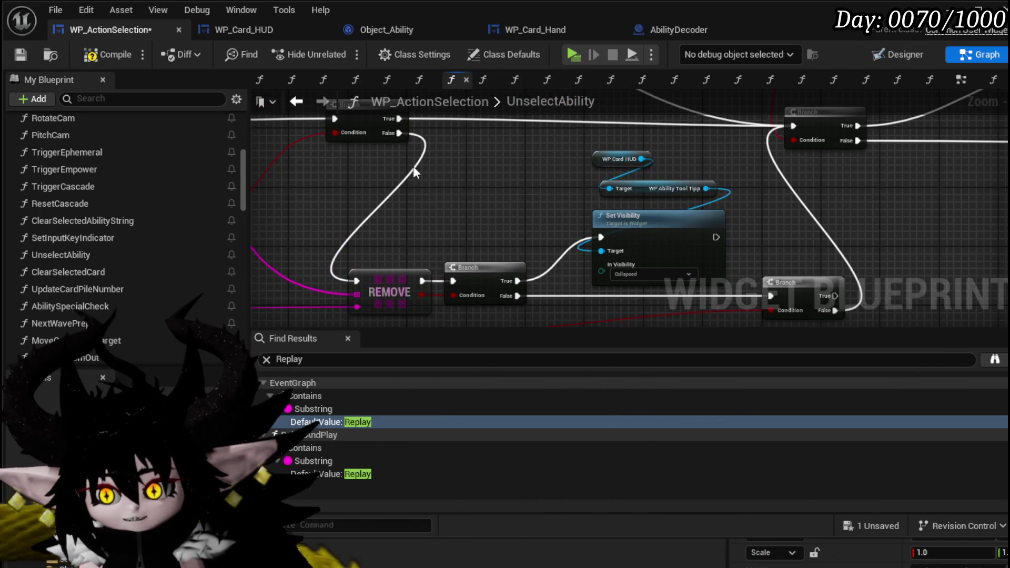
pyautogui.moveTo(525, 203)
pyautogui.mouseDown()
pyautogui.moveTo(396, 128)
pyautogui.moveTo(486, 165)
pyautogui.moveTo(401, 247)
pyautogui.moveTo(535, 152)
pyautogui.mouseUp()
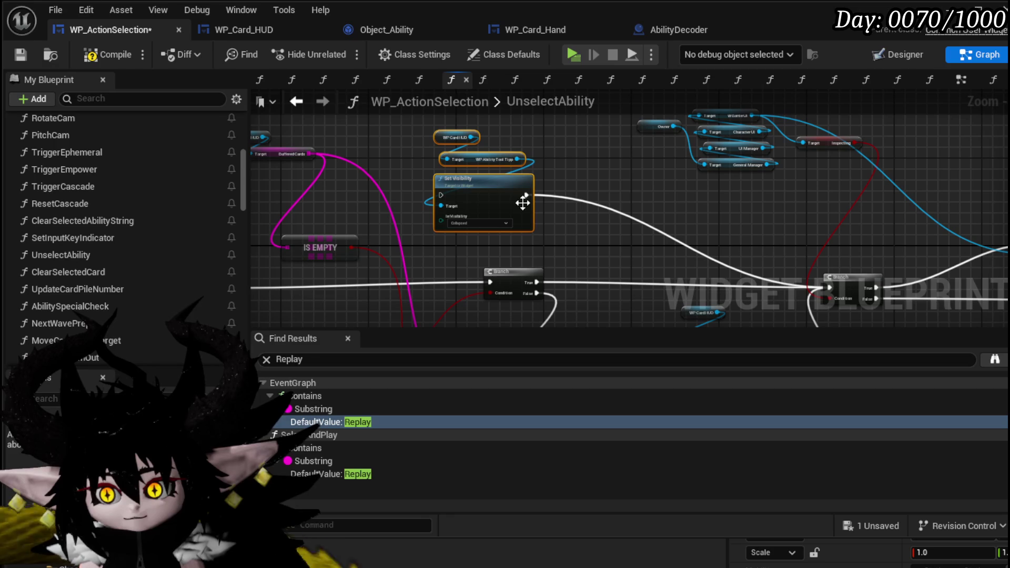
pyautogui.scroll(-4, 576, 197)
pyautogui.moveTo(386, 184)
pyautogui.mouseDown()
pyautogui.moveTo(989, 237)
pyautogui.moveTo(762, 248)
pyautogui.mouseUp()
pyautogui.moveTo(568, 248)
pyautogui.mouseDown()
pyautogui.moveTo(788, 220)
pyautogui.moveTo(561, 229)
pyautogui.mouseUp()
pyautogui.moveTo(704, 217); pyautogui.dragTo(642, 219)
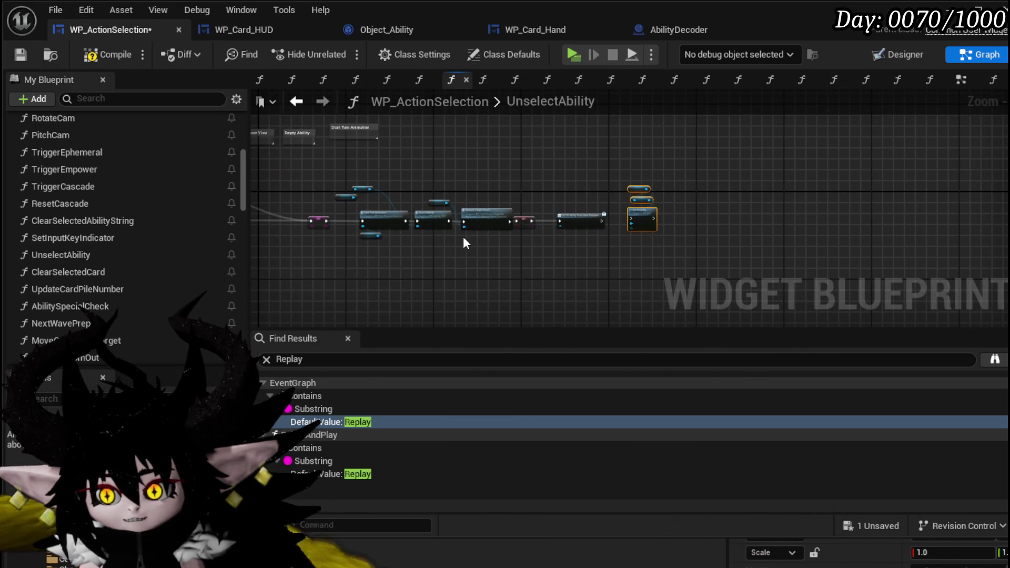
pyautogui.scroll(6, 464, 242)
pyautogui.moveTo(380, 191); pyautogui.dragTo(653, 192)
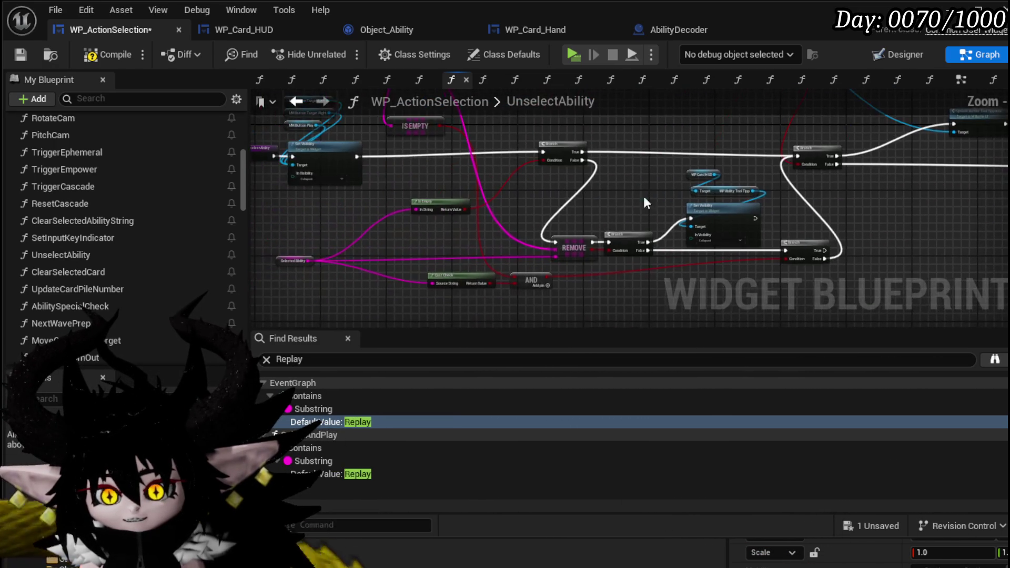
pyautogui.moveTo(678, 245)
pyautogui.mouseDown()
pyautogui.moveTo(375, 247)
pyautogui.moveTo(578, 220)
pyautogui.moveTo(534, 202)
pyautogui.moveTo(550, 190)
pyautogui.mouseUp()
pyautogui.scroll(4, 503, 136)
# - Add an Is Empty check on Selected Ability and a Branch driven by its result
pyautogui.write('E')
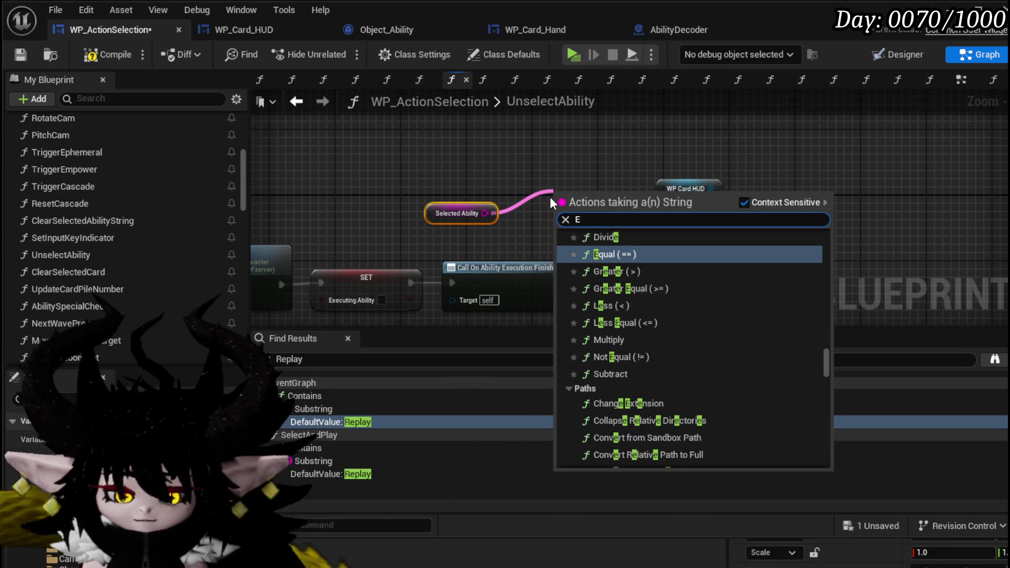
pyautogui.write('mpty')
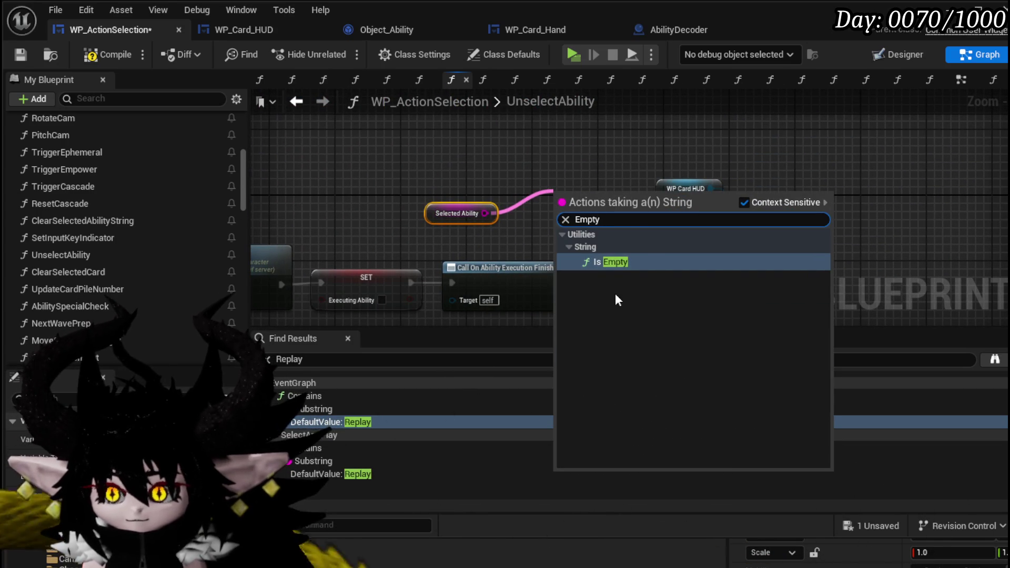
pyautogui.click(610, 262)
pyautogui.moveTo(590, 200)
pyautogui.mouseDown()
pyautogui.moveTo(605, 163)
pyautogui.moveTo(523, 177)
pyautogui.mouseUp()
pyautogui.click(526, 181)
# - Run the tooltip Set Visibility from the Branch's True output and save WP_ActionSelection
pyautogui.moveTo(687, 187)
pyautogui.mouseDown()
pyautogui.moveTo(534, 150)
pyautogui.moveTo(559, 230)
pyautogui.moveTo(734, 237)
pyautogui.mouseUp()
pyautogui.moveTo(387, 158)
pyautogui.mouseDown()
pyautogui.moveTo(462, 244)
pyautogui.moveTo(495, 245)
pyautogui.mouseUp()
pyautogui.moveTo(651, 153); pyautogui.dragTo(841, 305)
pyautogui.moveTo(758, 247); pyautogui.dragTo(657, 189)
pyautogui.moveTo(539, 244); pyautogui.dragTo(594, 189)
pyautogui.scroll(-3, 555, 178)
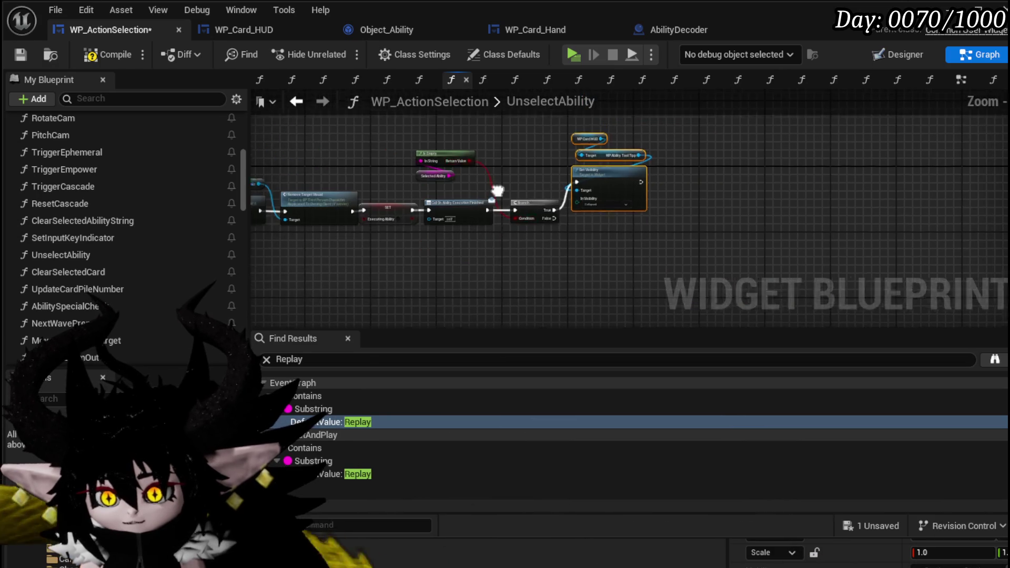
pyautogui.moveTo(179, 242); pyautogui.dragTo(426, 243)
pyautogui.scroll(3, 352, 191)
pyautogui.moveTo(351, 190)
pyautogui.mouseDown()
pyautogui.moveTo(650, 160)
pyautogui.moveTo(560, 154)
pyautogui.moveTo(547, 189)
pyautogui.moveTo(551, 223)
pyautogui.mouseUp()
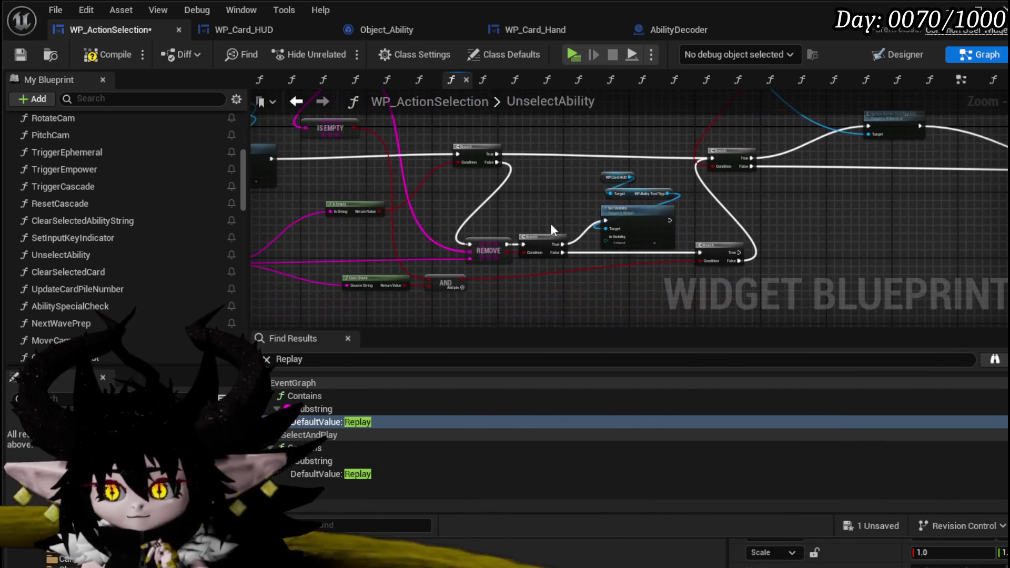
pyautogui.click(22, 55)
pyautogui.moveTo(348, 175); pyautogui.dragTo(568, 154)
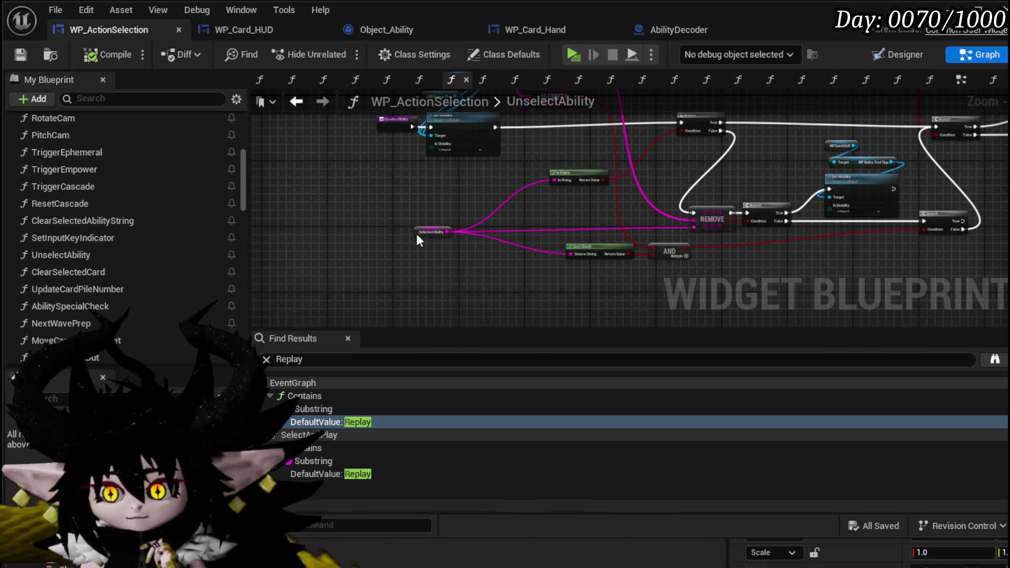
# - Reposition Selected Ability, Is Empty and the Set Visibility nodes, then save
pyautogui.moveTo(416, 231); pyautogui.dragTo(472, 172)
pyautogui.scroll(3, 573, 197)
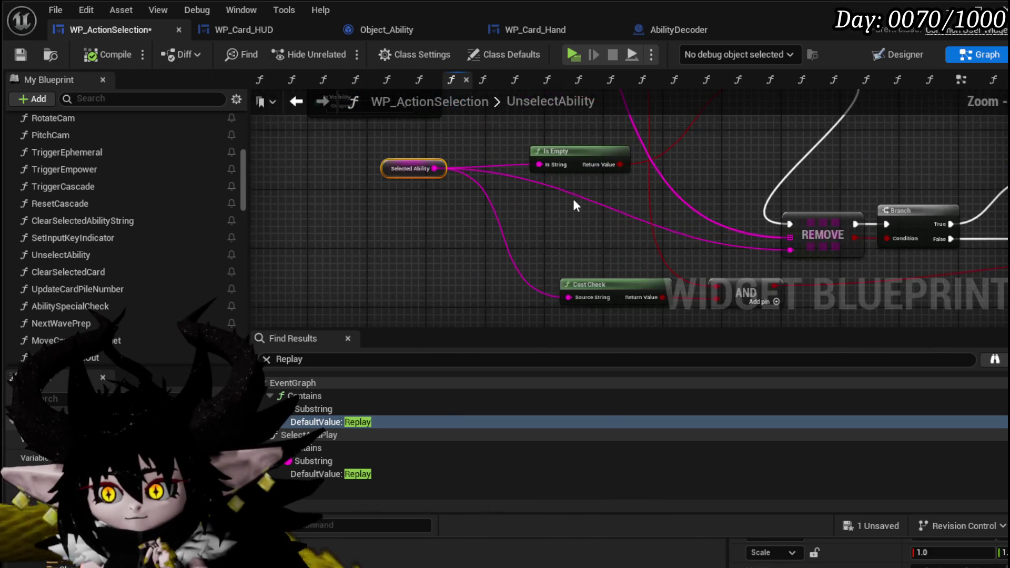
pyautogui.click(544, 193)
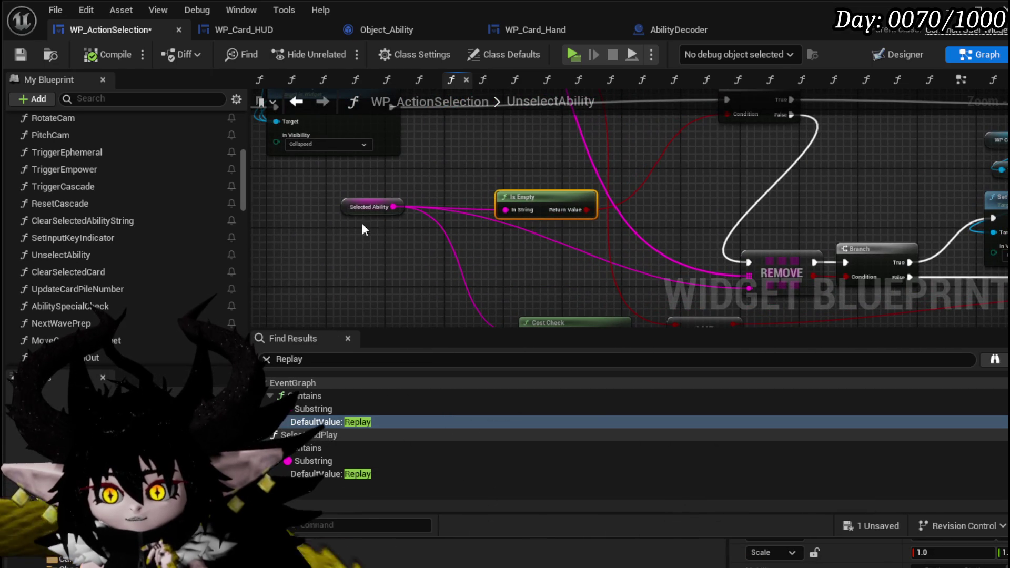
pyautogui.moveTo(249, 149)
pyautogui.mouseDown()
pyautogui.moveTo(311, 215)
pyautogui.moveTo(388, 242)
pyautogui.mouseUp()
pyautogui.moveTo(476, 120); pyautogui.dragTo(496, 147)
pyautogui.moveTo(477, 251); pyautogui.dragTo(472, 244)
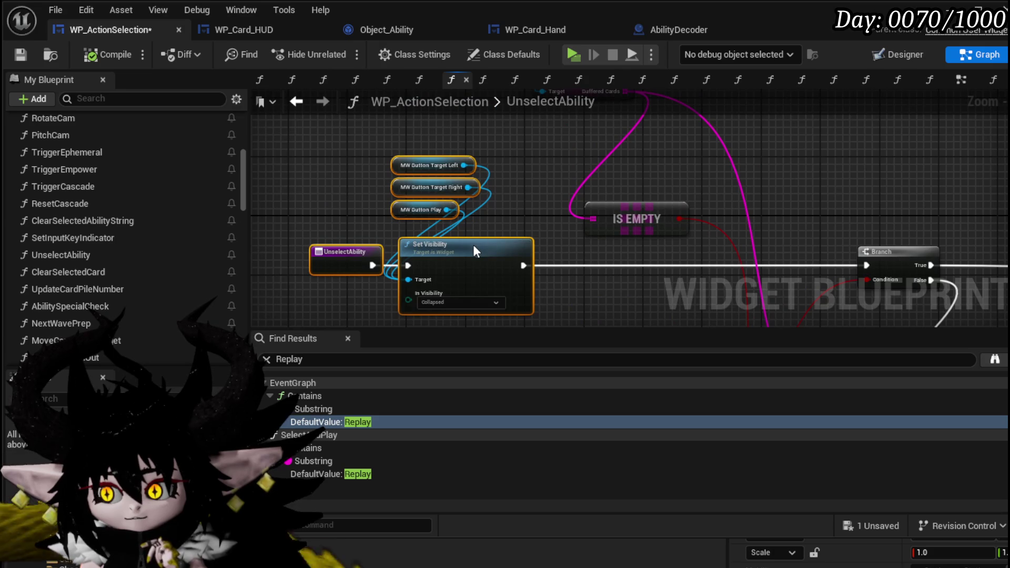
pyautogui.scroll(-2, 426, 179)
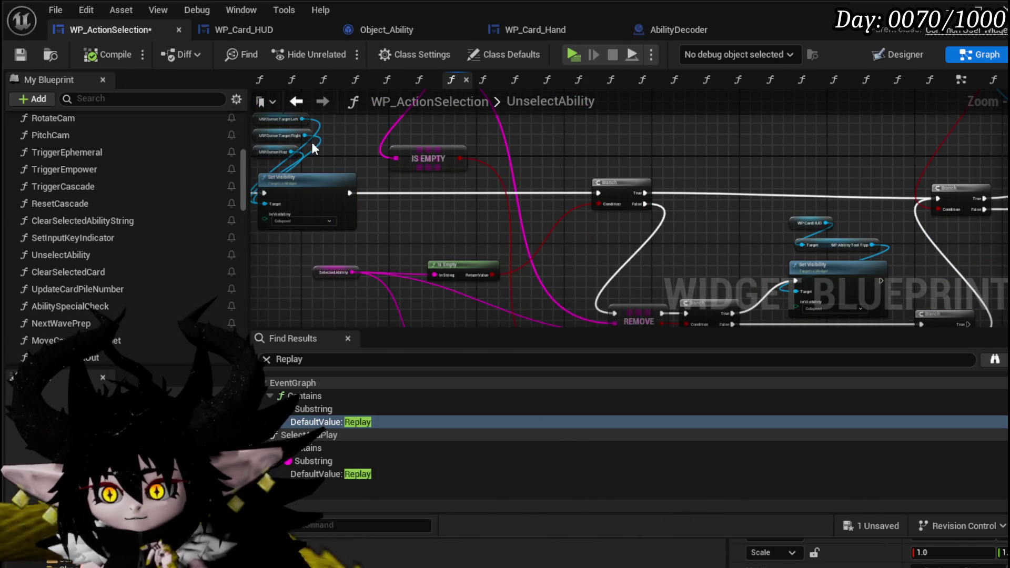
pyautogui.click(21, 54)
# - Line up the Is Empty, Cost Check and AND nodes beside the REMOVE branch
pyautogui.moveTo(434, 198)
pyautogui.mouseDown()
pyautogui.moveTo(442, 264)
pyautogui.moveTo(454, 210)
pyautogui.moveTo(381, 187)
pyautogui.moveTo(435, 177)
pyautogui.moveTo(389, 169)
pyautogui.moveTo(477, 218)
pyautogui.moveTo(536, 216)
pyautogui.mouseUp()
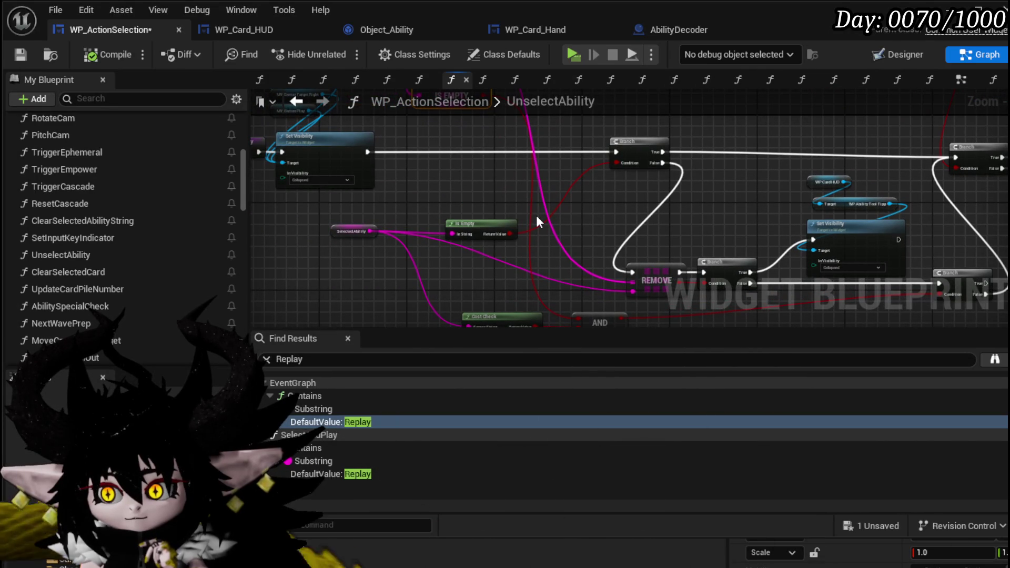
pyautogui.moveTo(327, 259); pyautogui.dragTo(510, 213)
pyautogui.moveTo(617, 217); pyautogui.dragTo(559, 195)
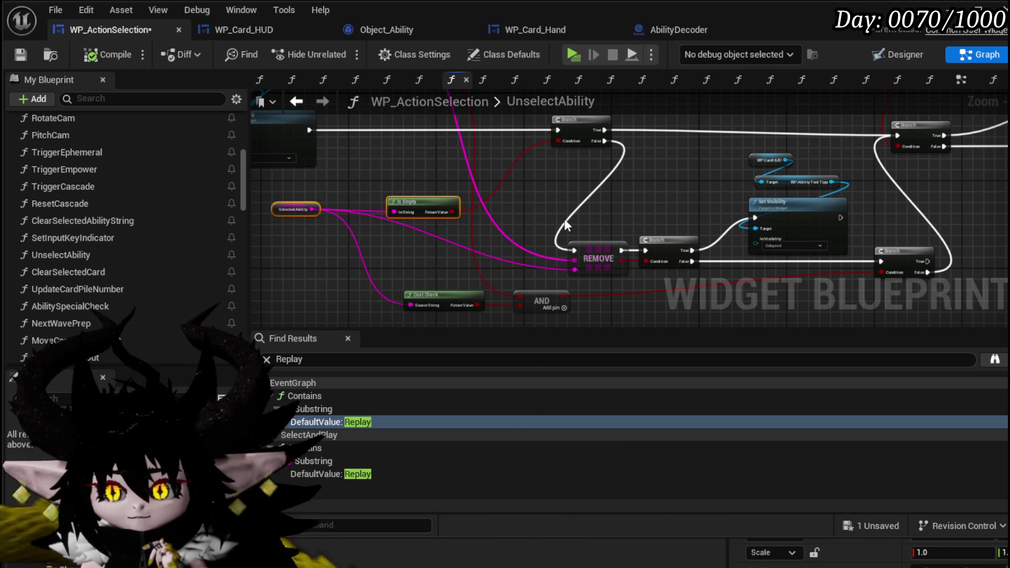
pyautogui.moveTo(563, 219)
pyautogui.mouseDown()
pyautogui.moveTo(620, 185)
pyautogui.moveTo(552, 264)
pyautogui.moveTo(544, 230)
pyautogui.mouseUp()
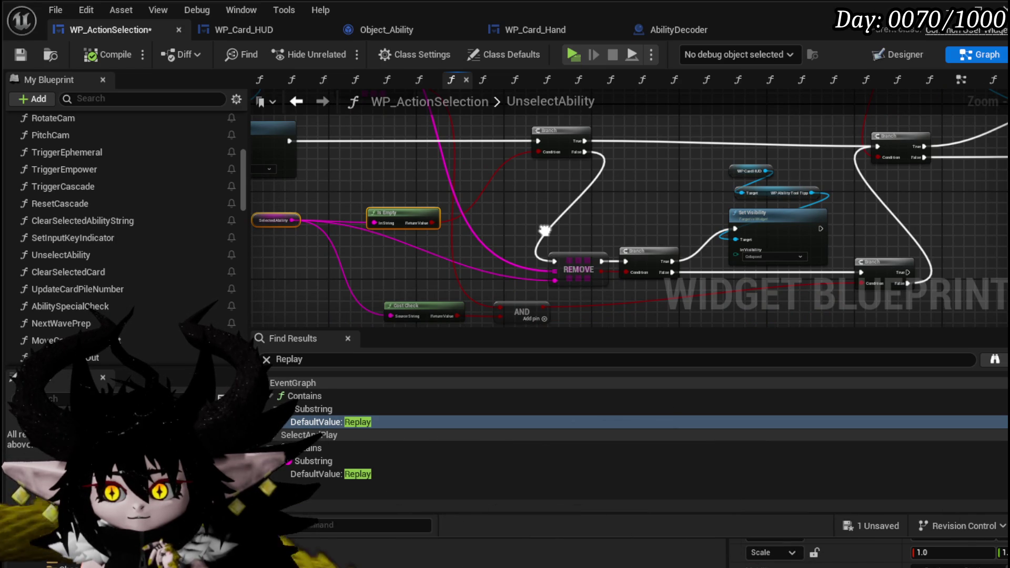
pyautogui.moveTo(545, 229)
pyautogui.mouseDown()
pyautogui.moveTo(609, 331)
pyautogui.moveTo(554, 216)
pyautogui.moveTo(573, 239)
pyautogui.moveTo(592, 214)
pyautogui.moveTo(599, 226)
pyautogui.moveTo(521, 207)
pyautogui.moveTo(643, 264)
pyautogui.moveTo(605, 207)
pyautogui.mouseUp()
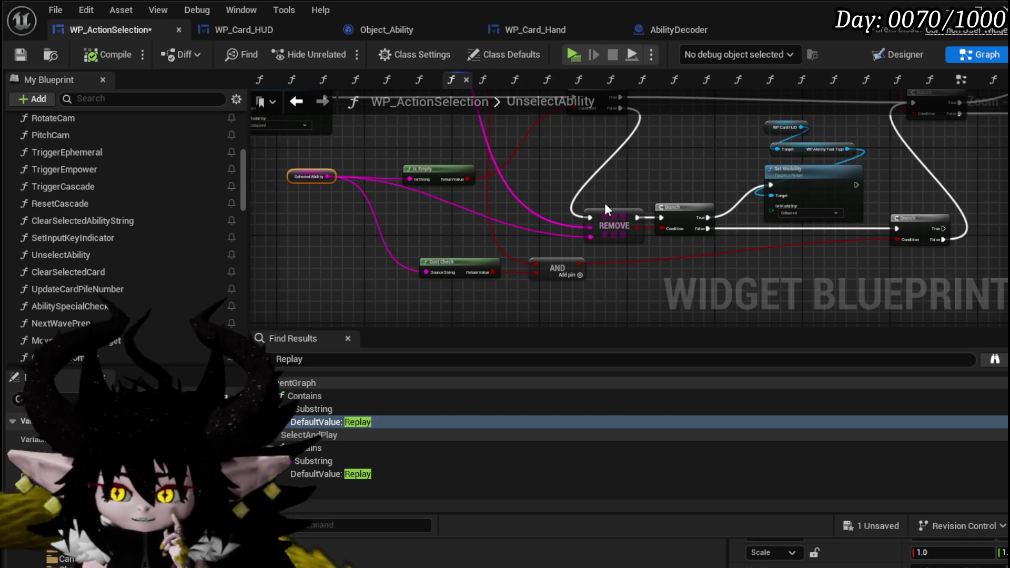
pyautogui.moveTo(605, 206)
pyautogui.mouseDown()
pyautogui.moveTo(593, 227)
pyautogui.moveTo(610, 266)
pyautogui.moveTo(553, 187)
pyautogui.moveTo(523, 237)
pyautogui.moveTo(536, 273)
pyautogui.moveTo(518, 263)
pyautogui.moveTo(524, 286)
pyautogui.moveTo(524, 191)
pyautogui.mouseUp()
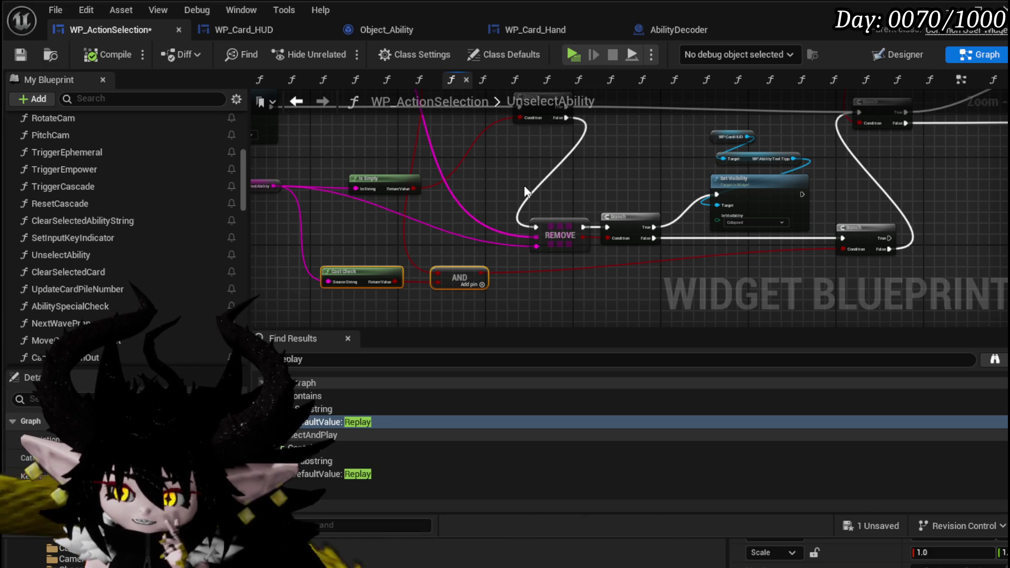
pyautogui.moveTo(525, 192)
pyautogui.mouseDown()
pyautogui.moveTo(535, 203)
pyautogui.moveTo(487, 172)
pyautogui.mouseUp()
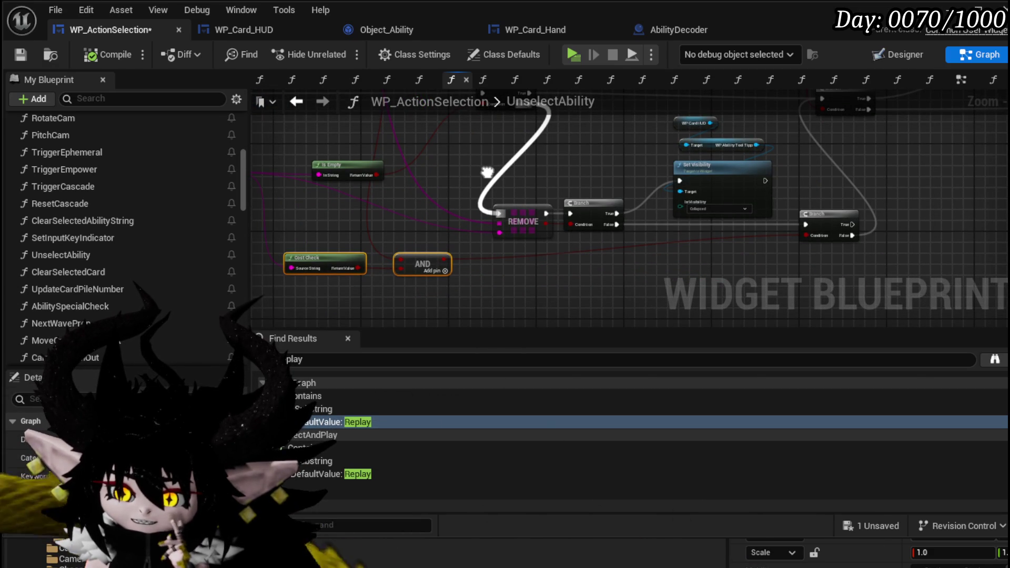
pyautogui.click(541, 178)
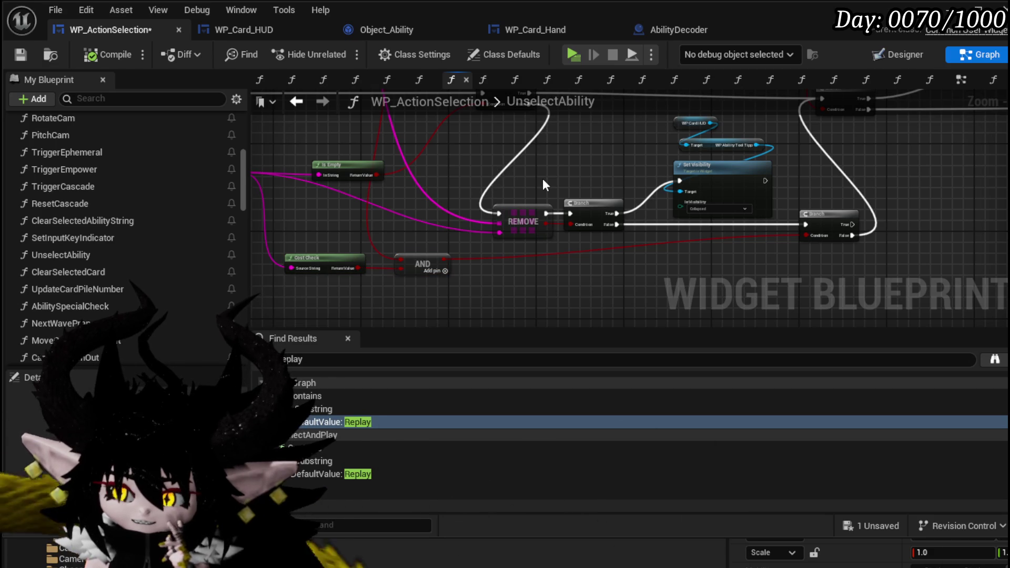
pyautogui.moveTo(543, 181); pyautogui.dragTo(602, 210)
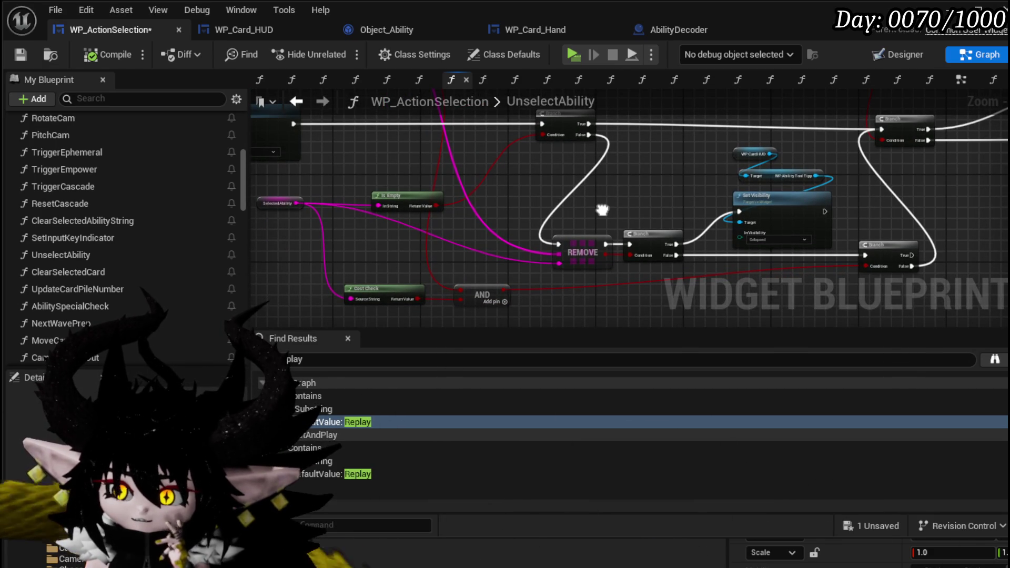
# - Wrap the REMOVE check-and-remove nodes in a 'Replay?!' comment and save WP_ActionSelection
pyautogui.scroll(-2, 599, 207)
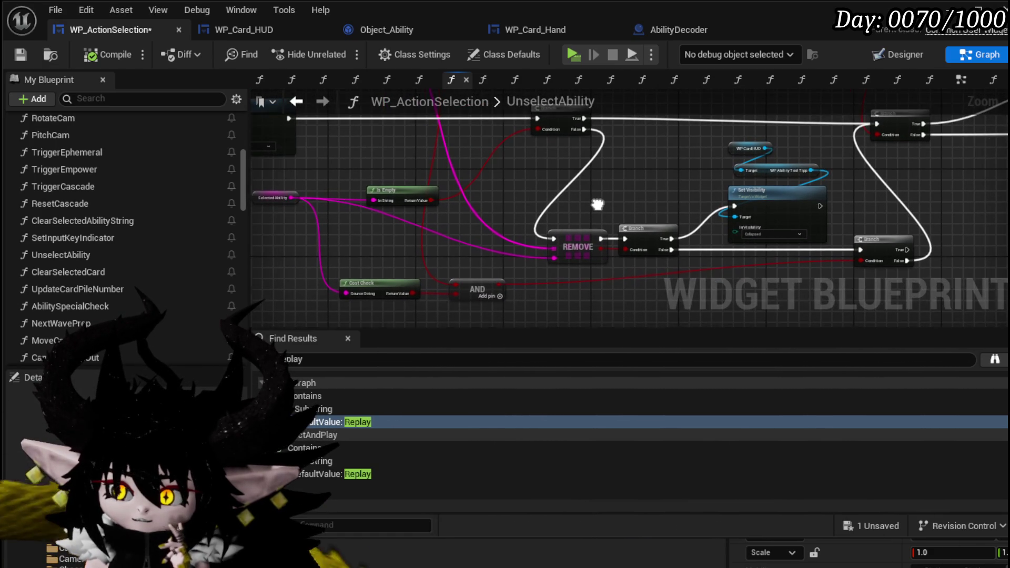
pyautogui.moveTo(599, 208); pyautogui.dragTo(544, 199)
pyautogui.moveTo(303, 287)
pyautogui.mouseDown()
pyautogui.moveTo(582, 251)
pyautogui.moveTo(828, 175)
pyautogui.mouseUp()
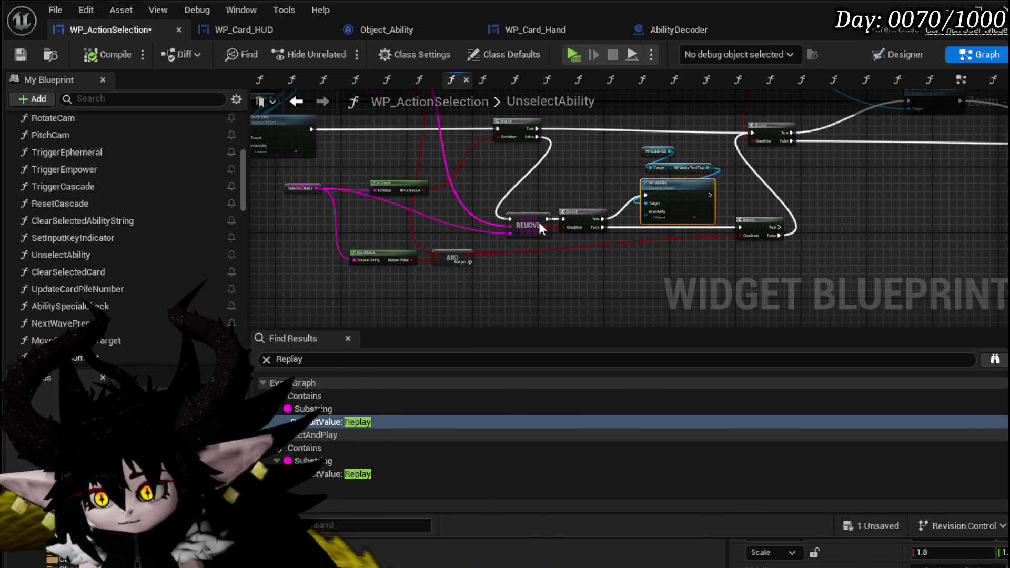
pyautogui.moveTo(298, 287)
pyautogui.mouseDown()
pyautogui.moveTo(778, 199)
pyautogui.moveTo(778, 181)
pyautogui.mouseUp()
pyautogui.moveTo(654, 175)
pyautogui.mouseDown()
pyautogui.moveTo(693, 229)
pyautogui.moveTo(696, 272)
pyautogui.mouseUp()
pyautogui.write('c')
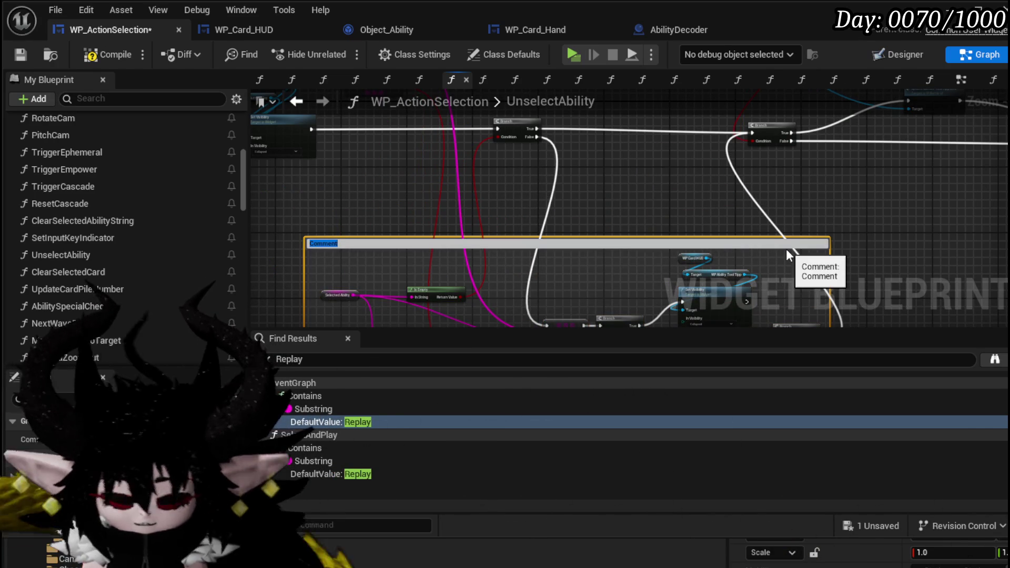
pyautogui.write('lay-')
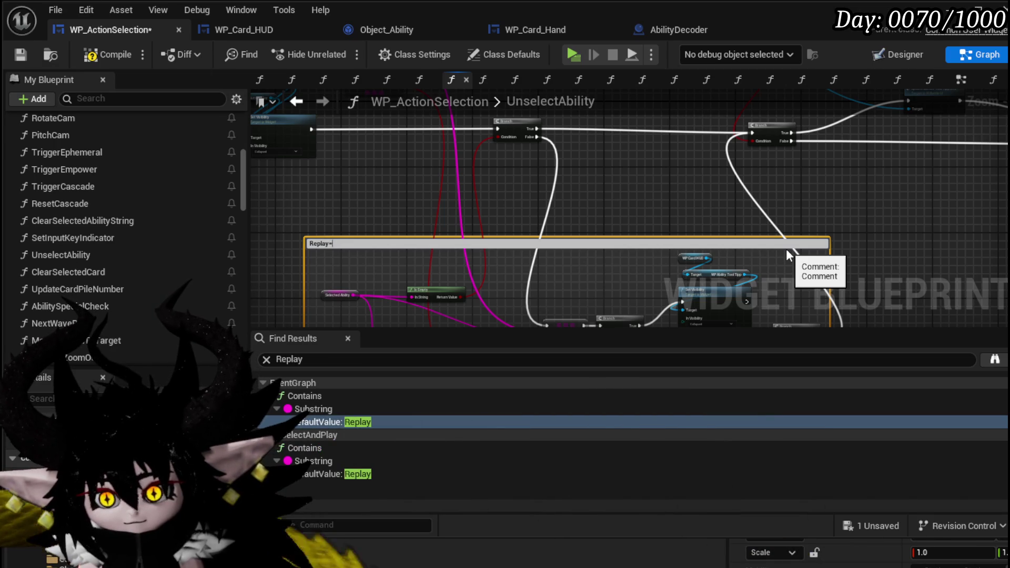
pyautogui.press('Return')
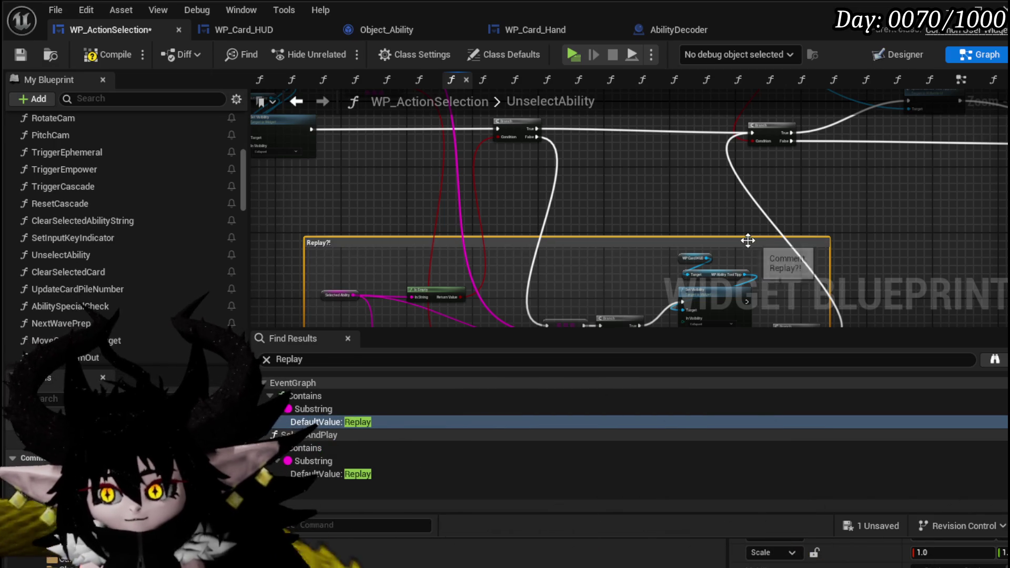
pyautogui.moveTo(748, 239); pyautogui.dragTo(673, 146)
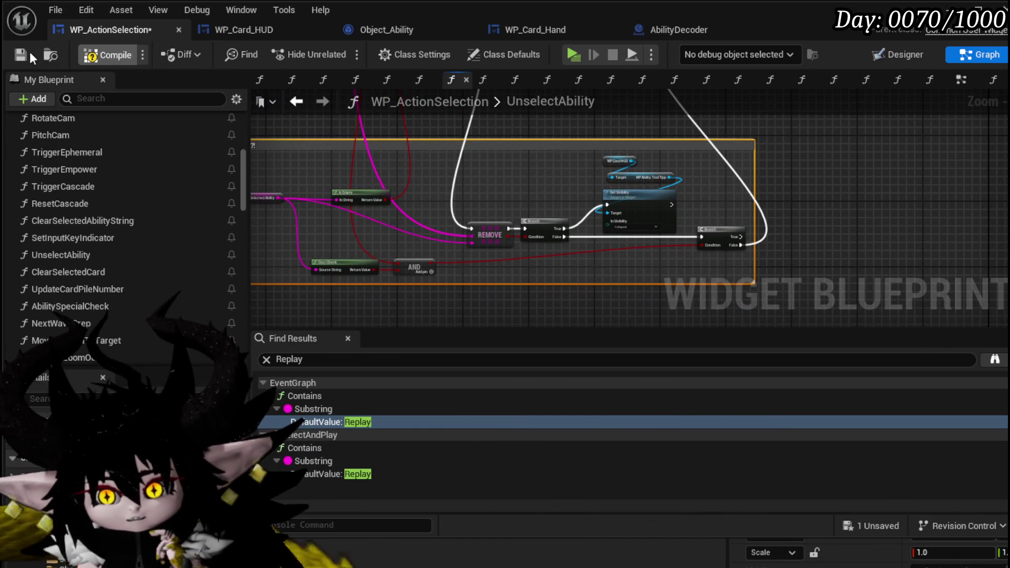
pyautogui.click(20, 55)
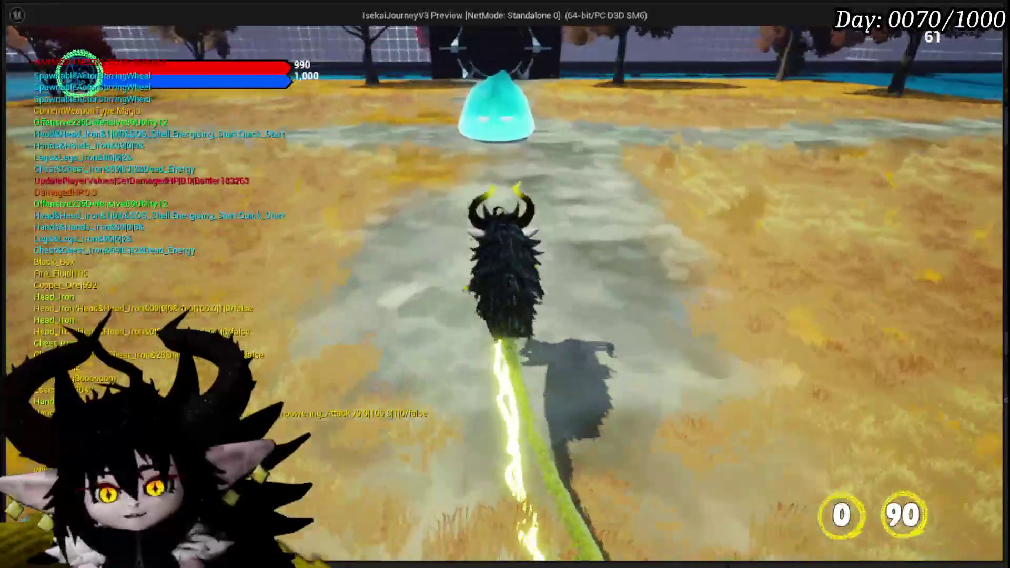
# - Walk into the cyan slime to start combat, then play Giga Draw and a second card
pyautogui.press('w')
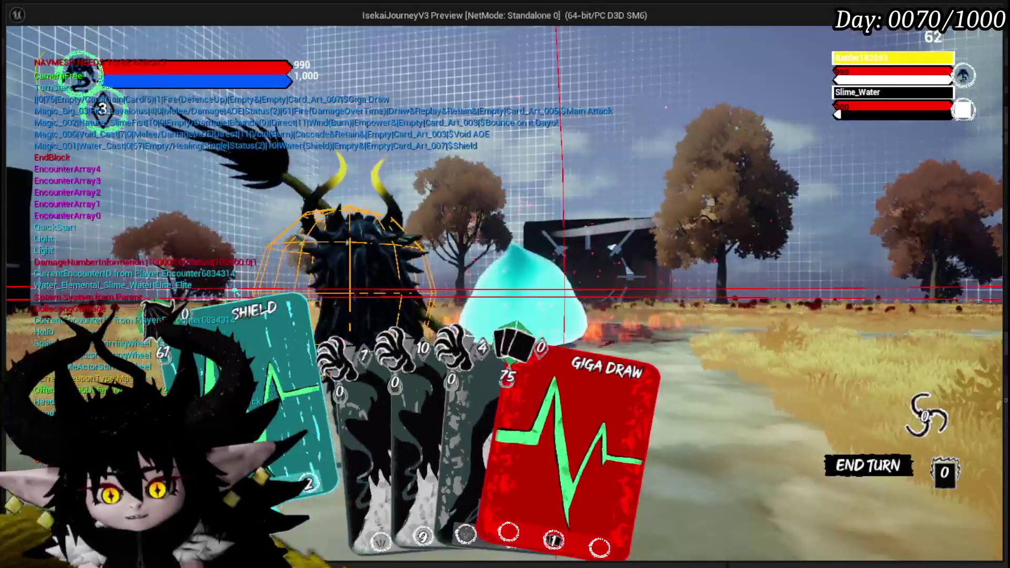
pyautogui.click(526, 403)
pyautogui.scroll(-2, 533, 410)
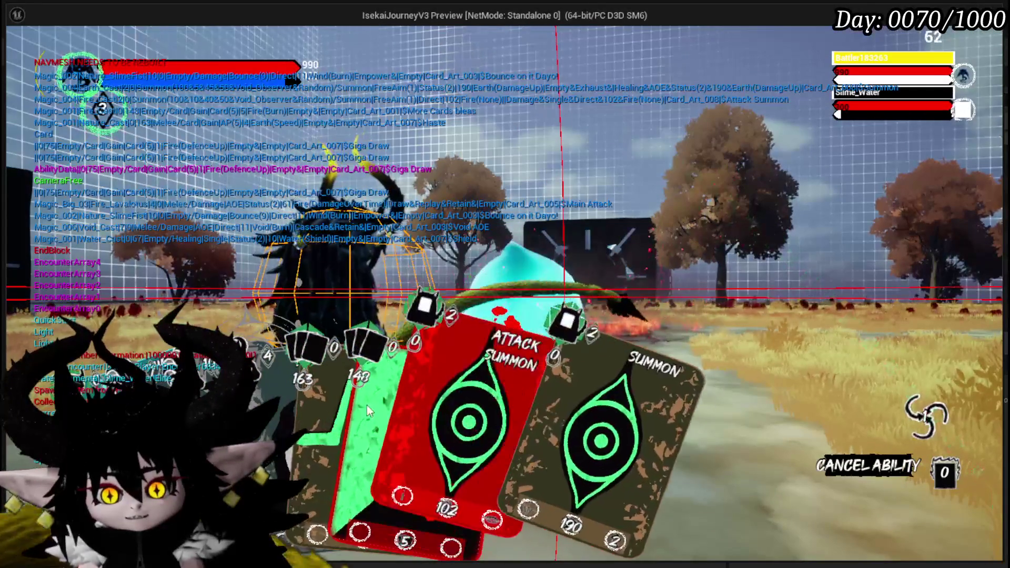
pyautogui.scroll(1, 404, 390)
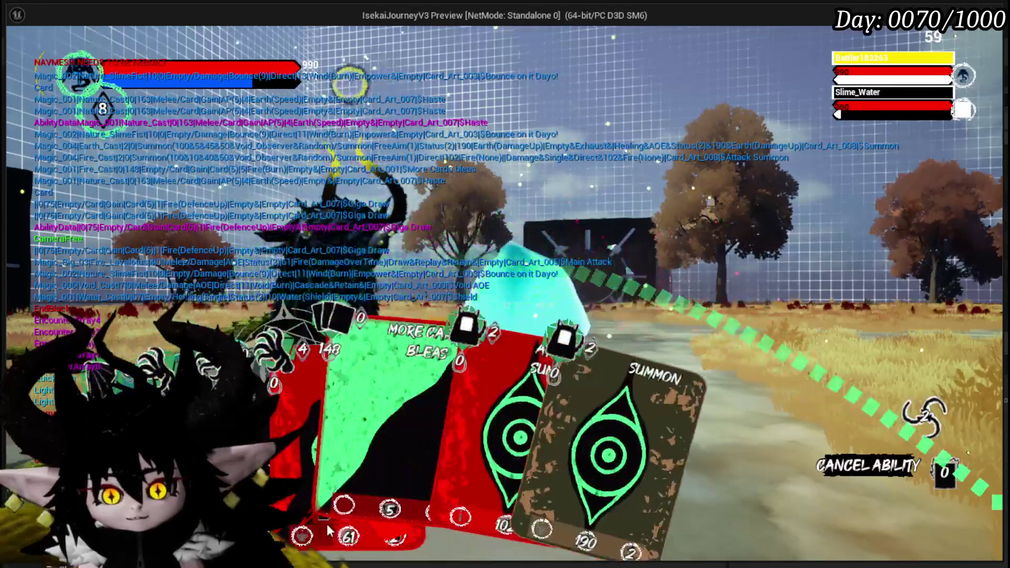
pyautogui.scroll(-2, 436, 414)
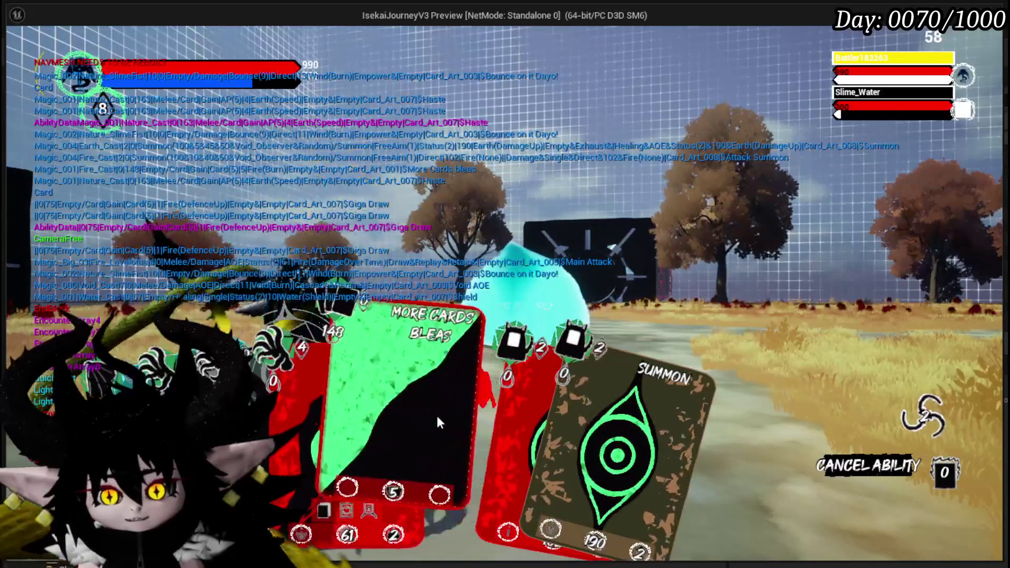
pyautogui.scroll(1, 396, 395)
pyautogui.scroll(-2, 413, 386)
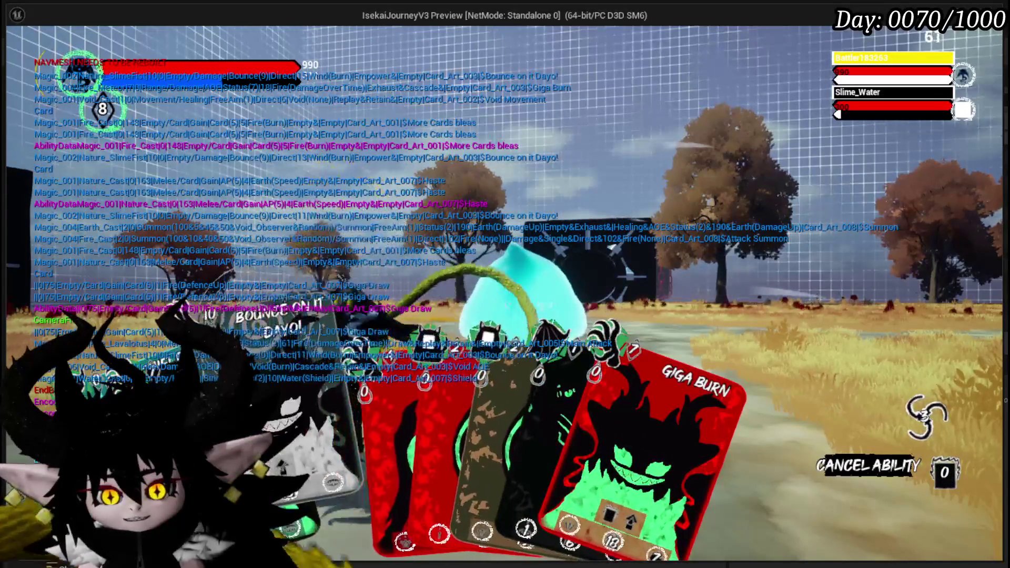
pyautogui.click(458, 435)
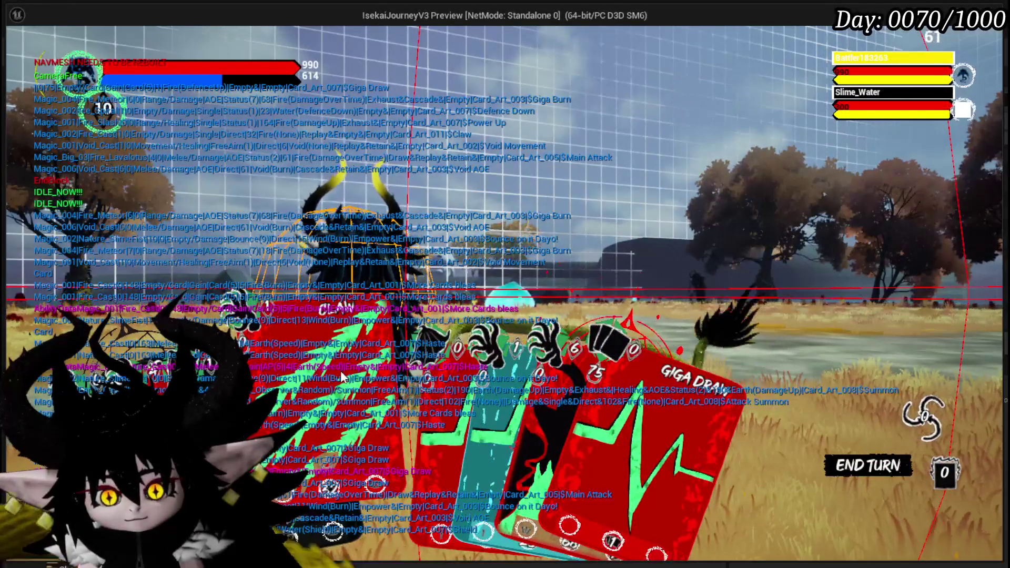
# - Play Claw, Main Attack and two more Claws until Slime_Wind falls, then stop the play-test
pyautogui.click(331, 378)
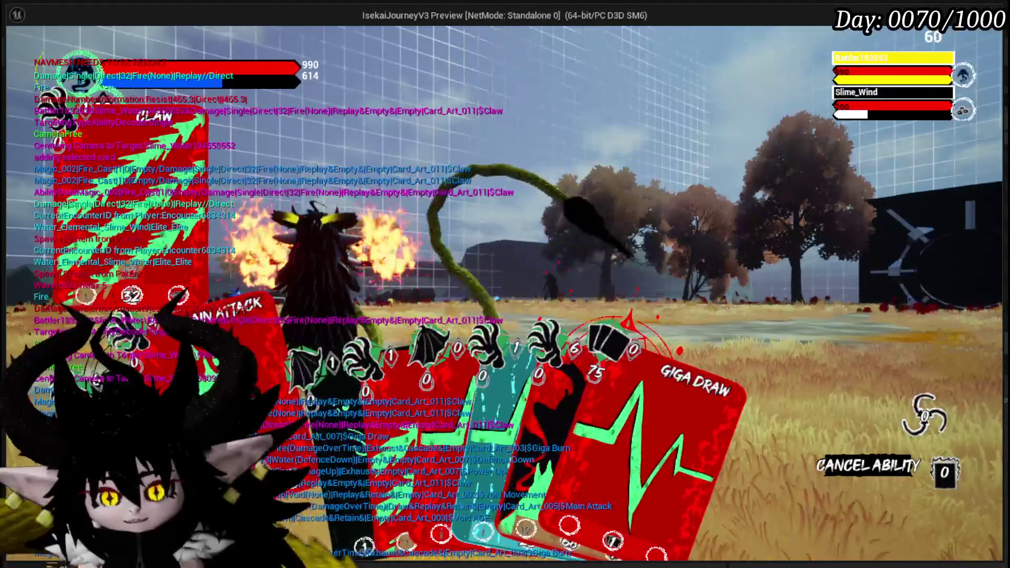
pyautogui.click(333, 358)
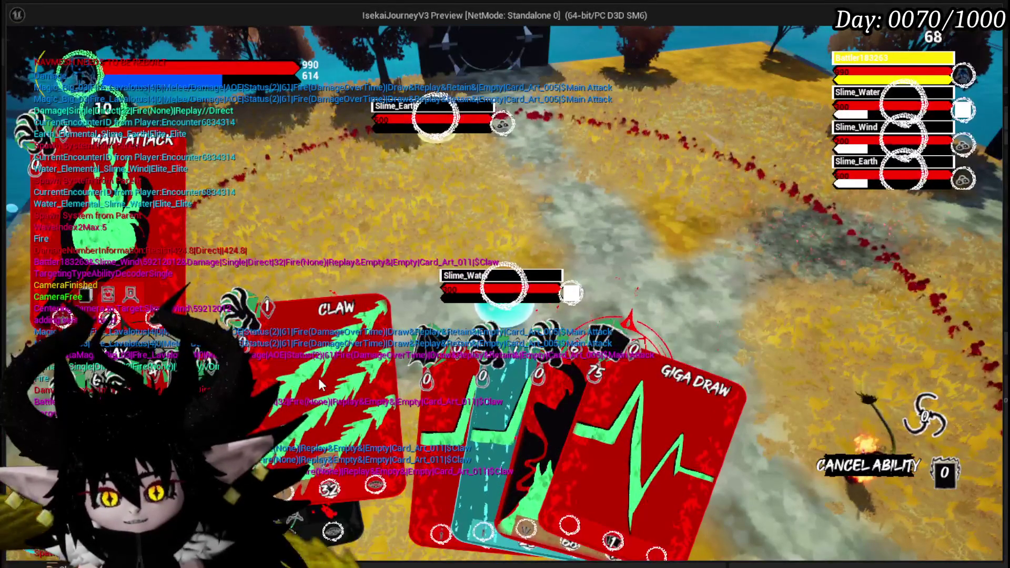
pyautogui.click(319, 385)
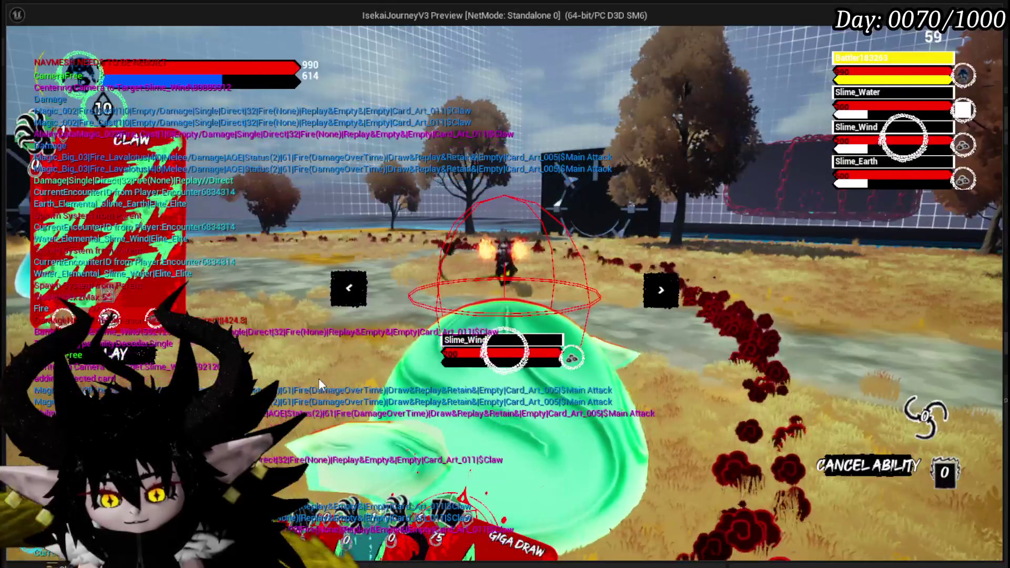
pyautogui.click(344, 399)
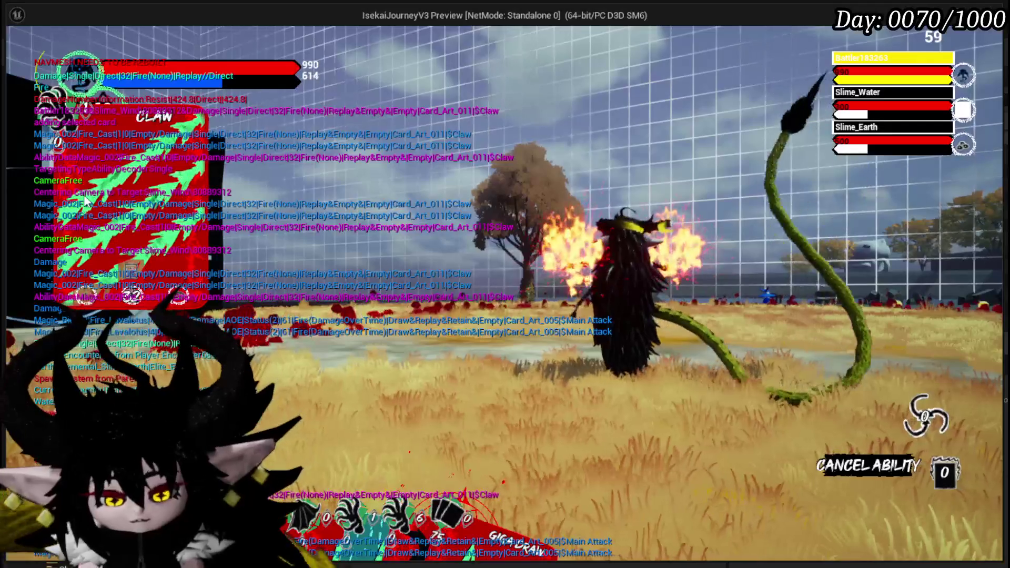
pyautogui.hotkey('alt', 'Tab')
pyautogui.press('Escape')
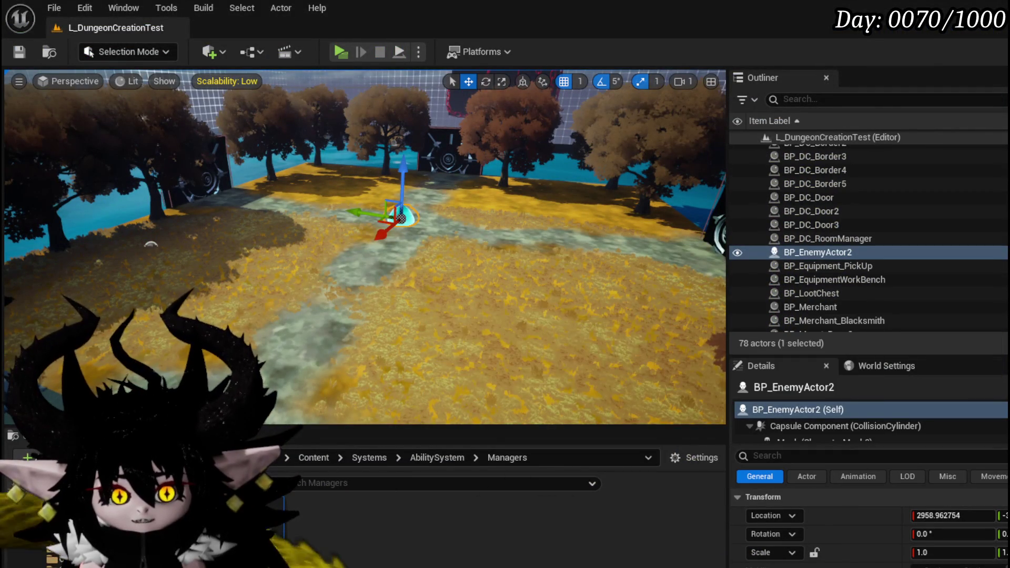
# - Switch to WP_Card_HUD and open its SelectCard function graph
pyautogui.hotkey('alt', 'Tab')
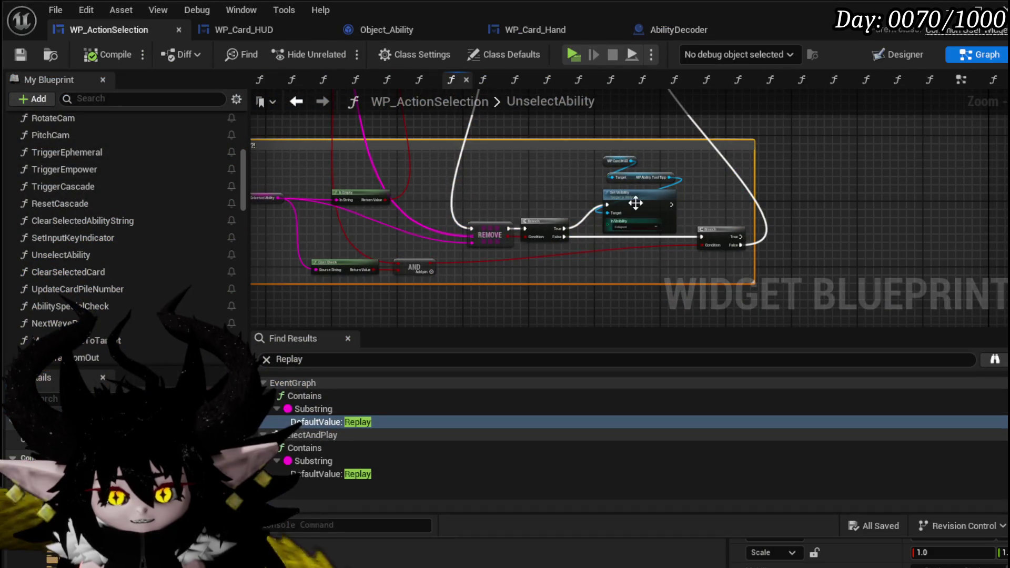
pyautogui.scroll(-3, 546, 241)
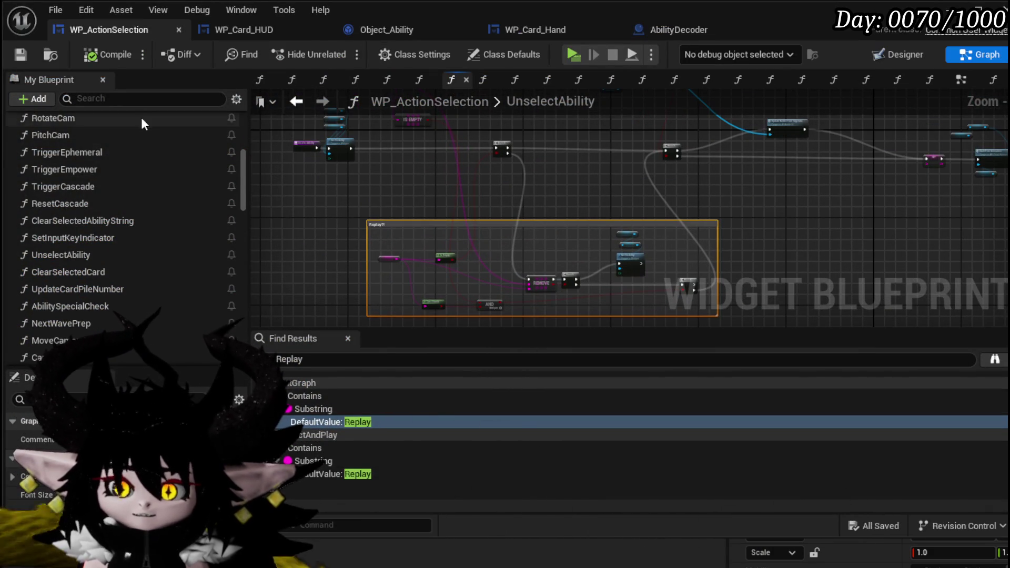
pyautogui.scroll(4, 467, 226)
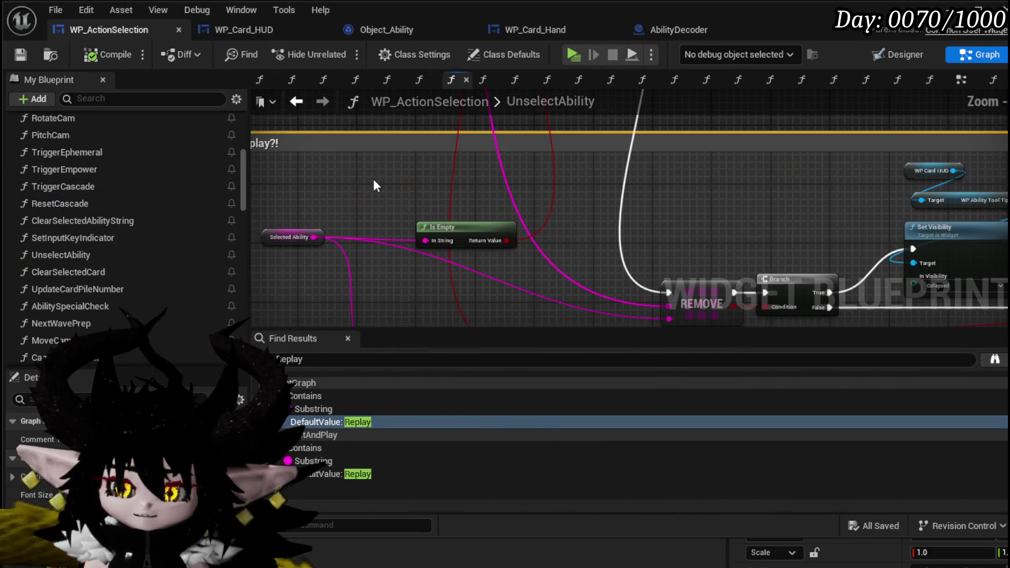
pyautogui.scroll(-5, 373, 178)
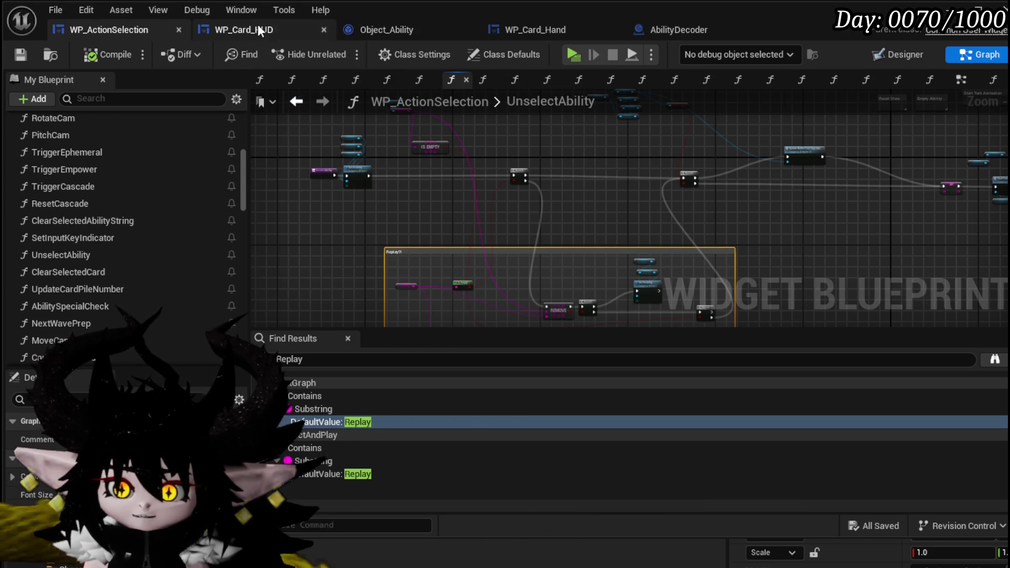
pyautogui.click(258, 30)
pyautogui.scroll(-3, 474, 217)
pyautogui.scroll(1, 481, 220)
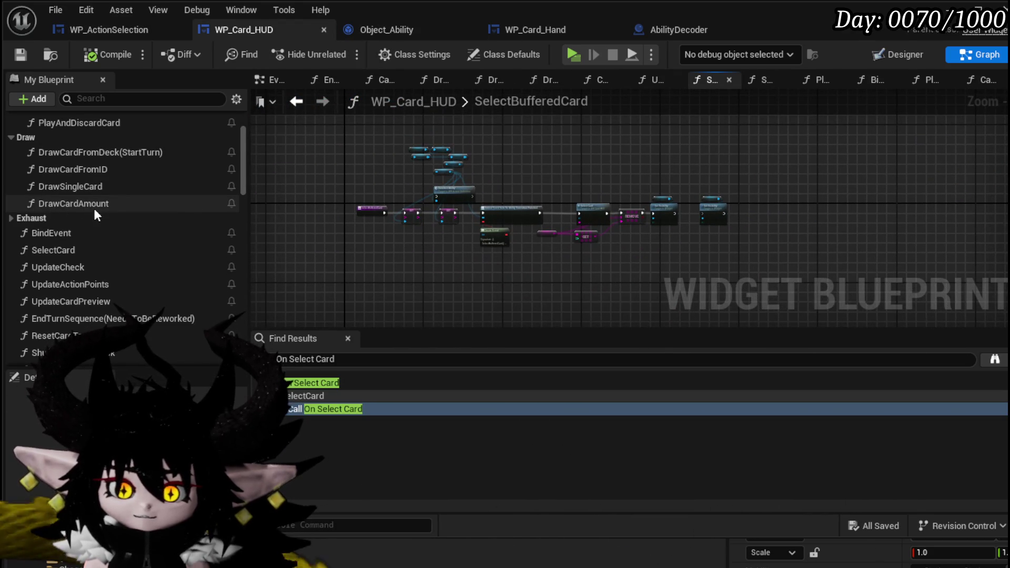
pyautogui.doubleClick(97, 252)
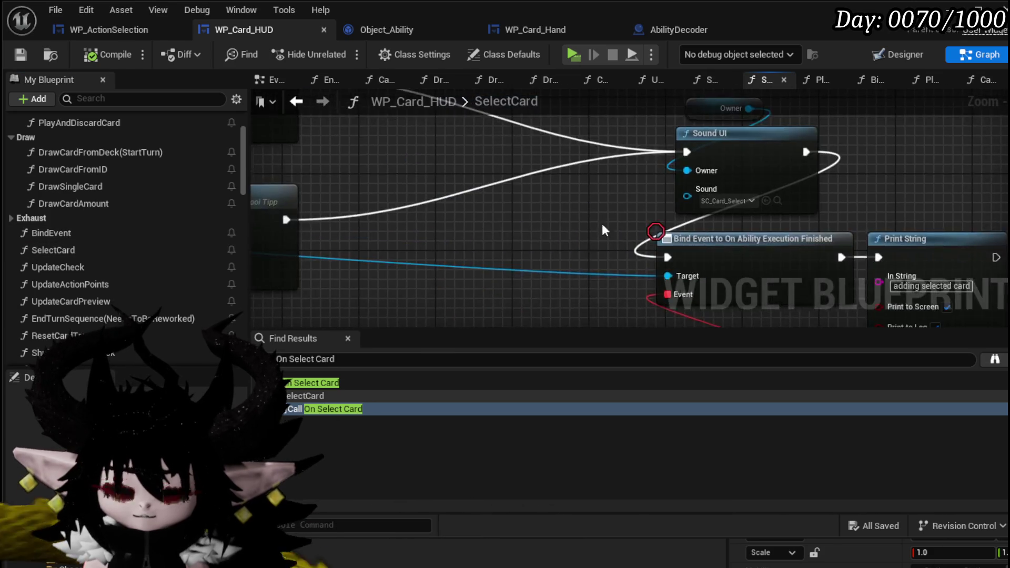
# - Add Get Selected Ability from Action Selection Widget and an == comparison on its result
pyautogui.scroll(-3, 608, 232)
pyautogui.moveTo(485, 212)
pyautogui.mouseDown()
pyautogui.moveTo(590, 209)
pyautogui.moveTo(556, 262)
pyautogui.mouseUp()
pyautogui.scroll(3, 560, 232)
pyautogui.moveTo(479, 178); pyautogui.dragTo(438, 263)
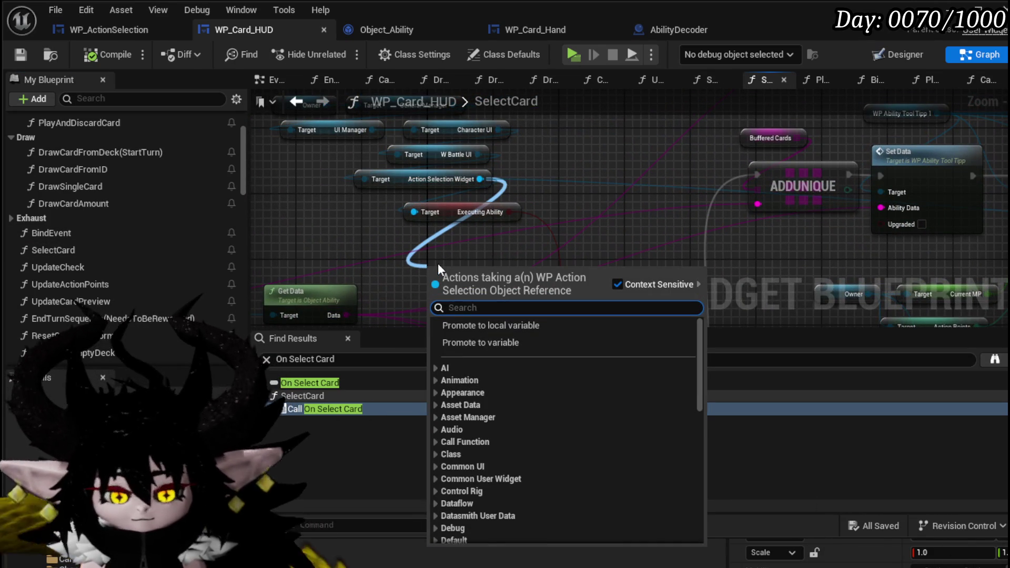
pyautogui.write('get selec')
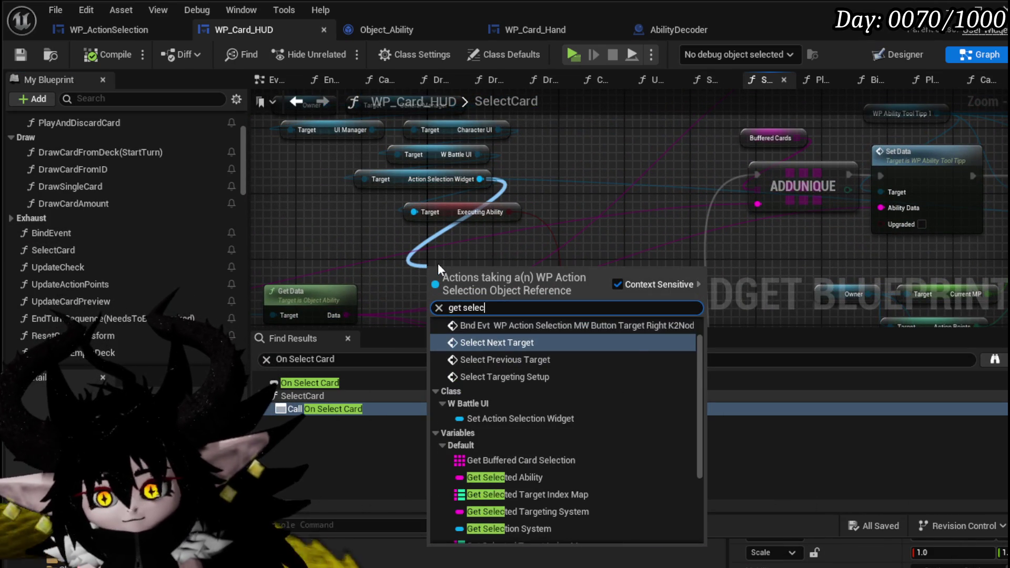
pyautogui.write('ted')
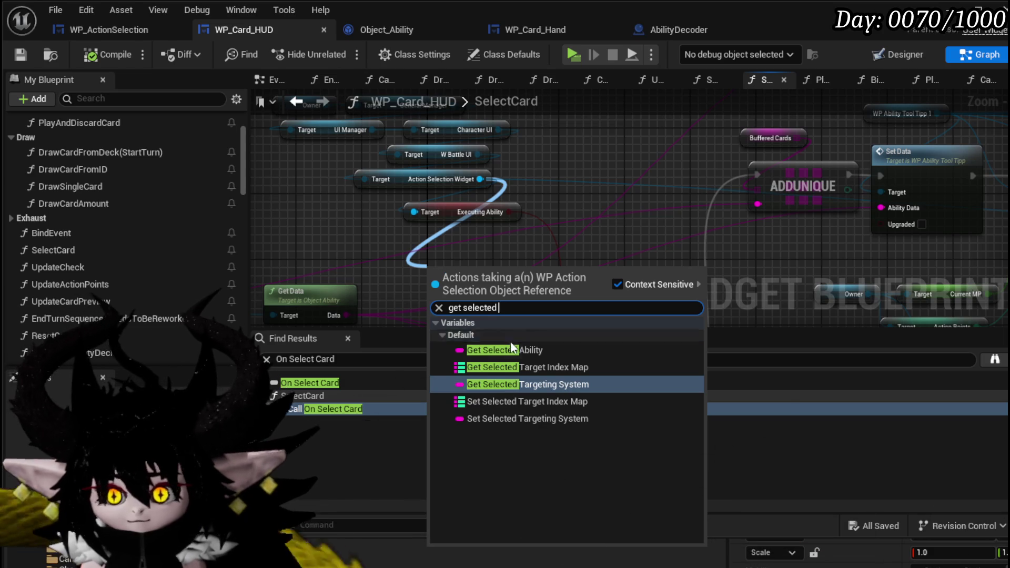
pyautogui.click(505, 350)
pyautogui.scroll(-2, 529, 289)
pyautogui.scroll(2, 524, 247)
pyautogui.moveTo(521, 239); pyautogui.dragTo(530, 314)
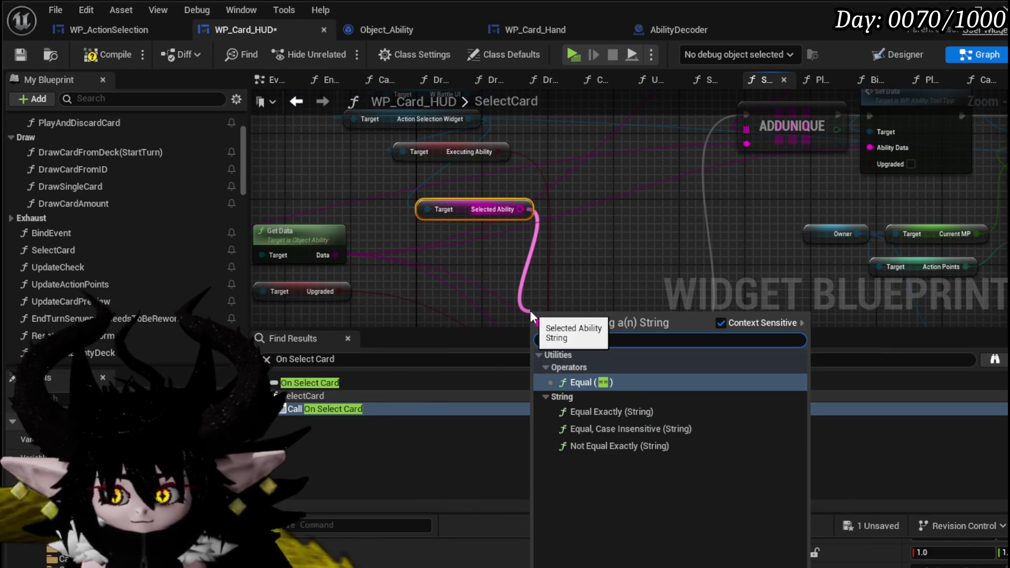
pyautogui.write('==')
pyautogui.press('Return')
pyautogui.scroll(-4, 579, 284)
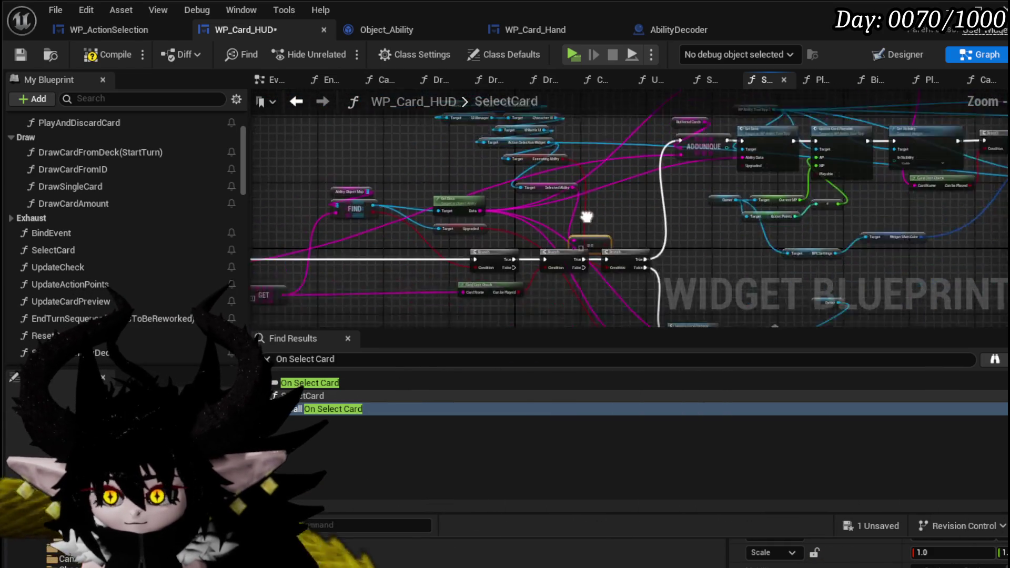
pyautogui.scroll(3, 620, 190)
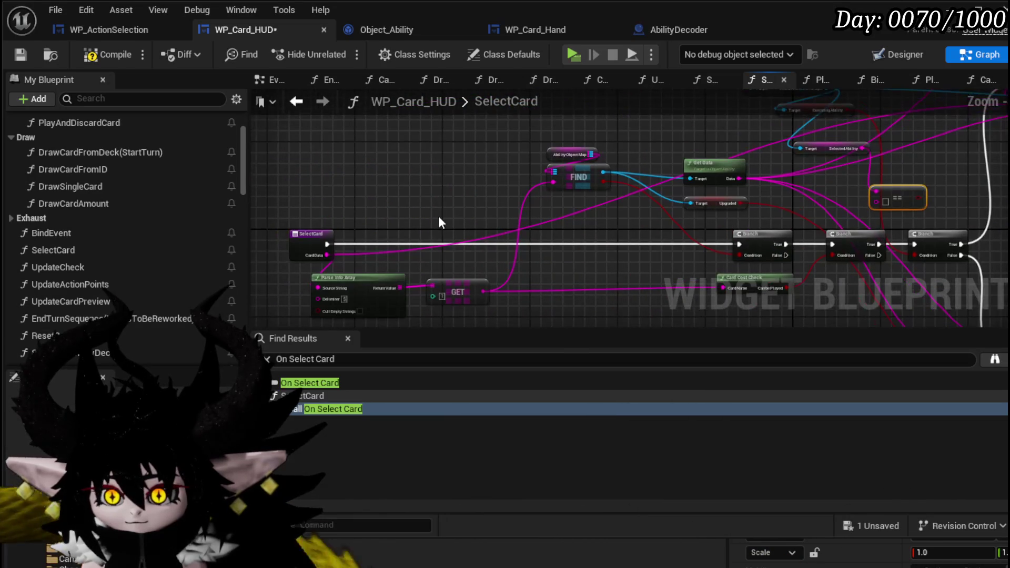
# - Feed CardData into the == check, drive a Branch from it, save, and launch standalone play
pyautogui.moveTo(329, 252)
pyautogui.mouseDown()
pyautogui.moveTo(882, 213)
pyautogui.moveTo(892, 203)
pyautogui.moveTo(669, 203)
pyautogui.moveTo(837, 182)
pyautogui.mouseUp()
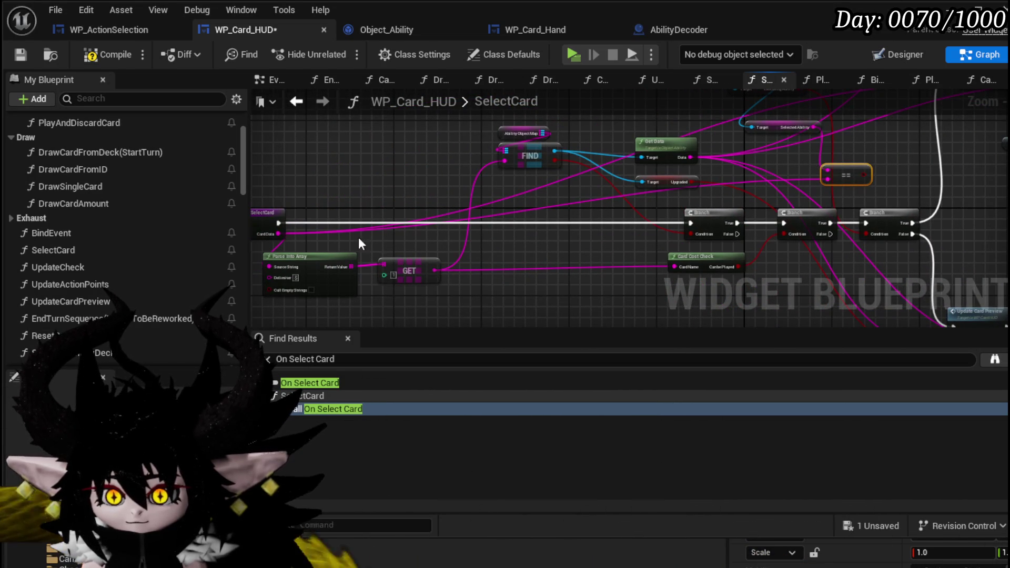
pyautogui.moveTo(560, 242); pyautogui.dragTo(503, 260)
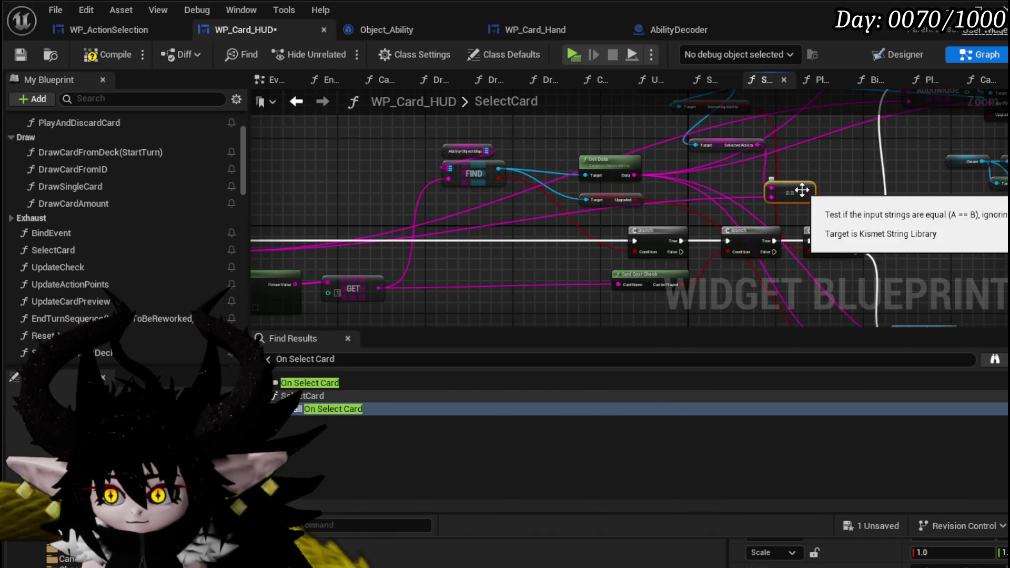
pyautogui.moveTo(809, 194)
pyautogui.mouseDown()
pyautogui.moveTo(866, 203)
pyautogui.moveTo(884, 190)
pyautogui.mouseUp()
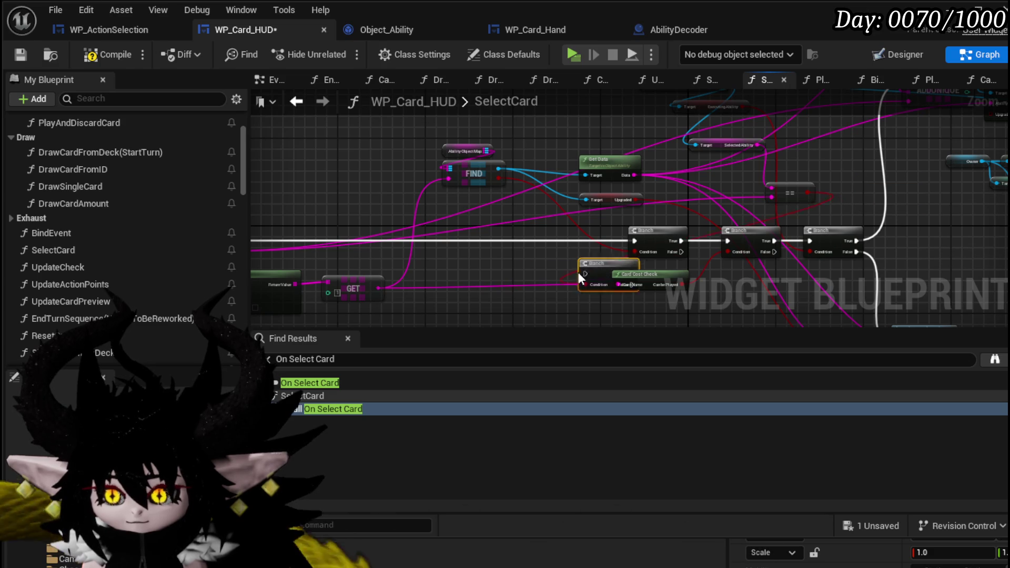
pyautogui.moveTo(514, 238)
pyautogui.mouseDown()
pyautogui.moveTo(572, 252)
pyautogui.moveTo(770, 245)
pyautogui.moveTo(691, 282)
pyautogui.mouseUp()
pyautogui.moveTo(778, 238); pyautogui.dragTo(800, 293)
pyautogui.moveTo(766, 127); pyautogui.dragTo(752, 207)
pyautogui.moveTo(817, 214)
pyautogui.mouseDown()
pyautogui.moveTo(843, 200)
pyautogui.moveTo(477, 167)
pyautogui.mouseUp()
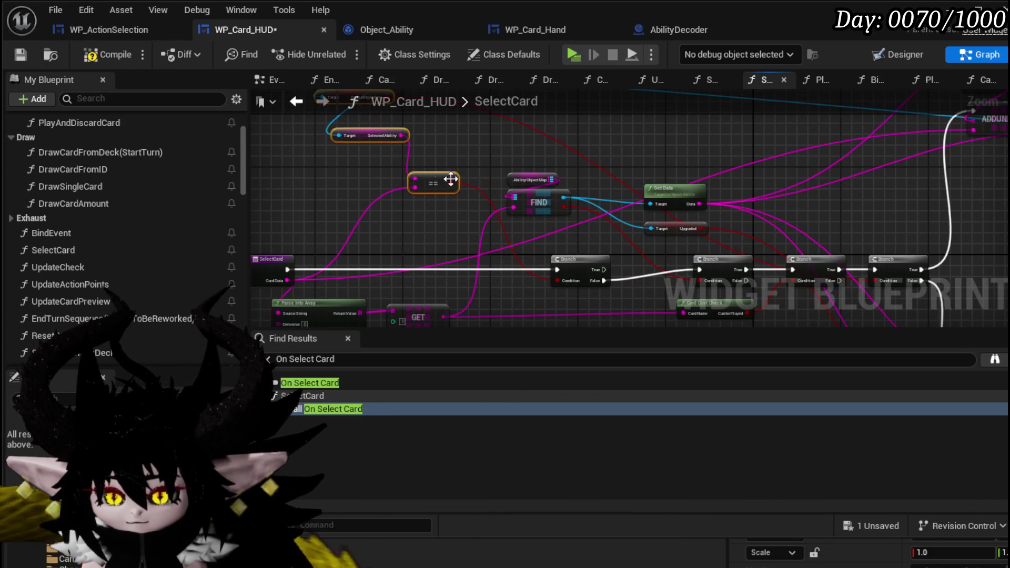
pyautogui.click(18, 54)
pyautogui.hotkey('alt', 'Tab')
pyautogui.hotkey('alt', 'p')
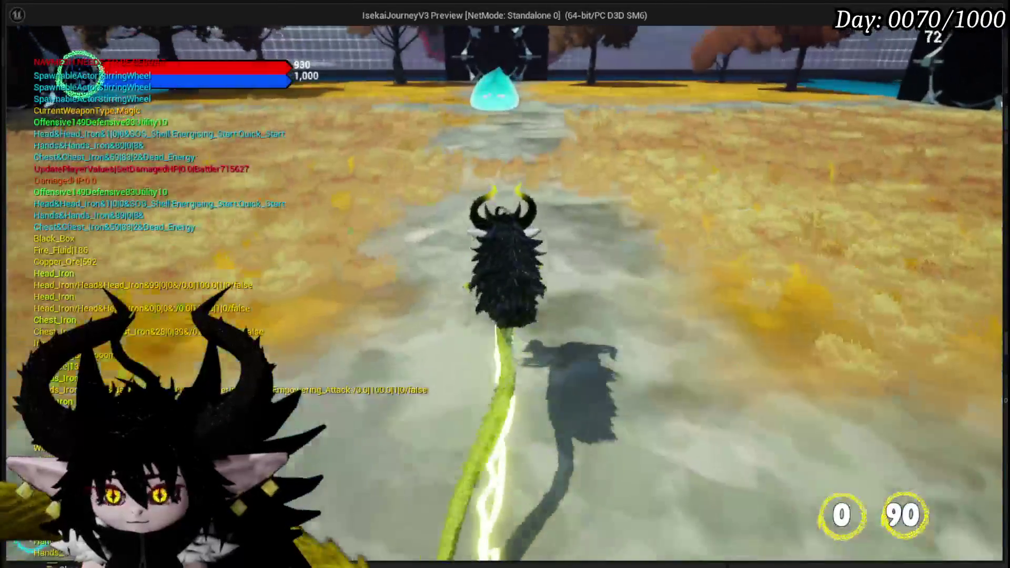
# - Fight Slime_Water by casting Haste, then Defence Down, and resume past the Print String breakpoint
pyautogui.press('w')
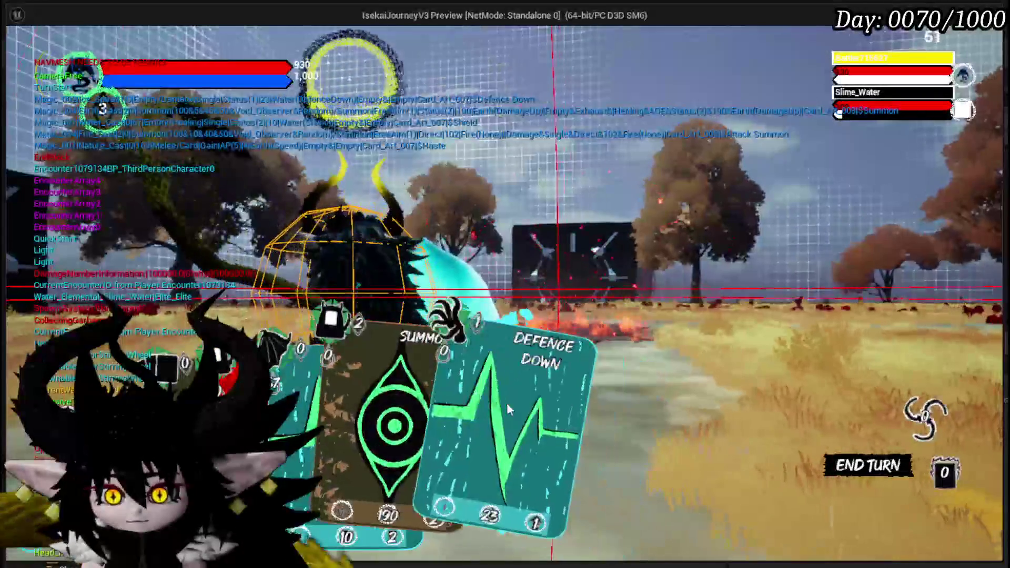
pyautogui.click(500, 405)
pyautogui.click(499, 405)
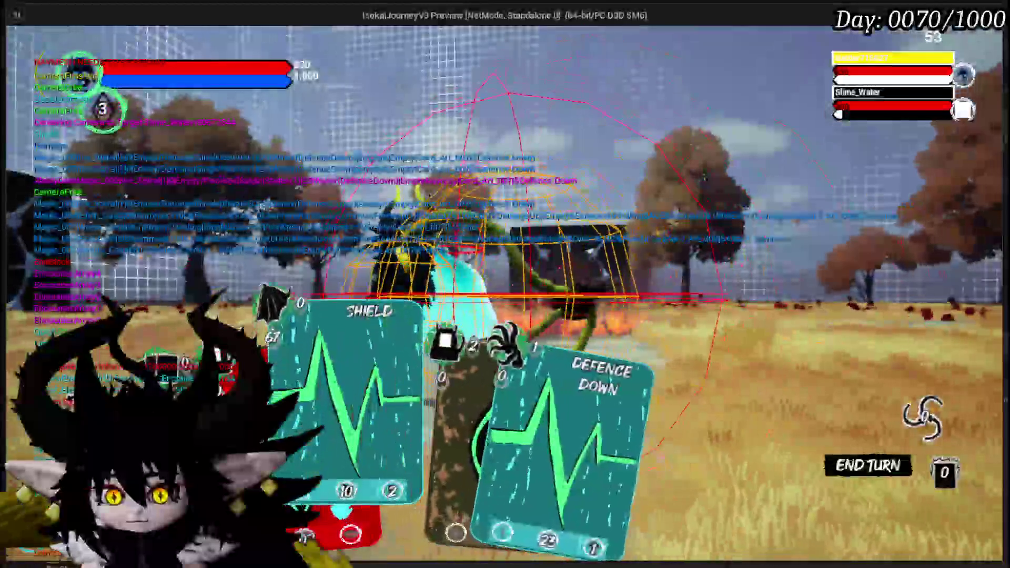
pyautogui.click(447, 431)
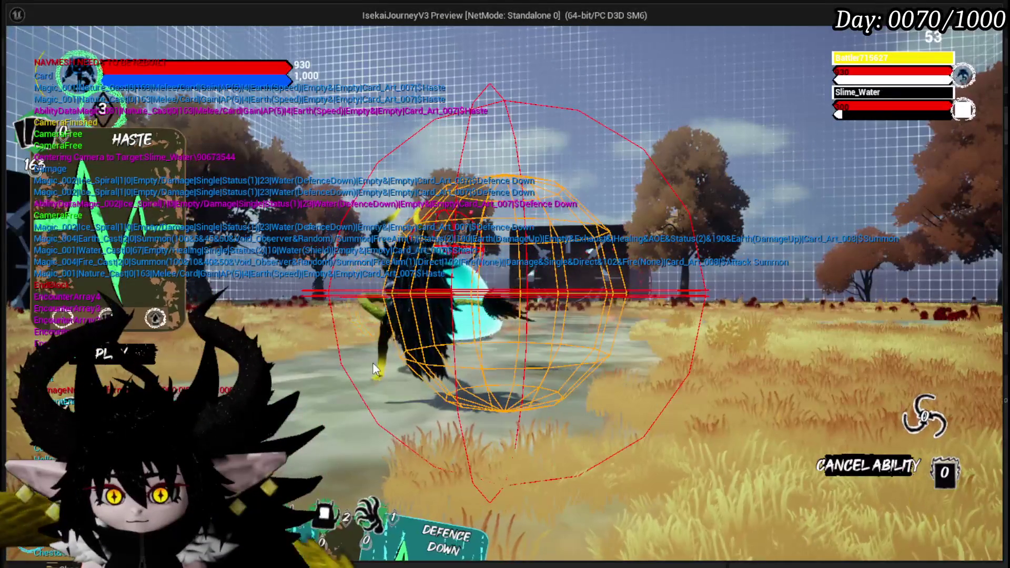
pyautogui.click(559, 303)
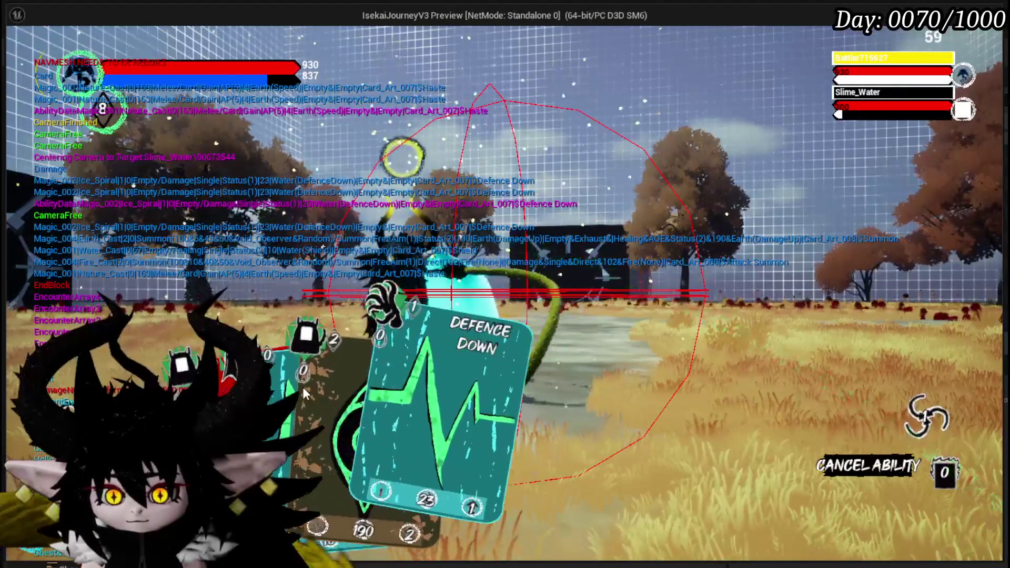
pyautogui.click(465, 392)
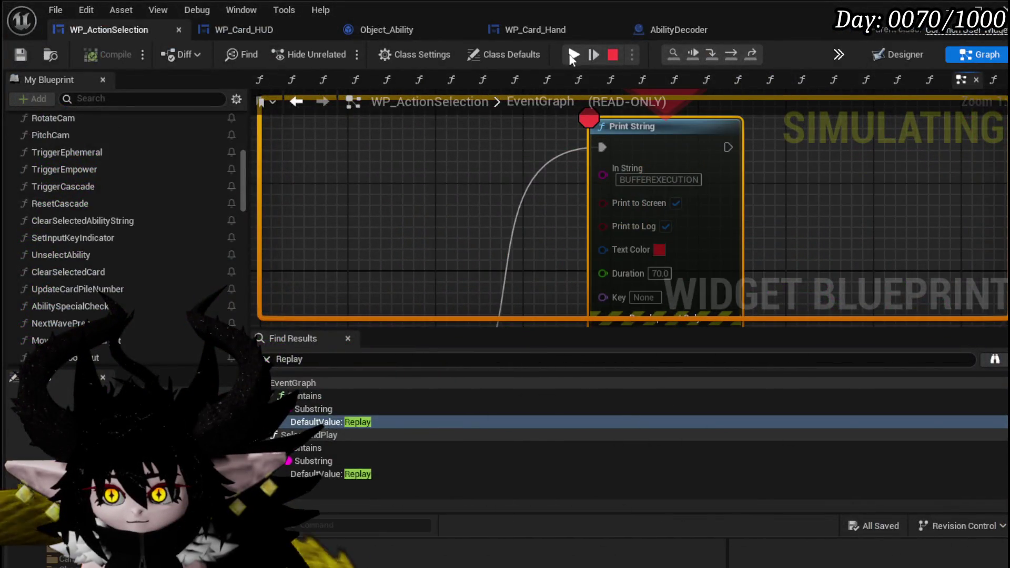
pyautogui.click(573, 56)
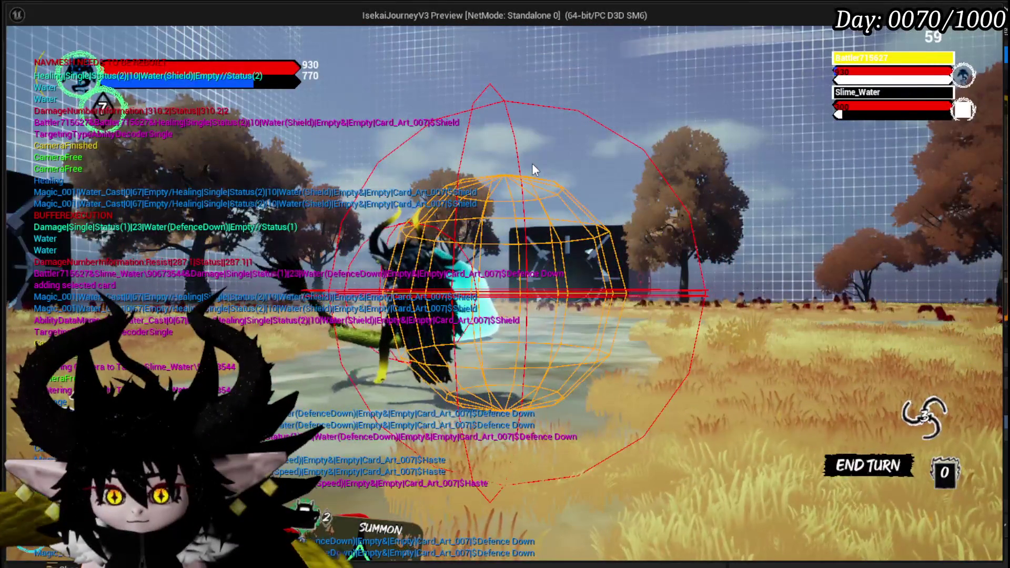
pyautogui.moveTo(336, 500)
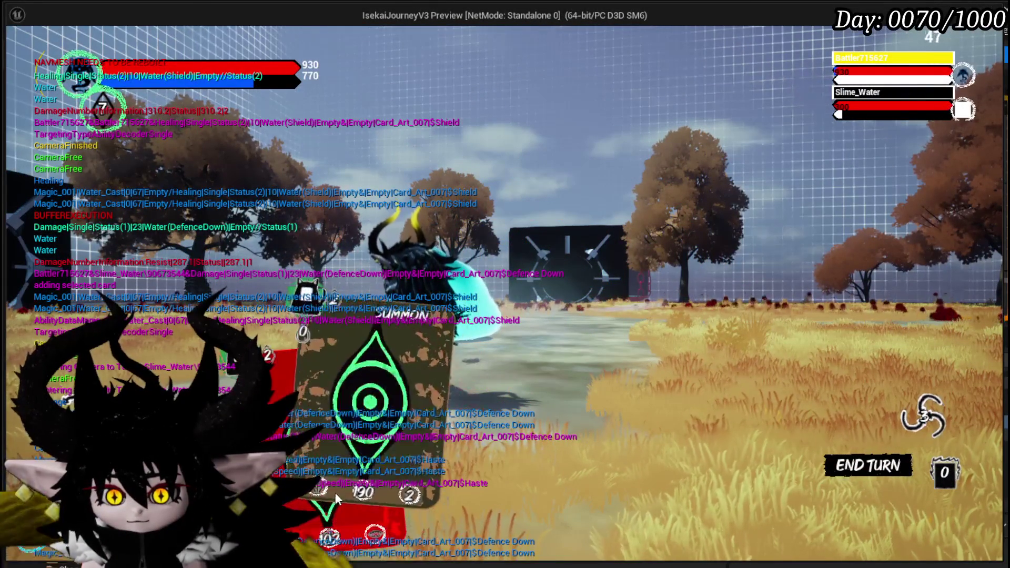
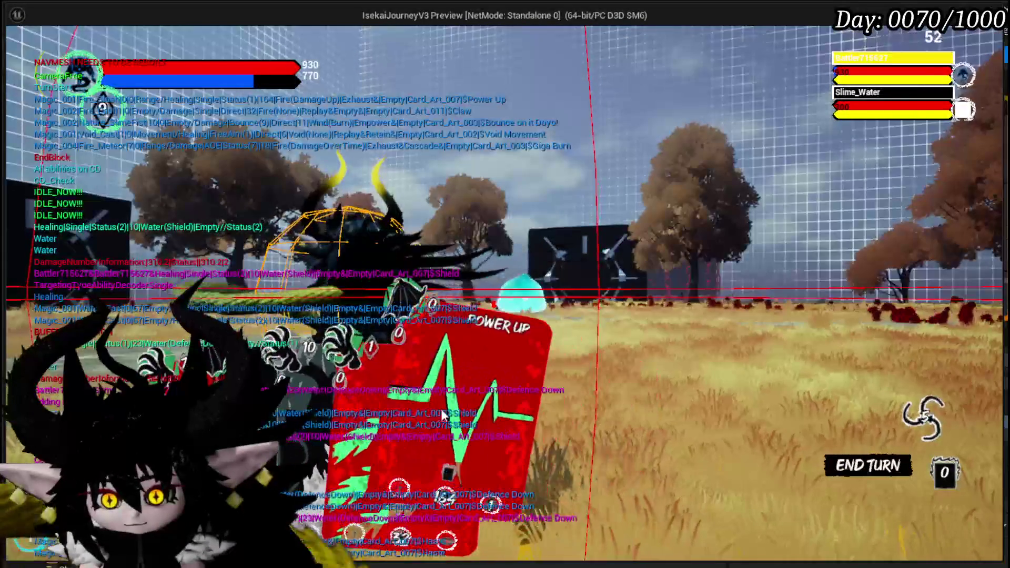
# - Cast Power Up, resume past the breakpoint, hit Slime_Wind with Claw, then end the playtest
pyautogui.click(412, 385)
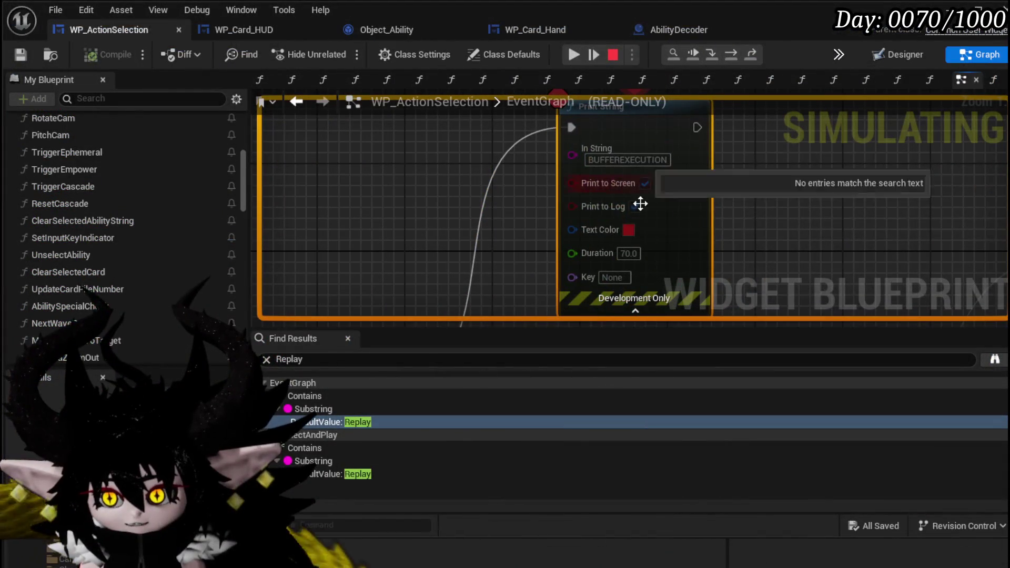
pyautogui.click(572, 56)
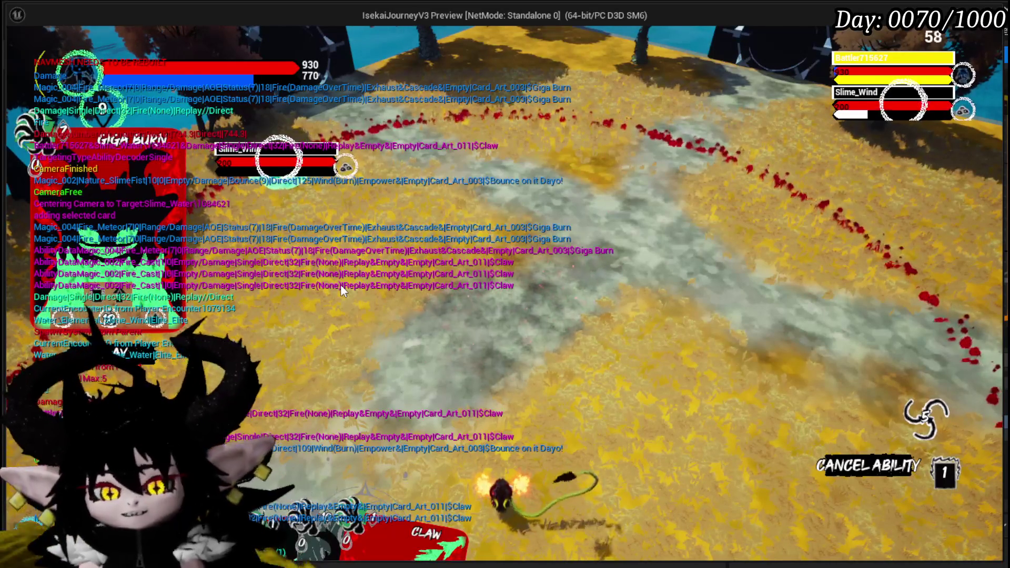
pyautogui.click(454, 382)
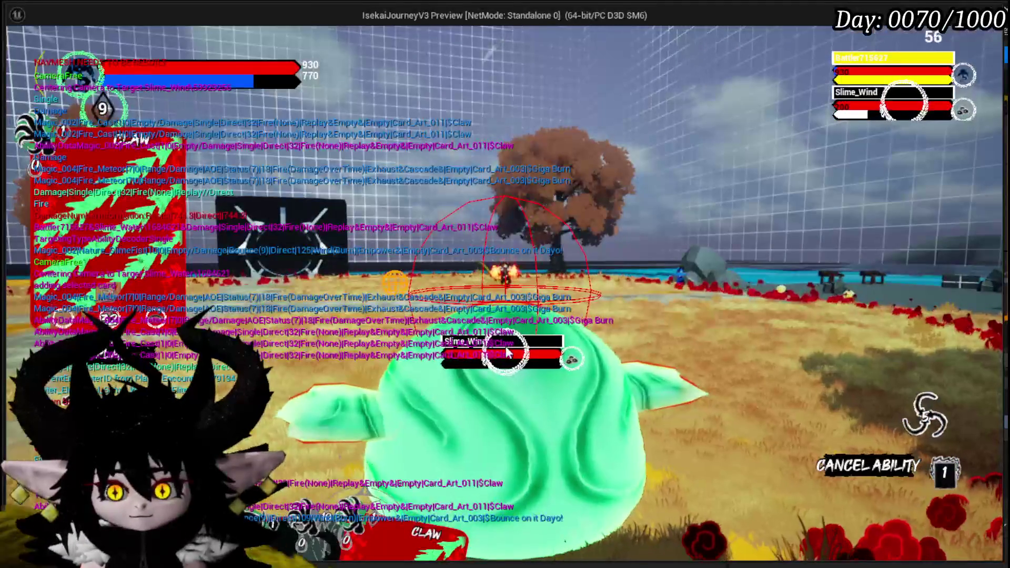
pyautogui.click(507, 352)
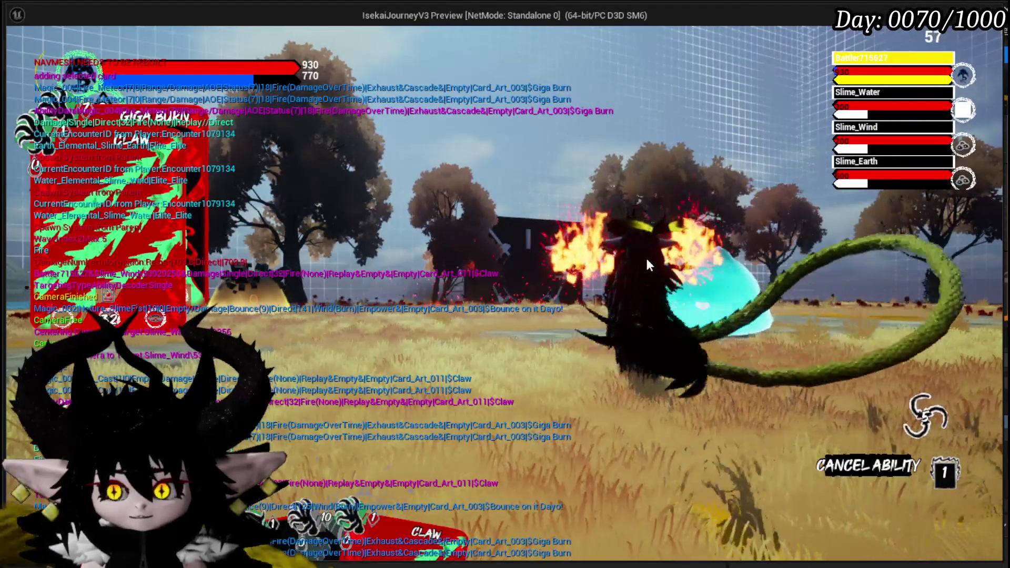
pyautogui.press('Escape')
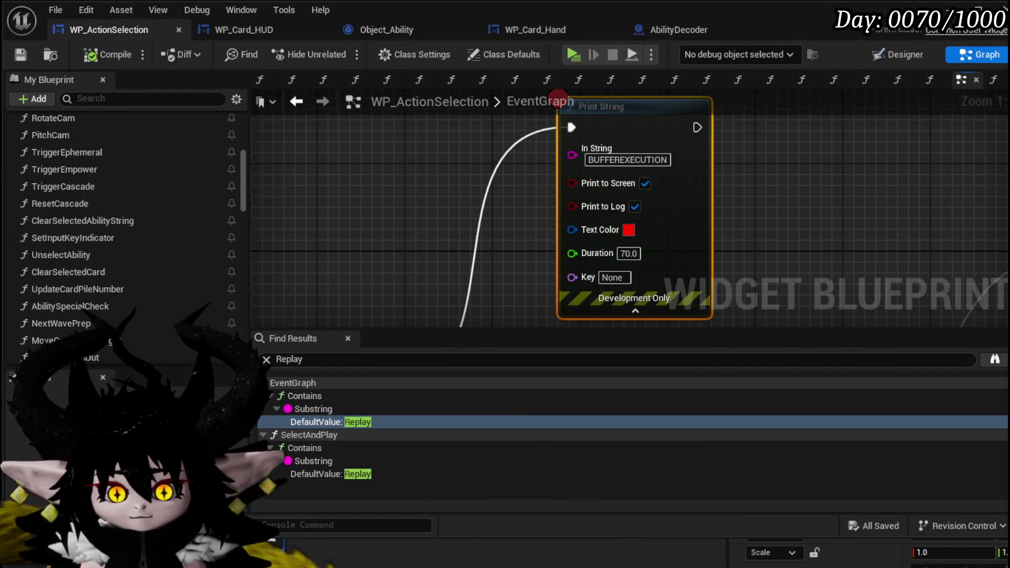
# - Open UnselectAbility and connect the Branch's True exec output to the SET node's exec input
pyautogui.scroll(-3, 424, 235)
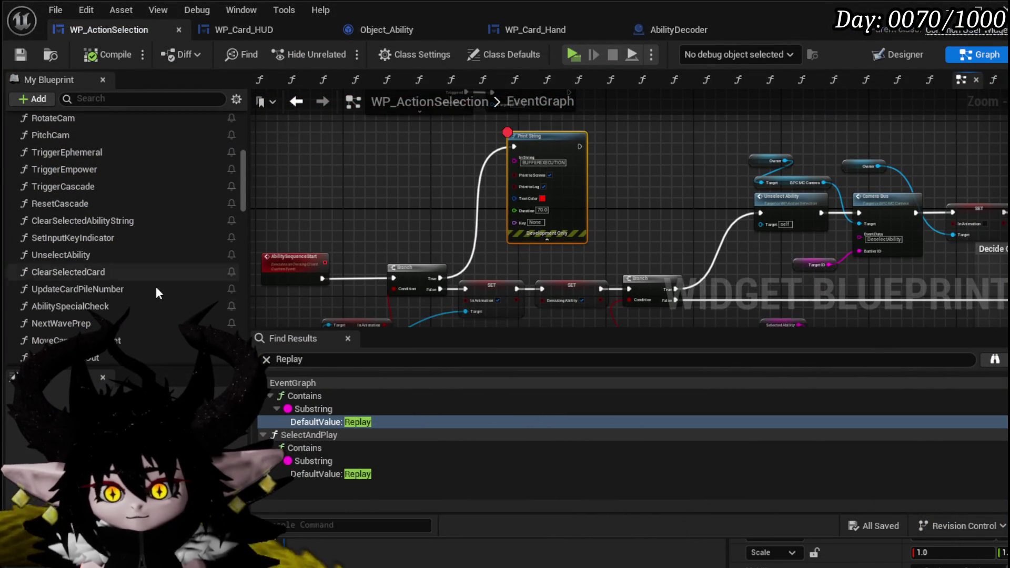
pyautogui.doubleClick(85, 255)
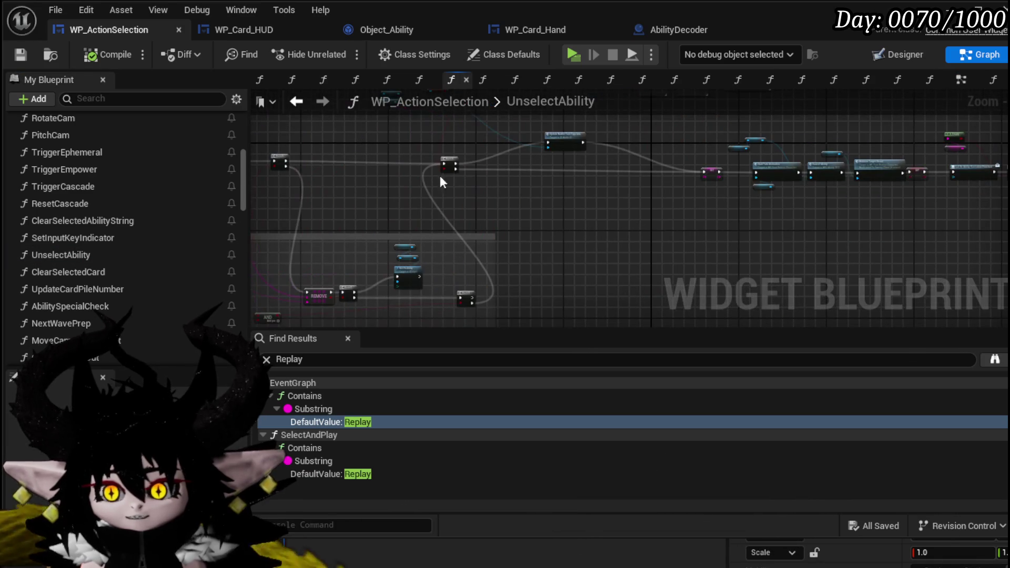
pyautogui.scroll(5, 413, 278)
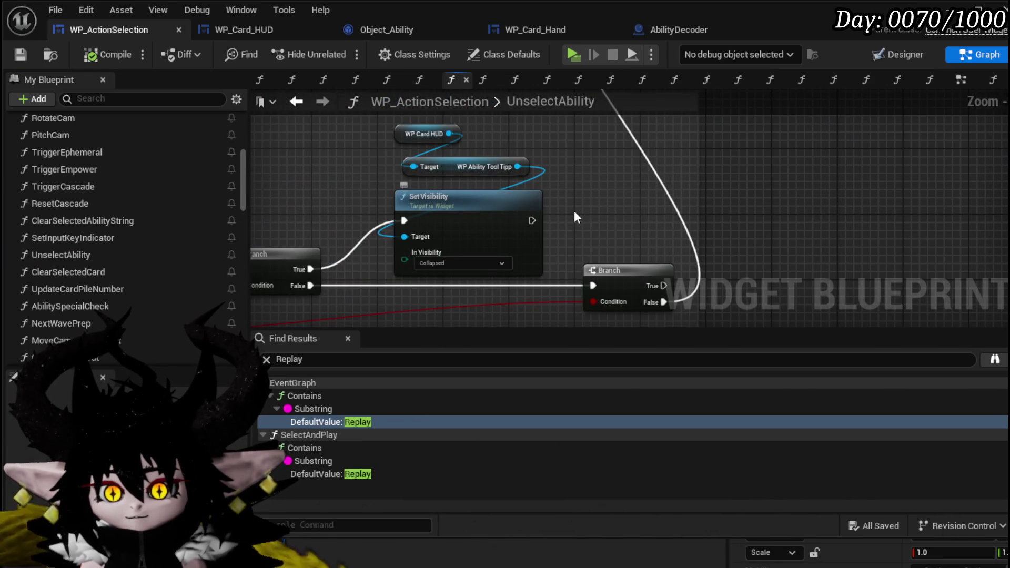
pyautogui.scroll(-2, 575, 211)
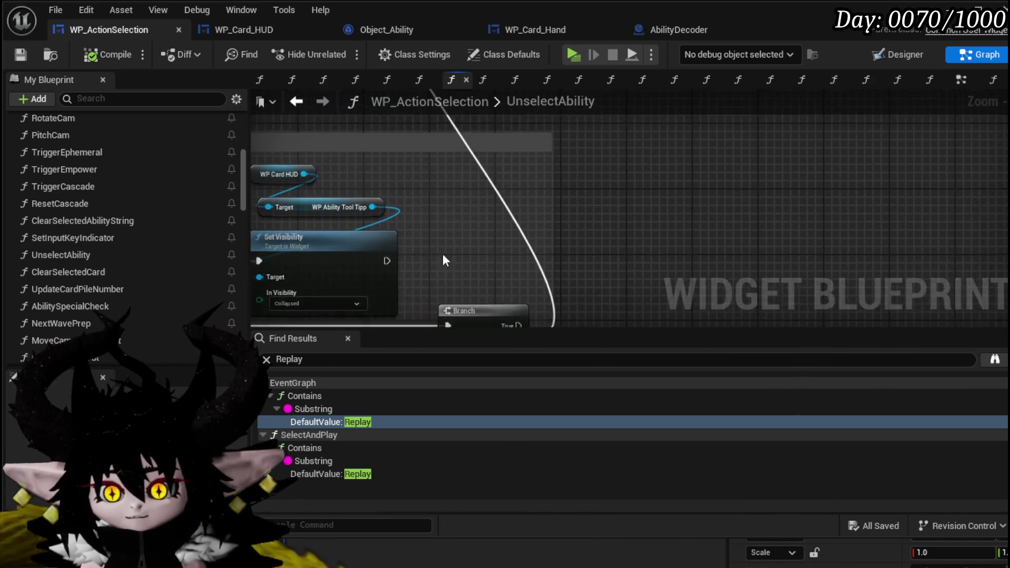
pyautogui.moveTo(538, 173)
pyautogui.mouseDown()
pyautogui.moveTo(602, 146)
pyautogui.moveTo(760, 162)
pyautogui.moveTo(519, 181)
pyautogui.moveTo(560, 187)
pyautogui.mouseUp()
pyautogui.scroll(-2, 744, 187)
pyautogui.scroll(5, 556, 239)
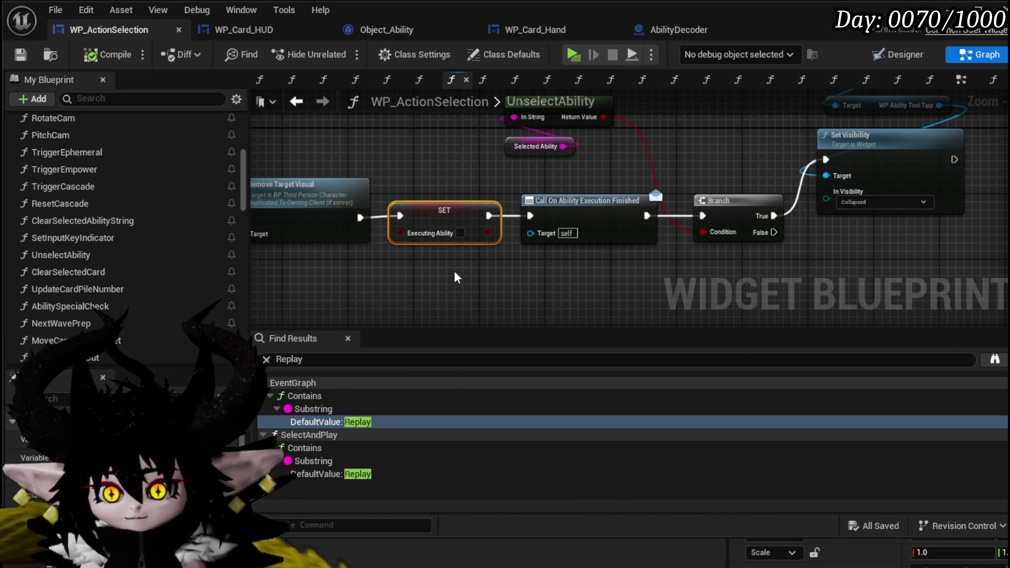
pyautogui.scroll(-4, 572, 274)
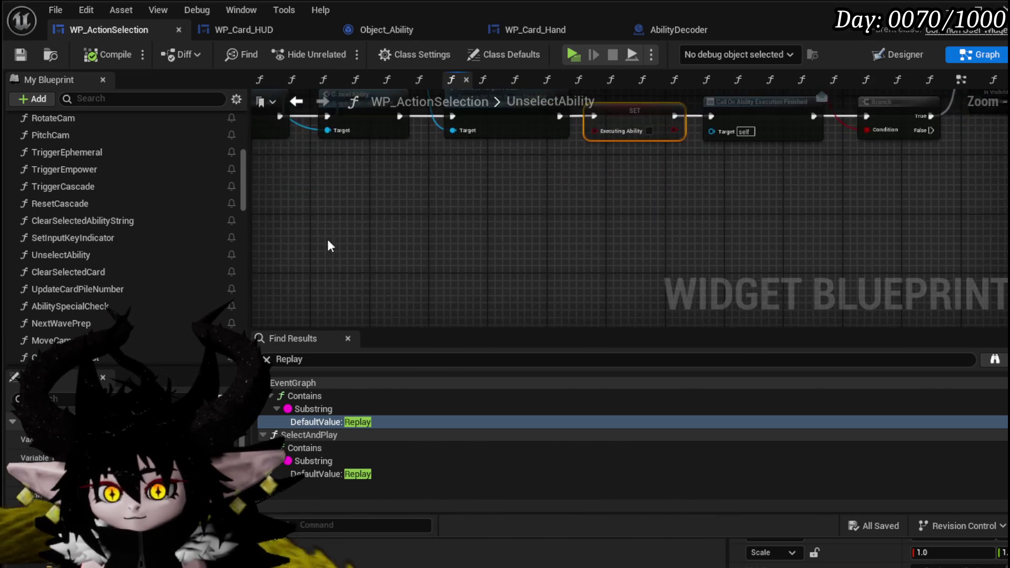
pyautogui.scroll(3, 568, 221)
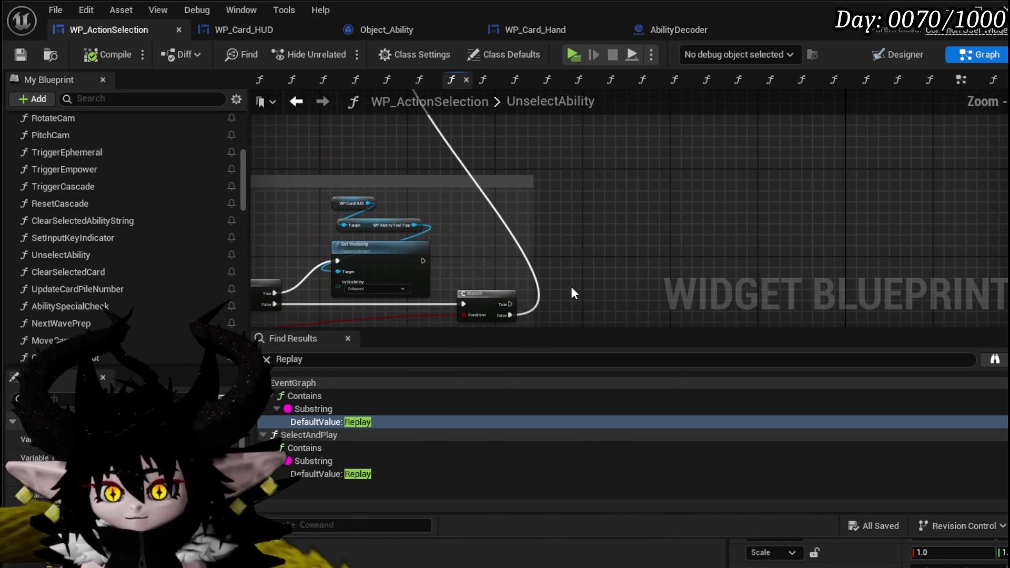
pyautogui.moveTo(506, 305); pyautogui.dragTo(575, 293)
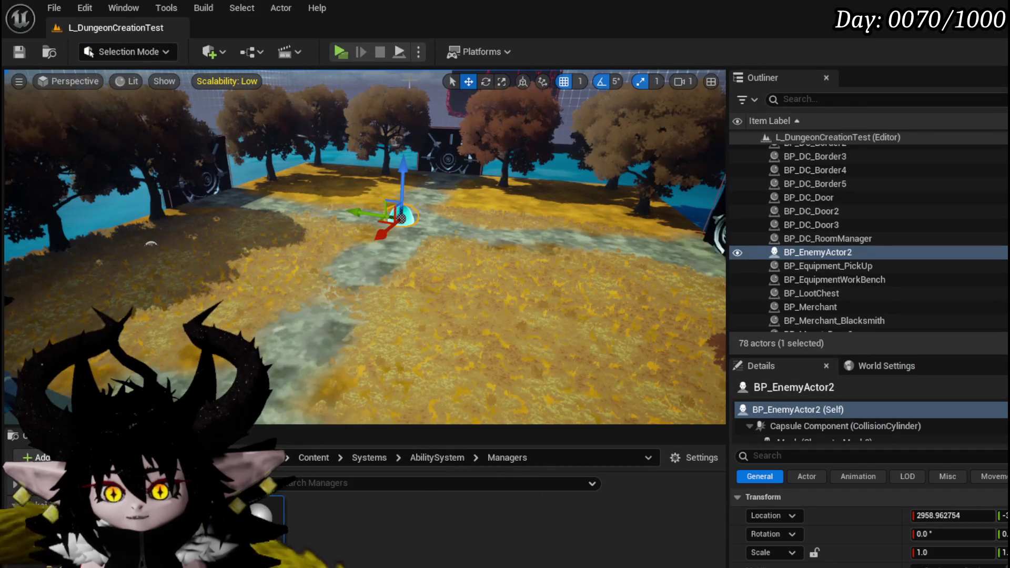
# - Start a play session, enter the slime battle, and attack with Claw and Attack Summon
pyautogui.hotkey('alt', 'p')
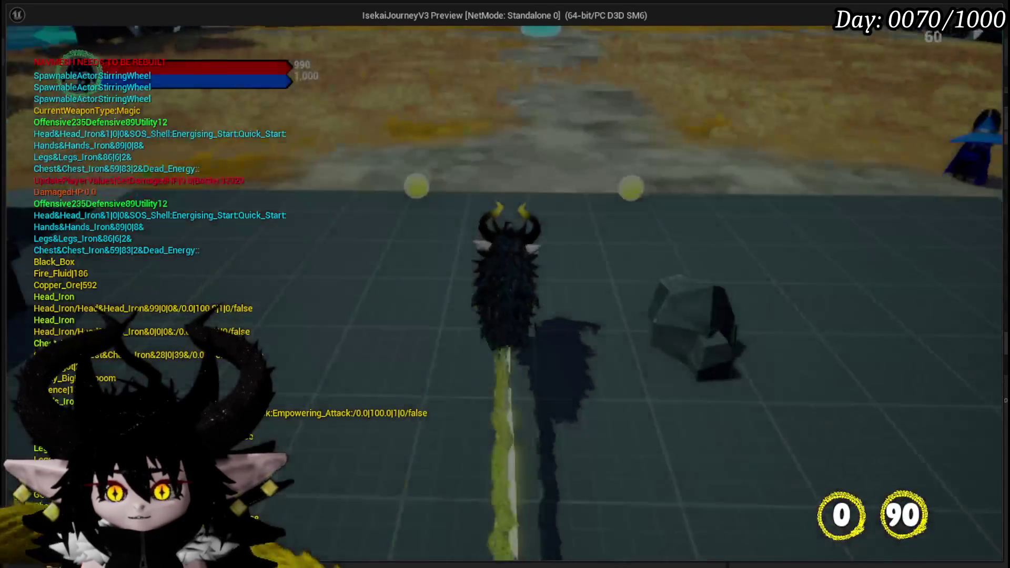
pyautogui.press('w')
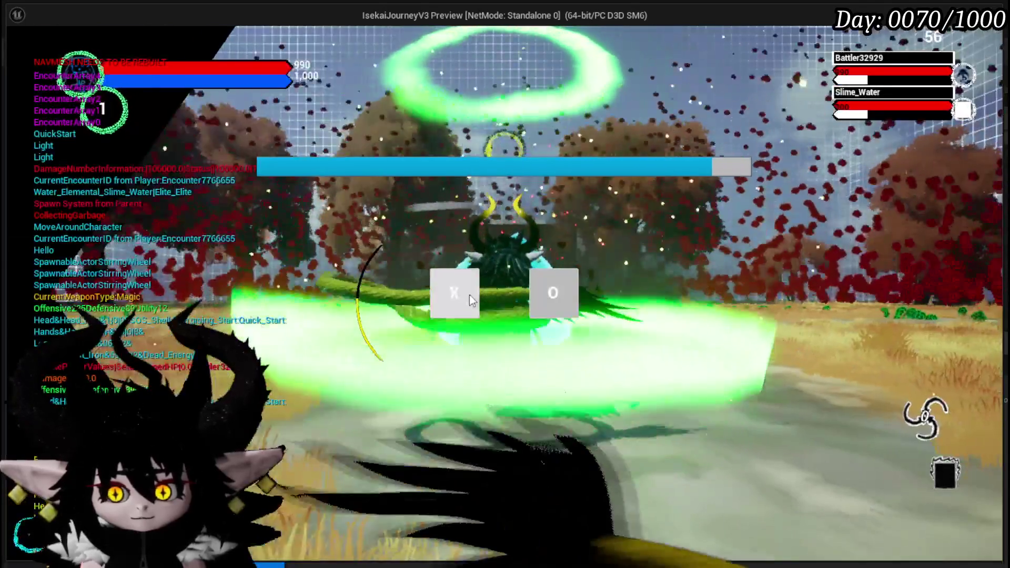
pyautogui.click(469, 295)
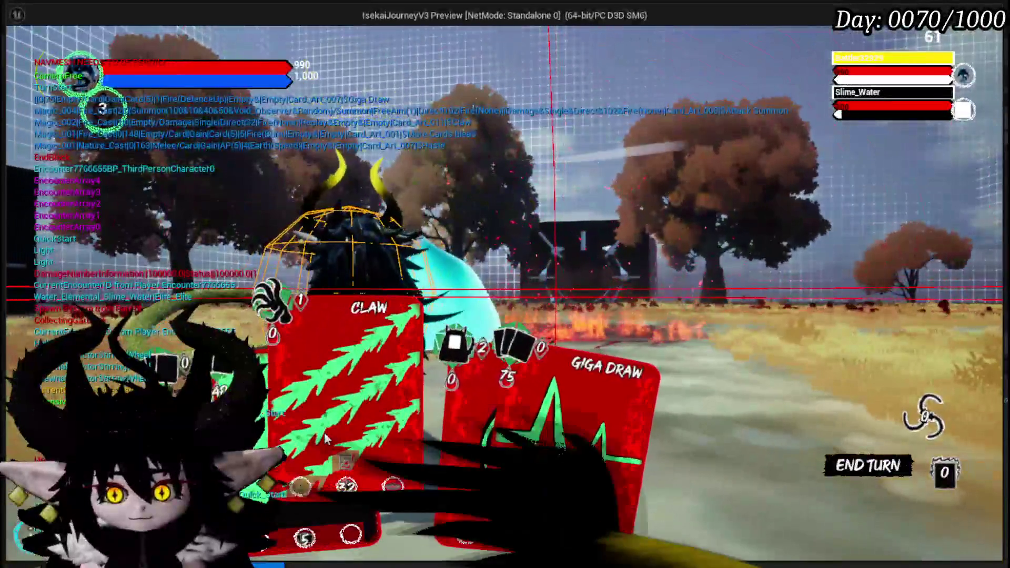
pyautogui.click(325, 439)
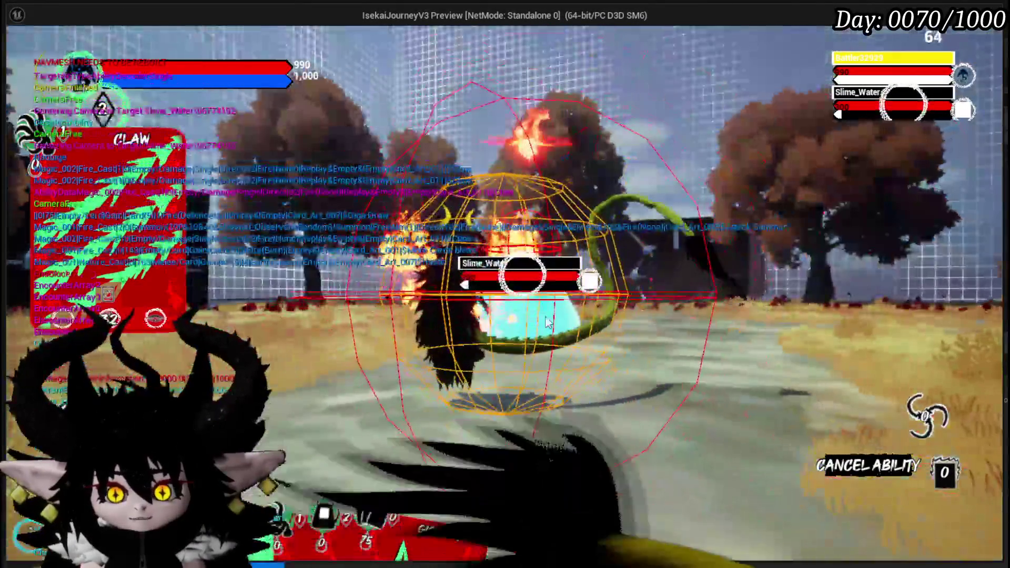
pyautogui.click(547, 322)
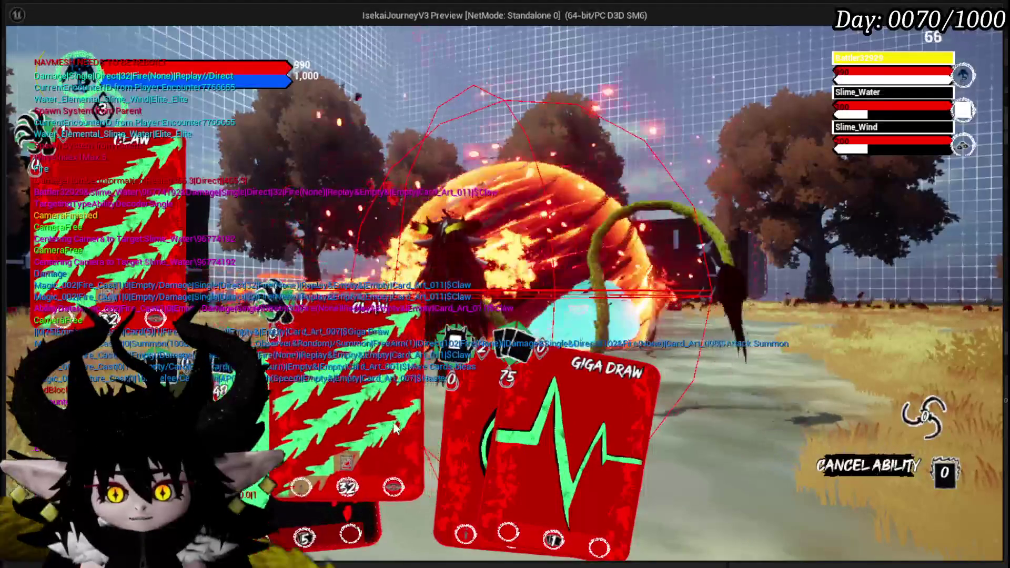
pyautogui.click(442, 417)
pyautogui.click(519, 308)
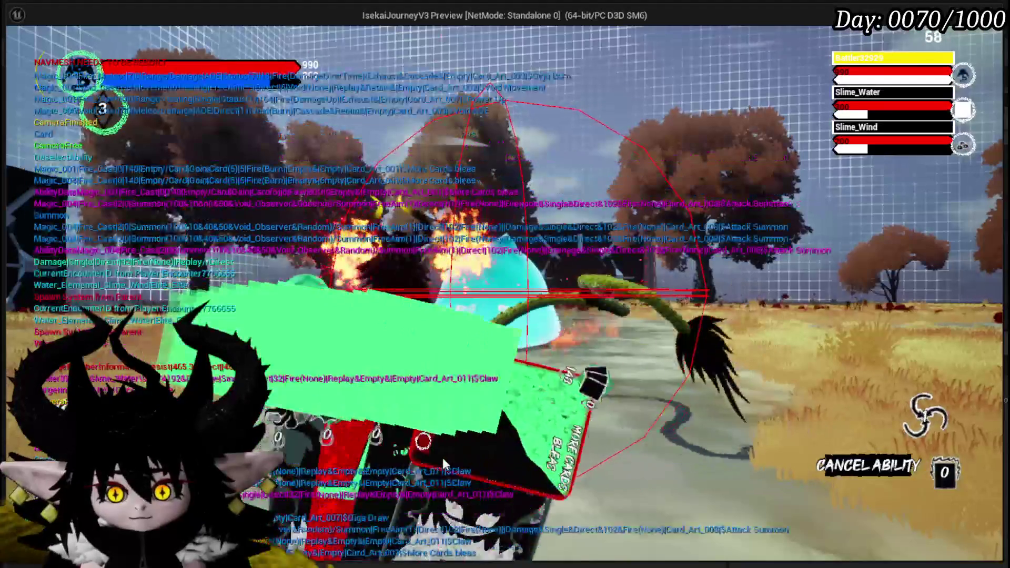
# - Cast Power Up on the player, Giga Draw, and Defence Down on Slime_Water
pyautogui.click(442, 413)
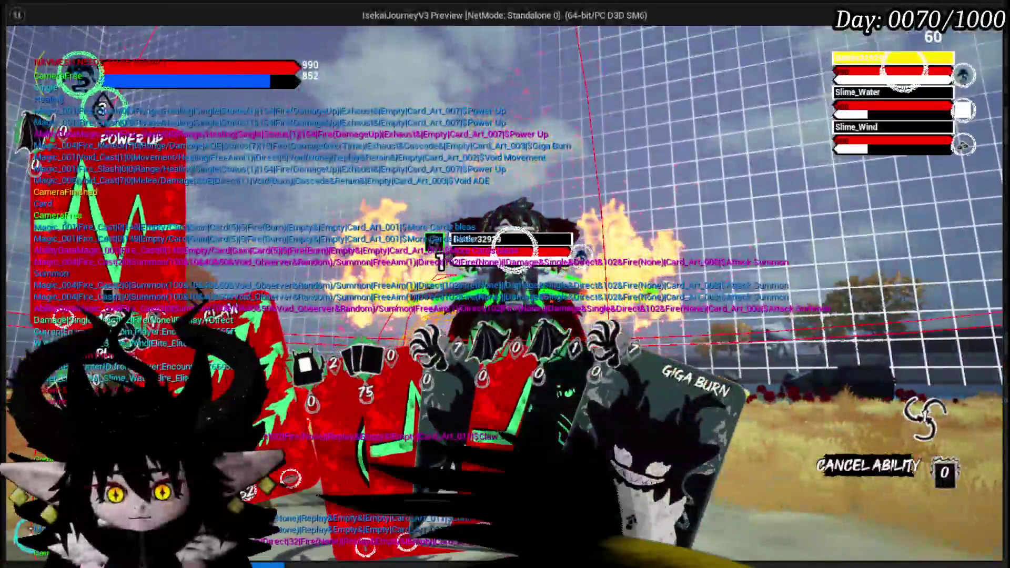
pyautogui.click(514, 250)
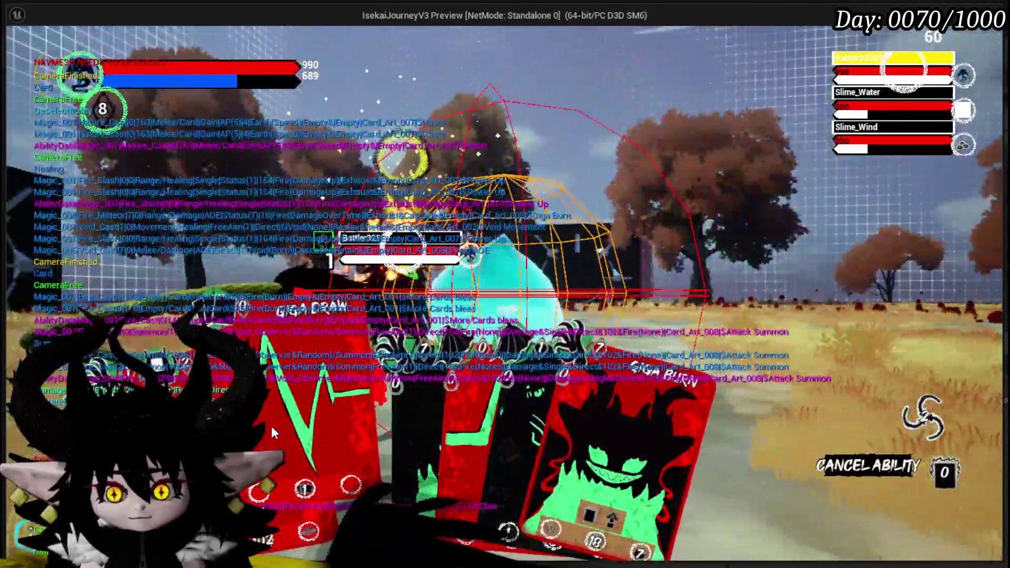
pyautogui.click(271, 424)
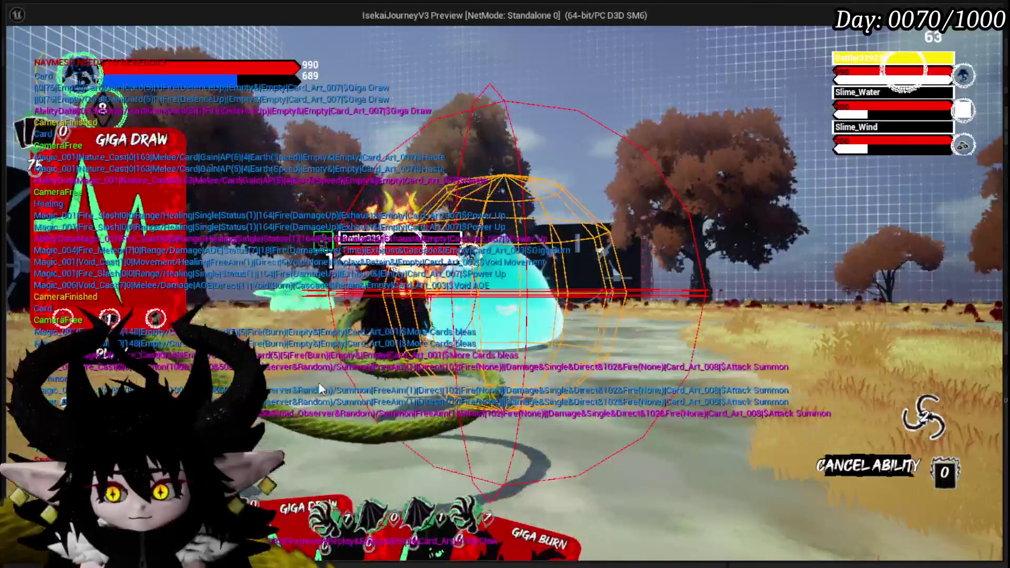
pyautogui.click(388, 329)
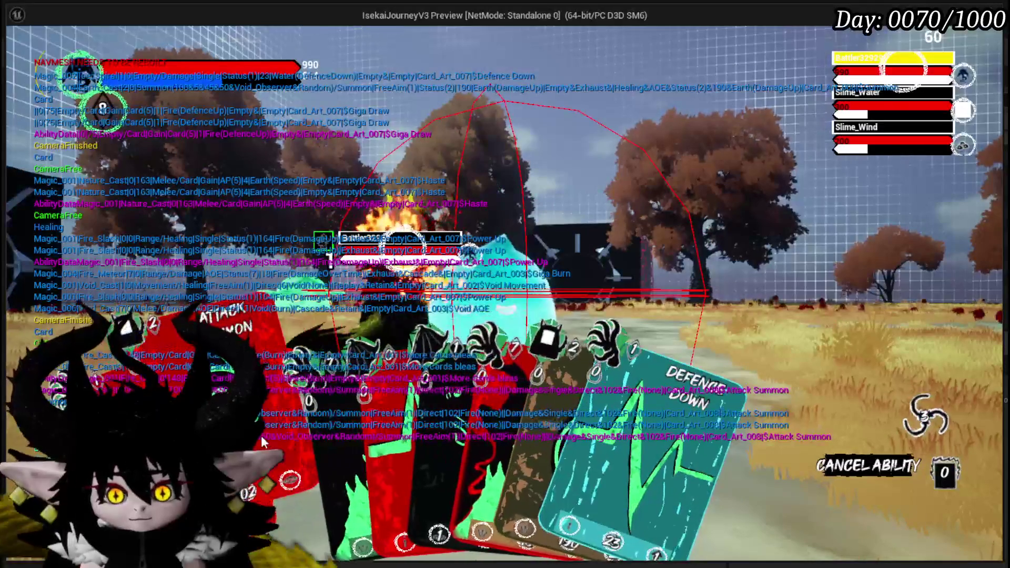
pyautogui.click(553, 397)
pyautogui.click(834, 363)
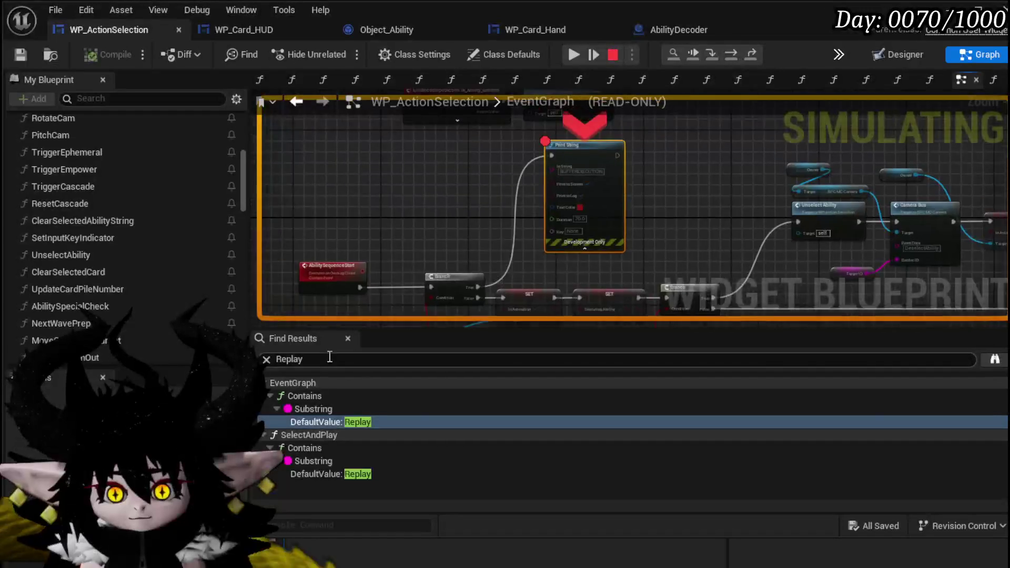
# - Resume from the breakpoint, play Power Up and Claw, then stop the session
pyautogui.click(574, 54)
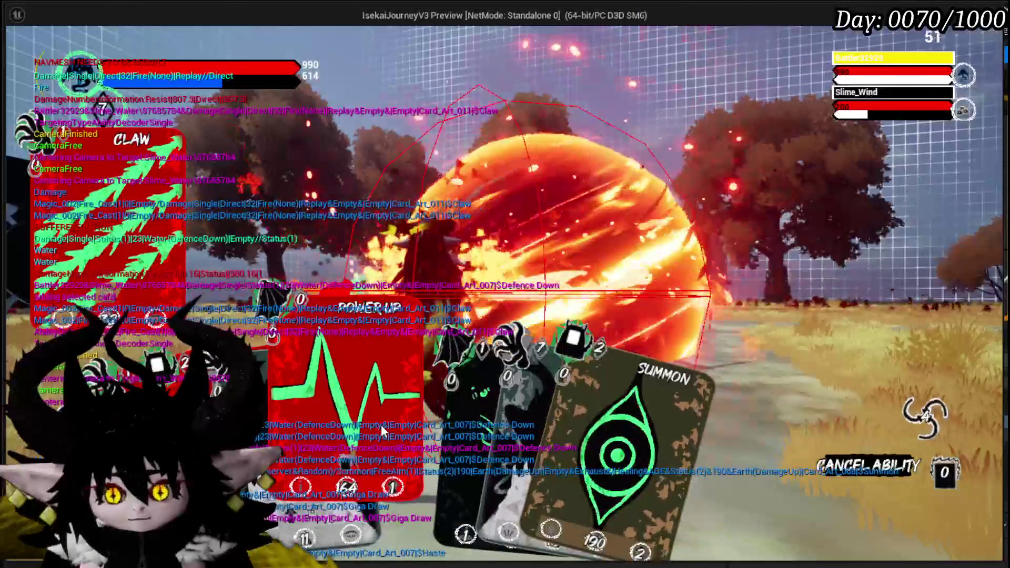
pyautogui.click(381, 424)
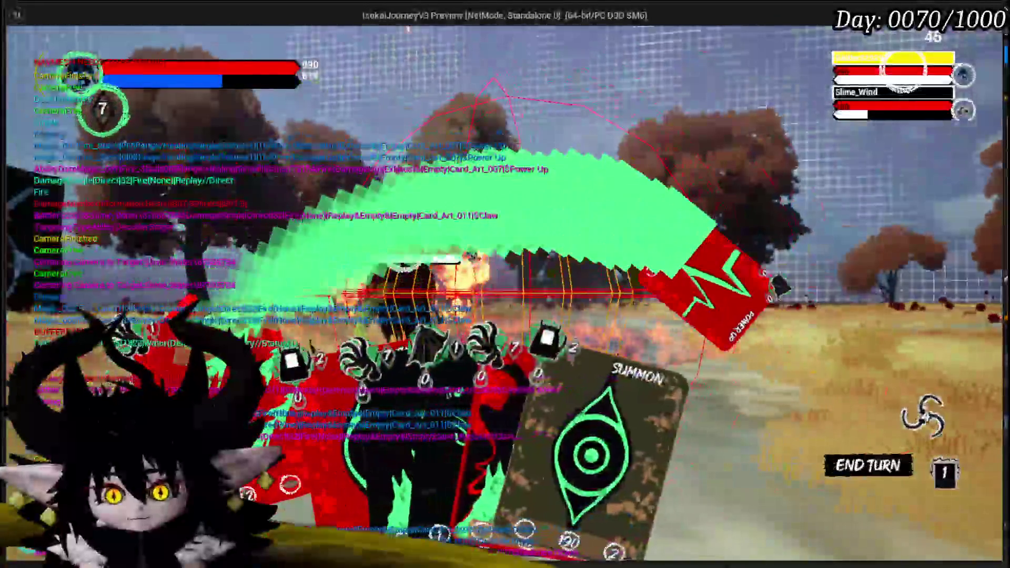
pyautogui.click(419, 352)
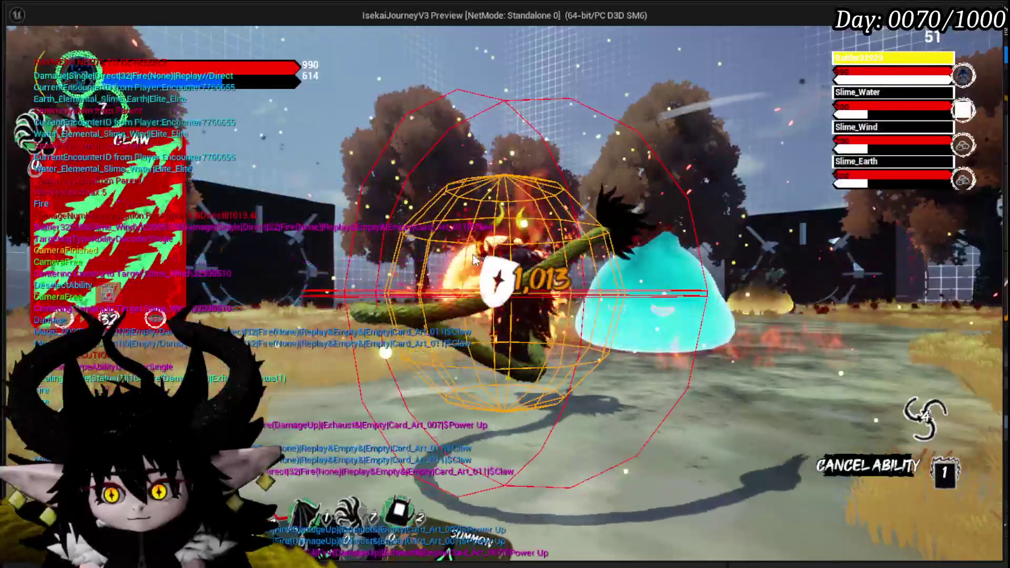
pyautogui.press('Escape')
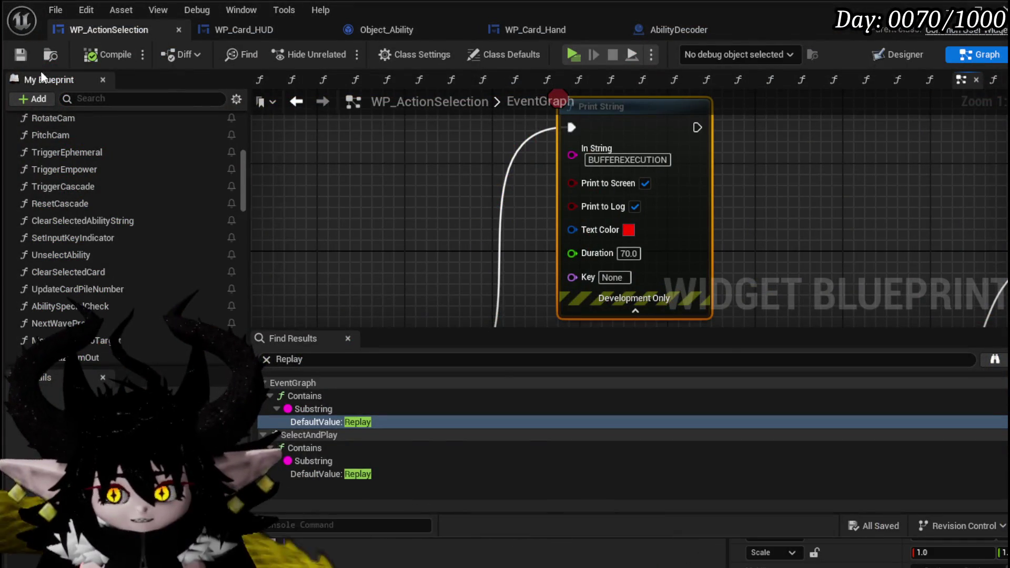
# - Shift the ability-sequence Branch and SET node chain further left in the EventGraph
pyautogui.scroll(-5, 634, 179)
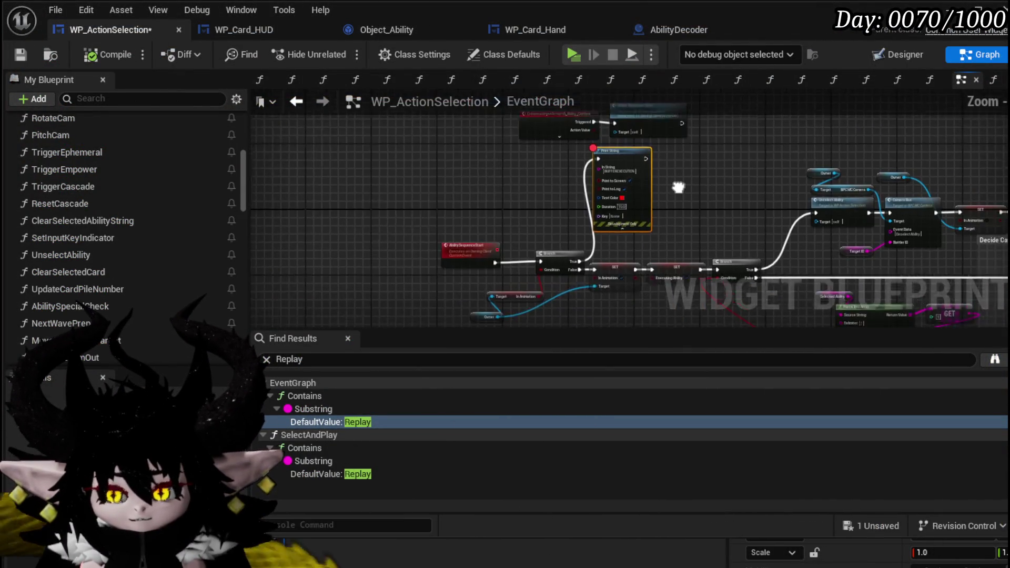
pyautogui.moveTo(488, 206); pyautogui.dragTo(621, 258)
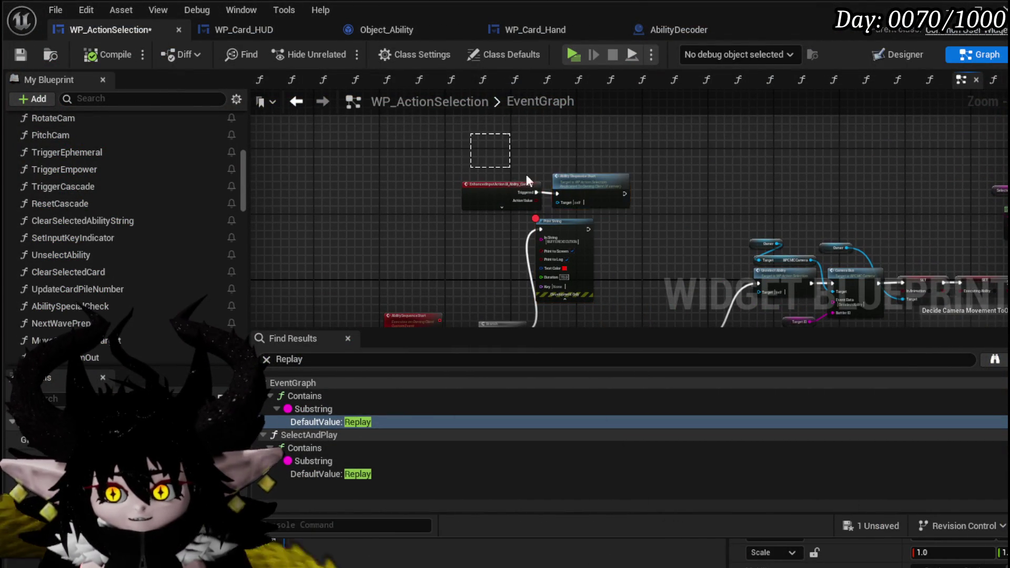
pyautogui.scroll(2, 588, 182)
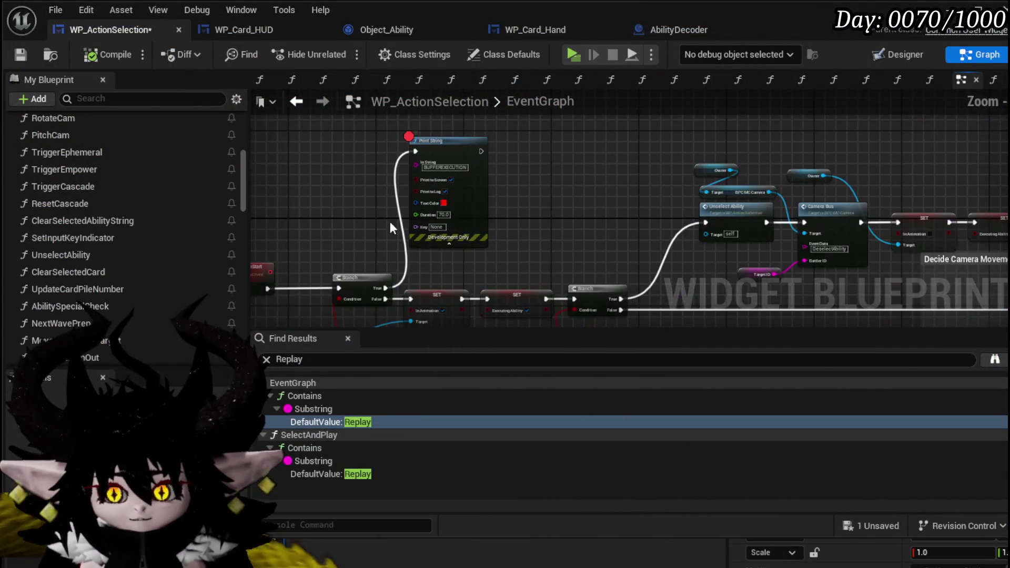
pyautogui.scroll(-3, 167, 224)
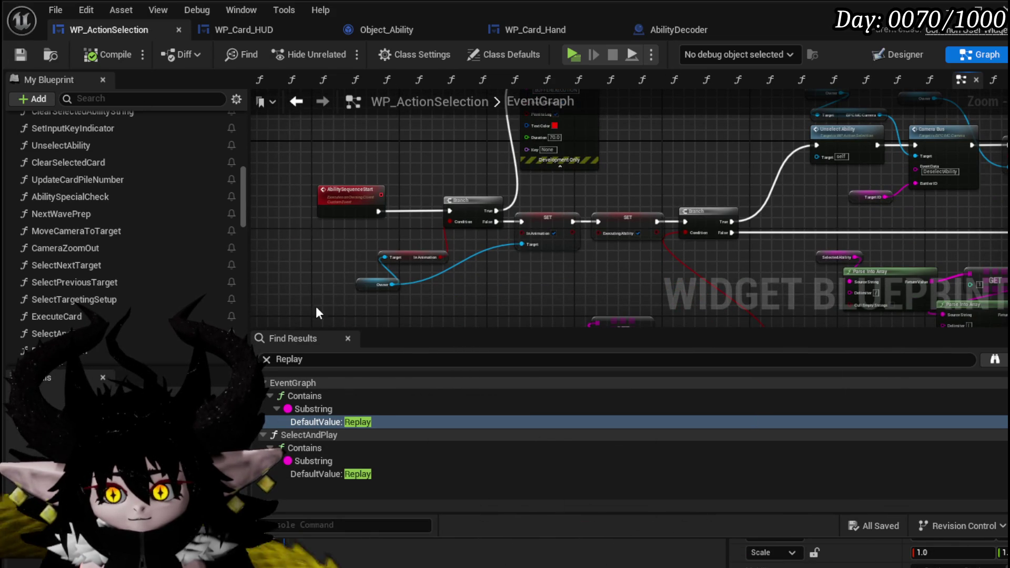
pyautogui.moveTo(641, 220)
pyautogui.mouseDown()
pyautogui.moveTo(699, 210)
pyautogui.moveTo(322, 268)
pyautogui.mouseUp()
pyautogui.moveTo(611, 210)
pyautogui.mouseDown()
pyautogui.moveTo(687, 206)
pyautogui.moveTo(589, 215)
pyautogui.mouseUp()
pyautogui.click(361, 158)
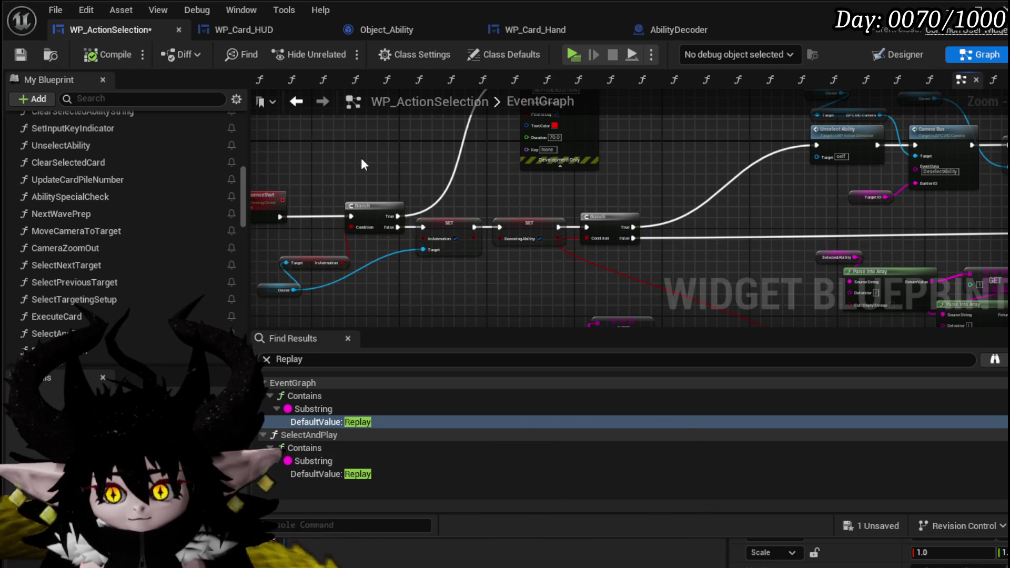
pyautogui.moveTo(243, 182); pyautogui.dragTo(239, 324)
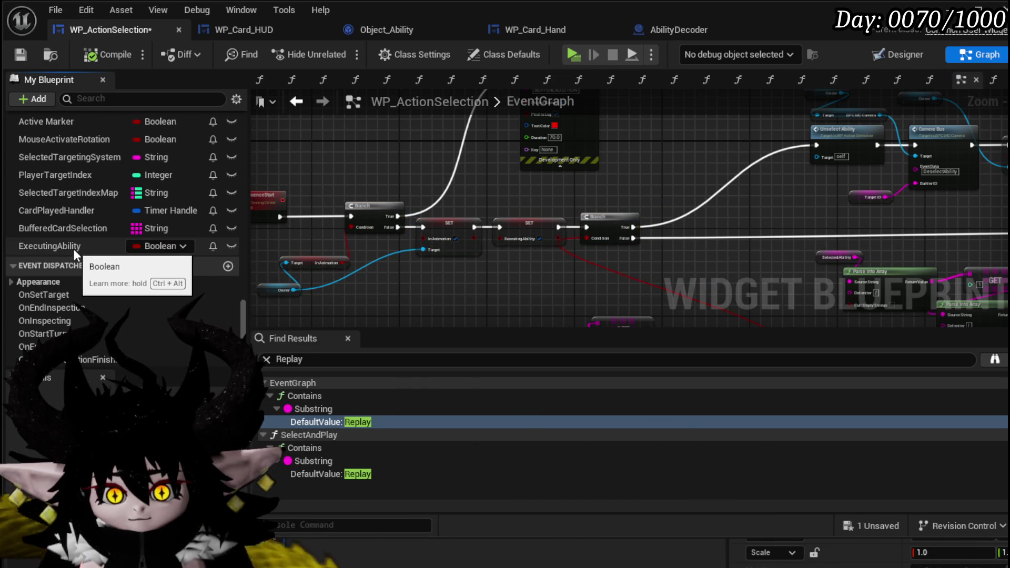
# - Add a new function with its default name, then delete it again
pyautogui.scroll(5, 74, 247)
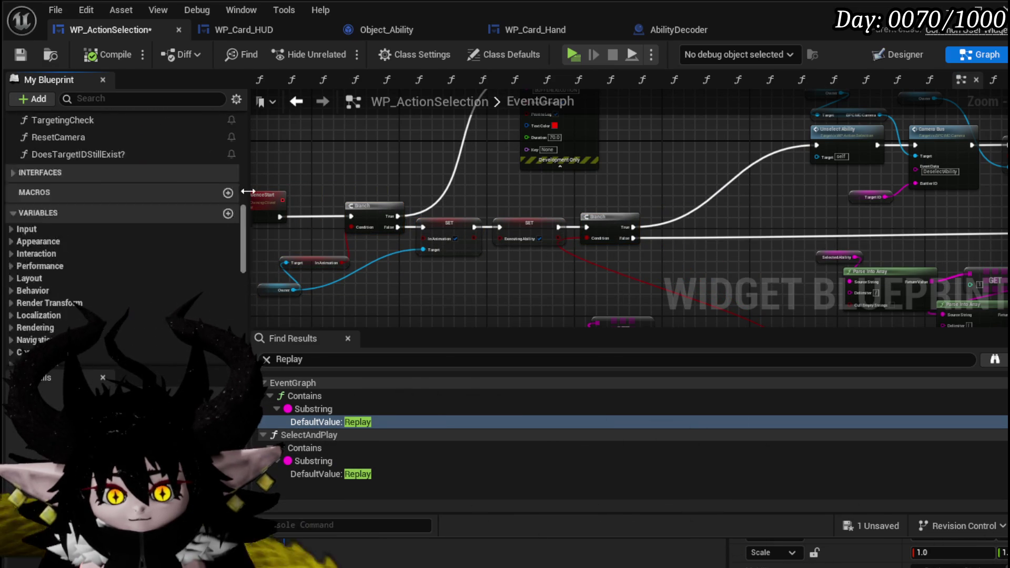
pyautogui.scroll(5, 225, 143)
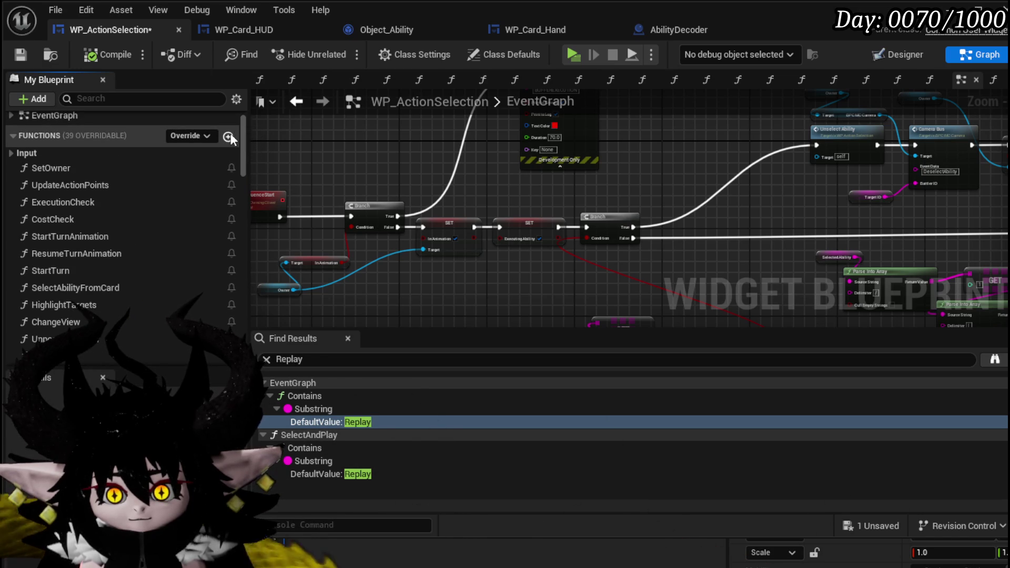
pyautogui.click(229, 140)
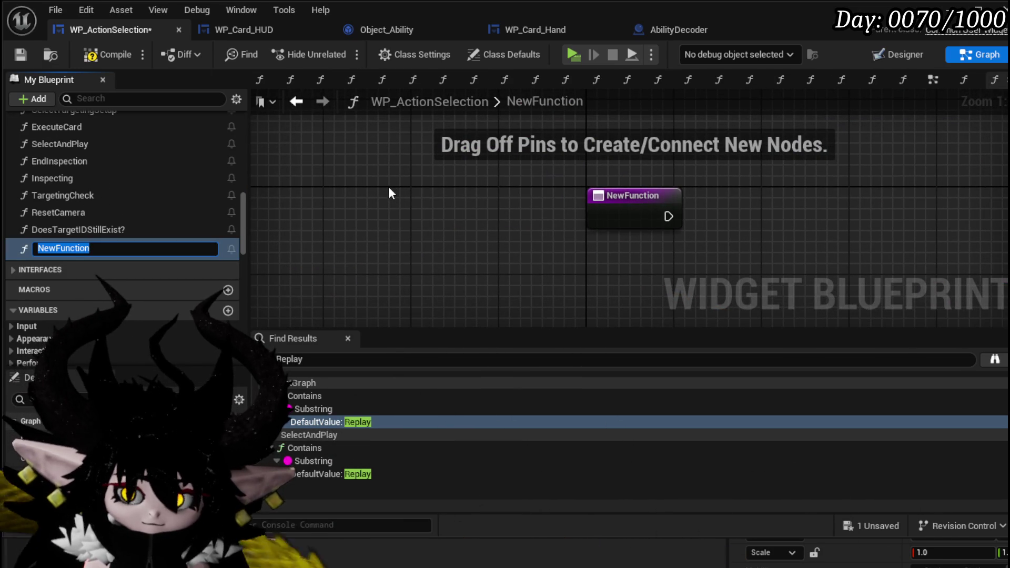
pyautogui.press('Return')
pyautogui.press('Delete')
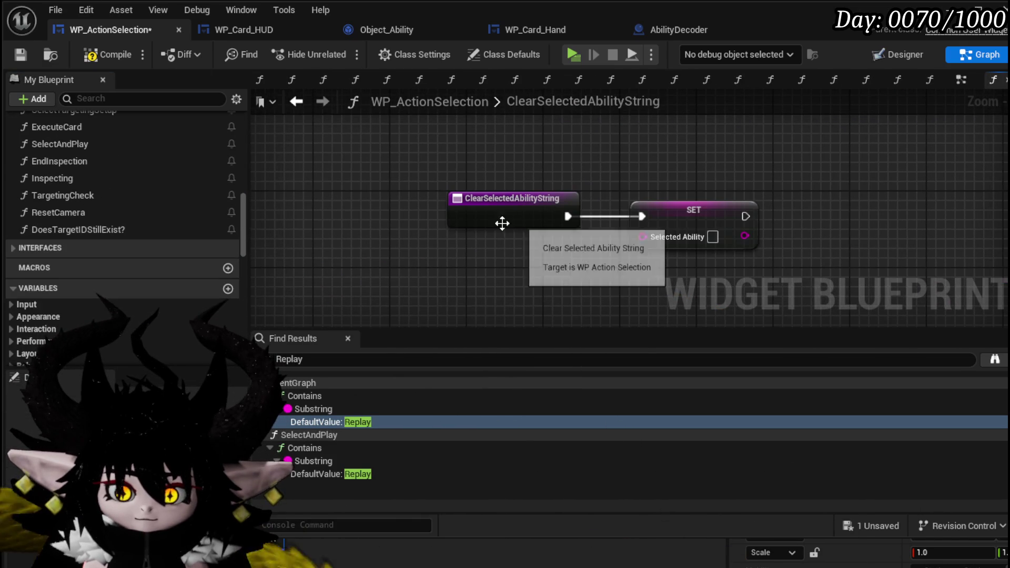
pyautogui.scroll(-10, 182, 235)
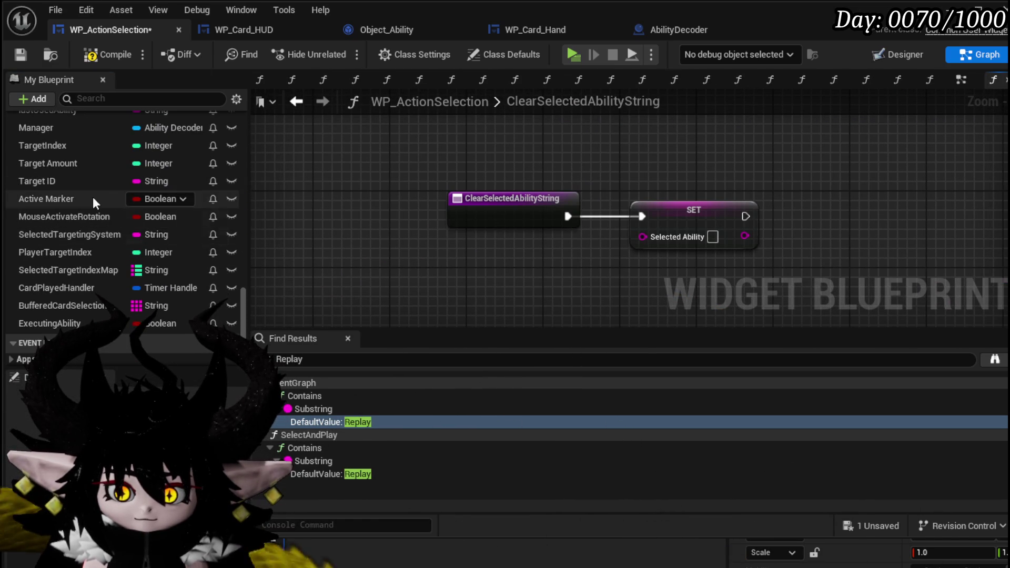
pyautogui.scroll(10, 222, 249)
pyautogui.scroll(5, 222, 248)
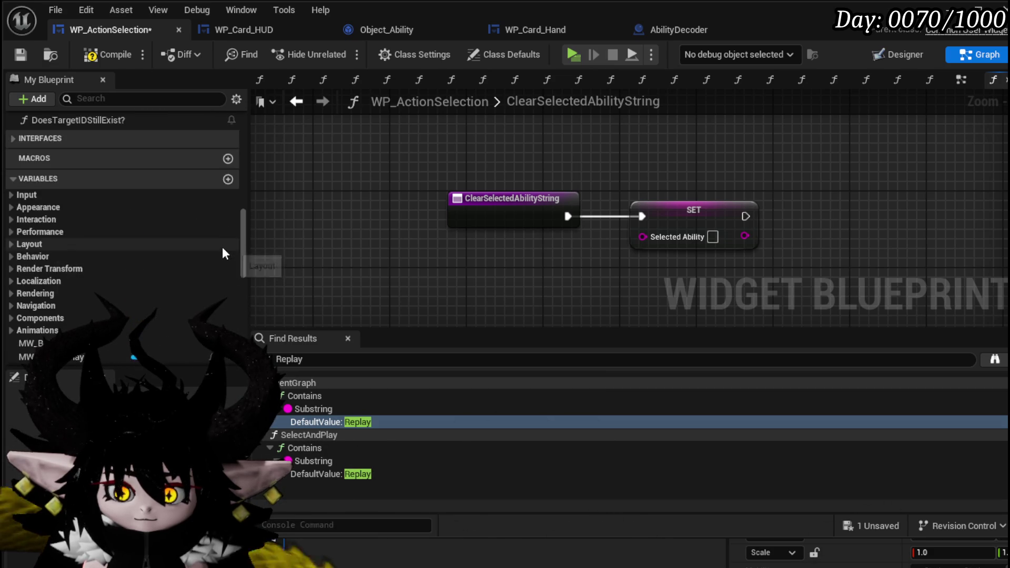
# - Create Boolean variable BufferExecution, set it on the first Branch's True pin, and compile
pyautogui.click(229, 260)
pyautogui.write('B')
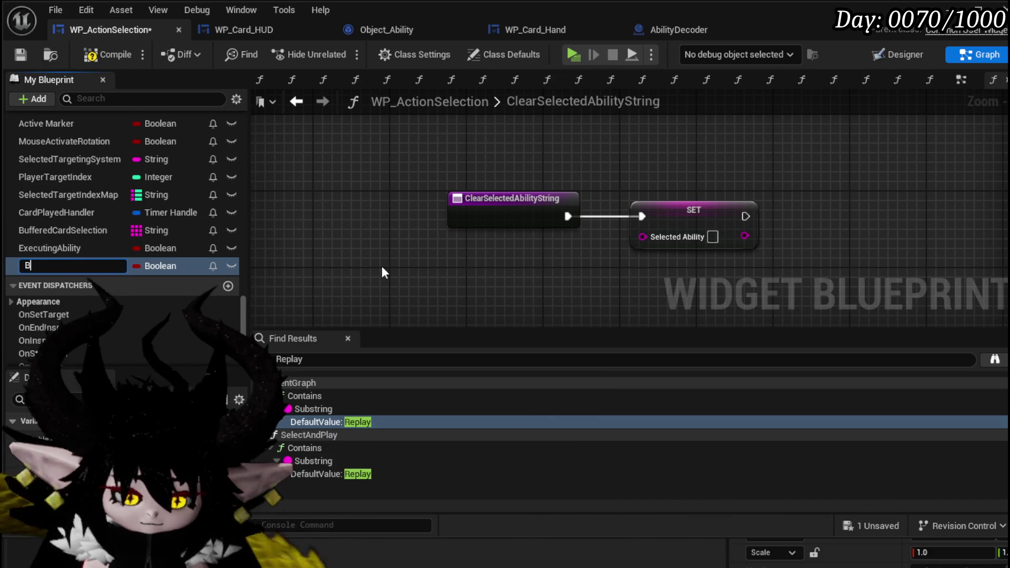
pyautogui.write('ufferExecution')
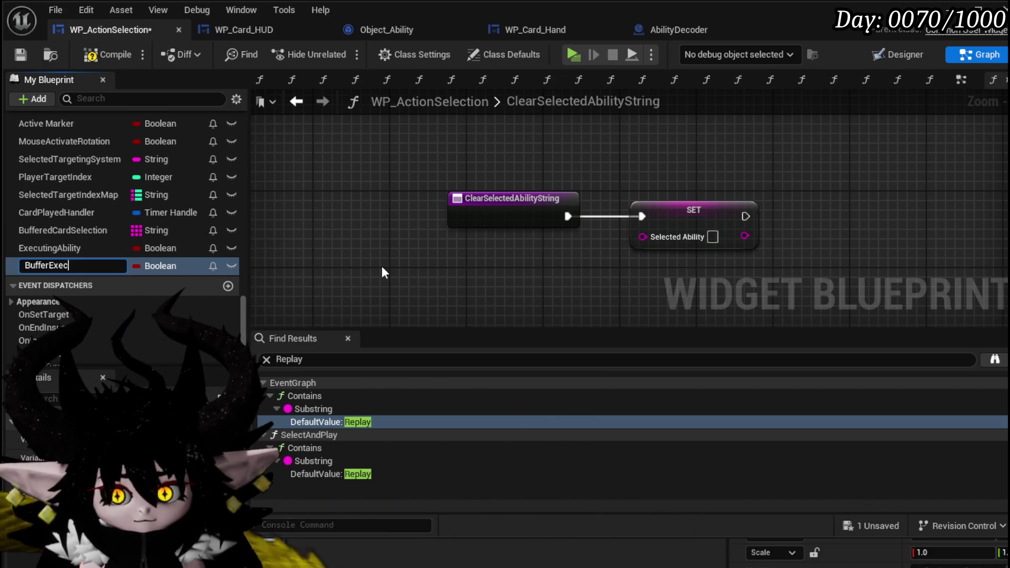
pyautogui.press('Return')
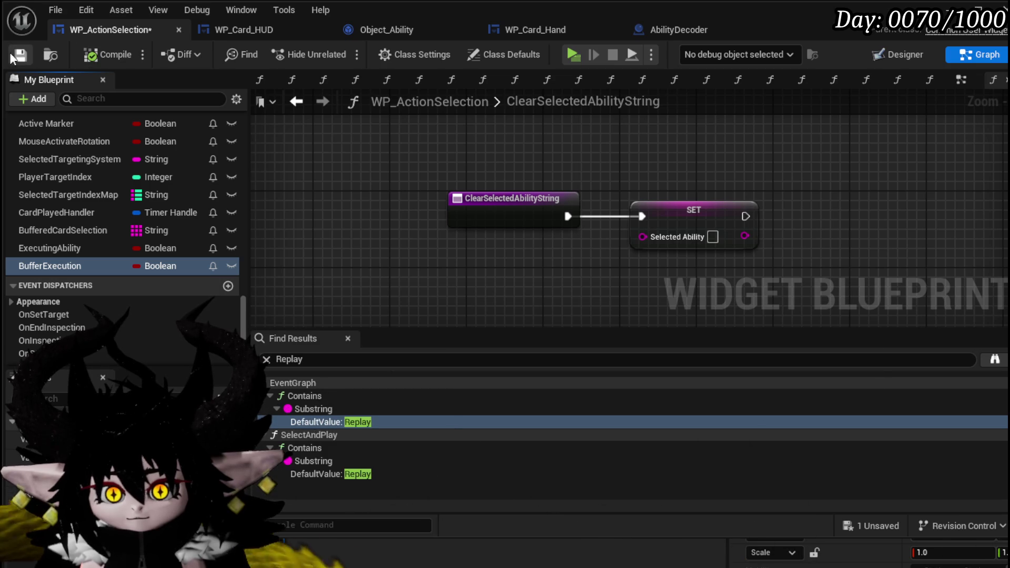
pyautogui.click(297, 102)
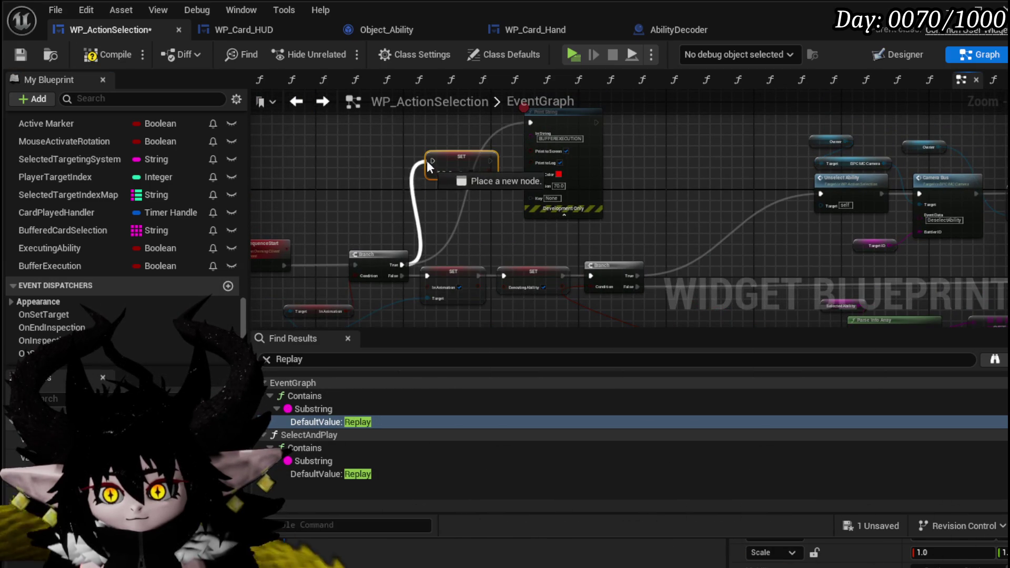
pyautogui.moveTo(456, 231); pyautogui.dragTo(474, 272)
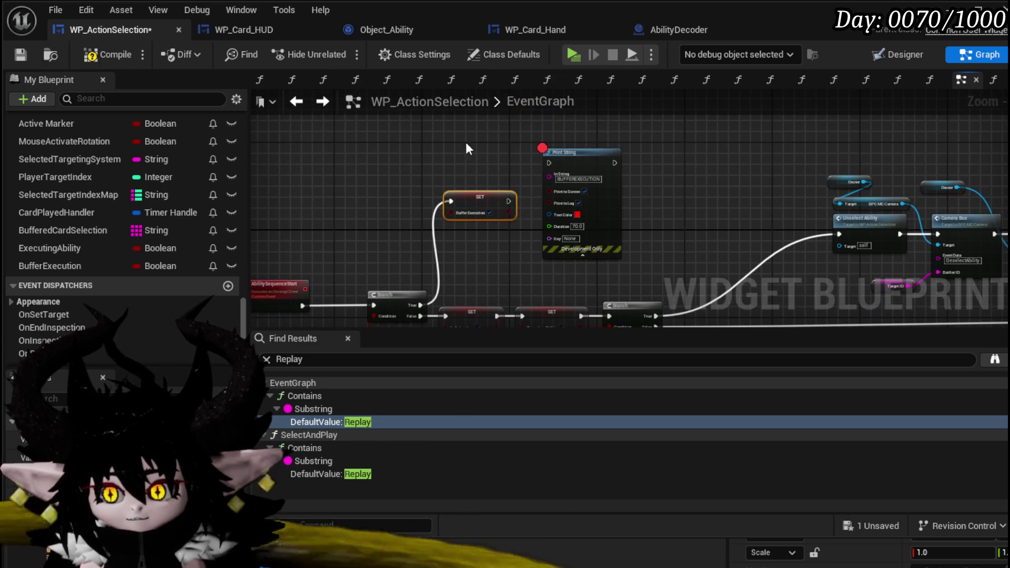
pyautogui.click(23, 55)
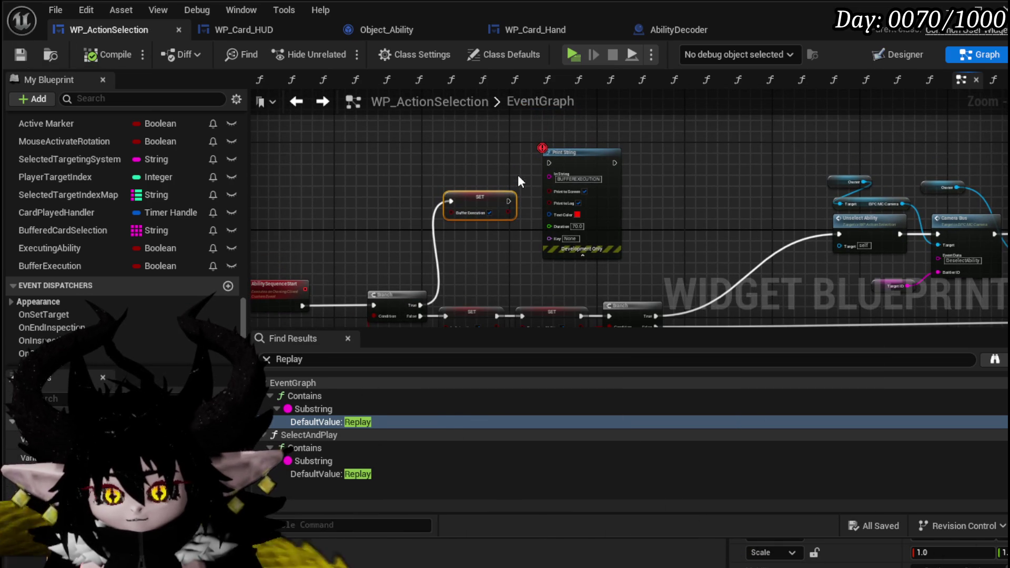
pyautogui.scroll(15, 169, 213)
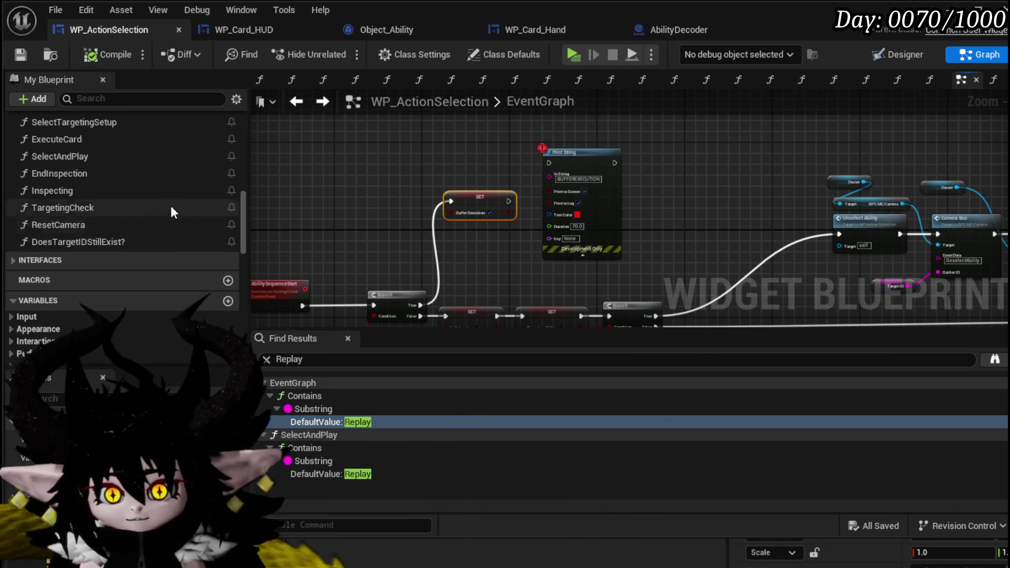
# - Pan around UnselectAbility to review the Cancel Ability, Is Empty and Branch node chains
pyautogui.scroll(5, 75, 231)
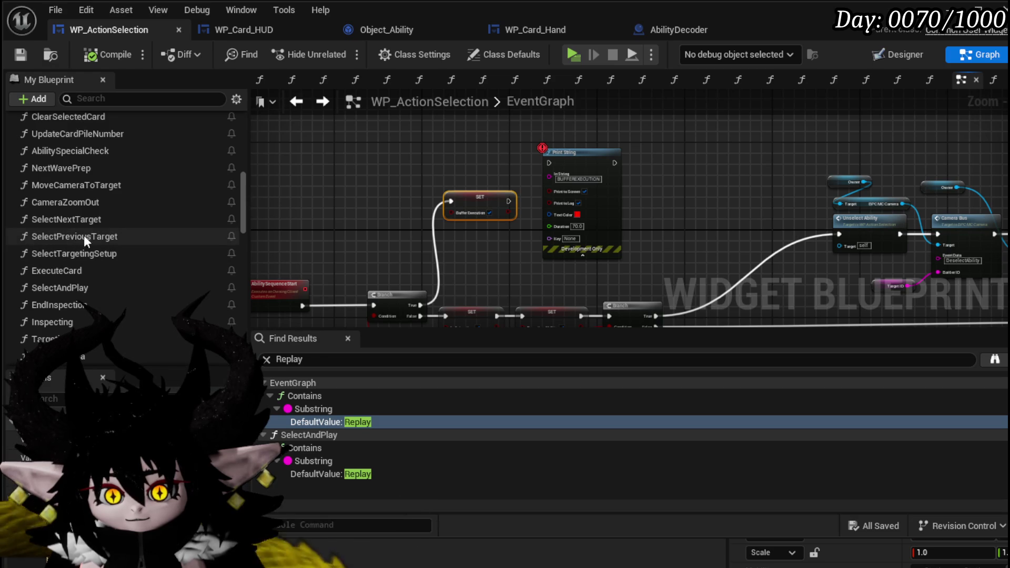
pyautogui.scroll(1, 71, 137)
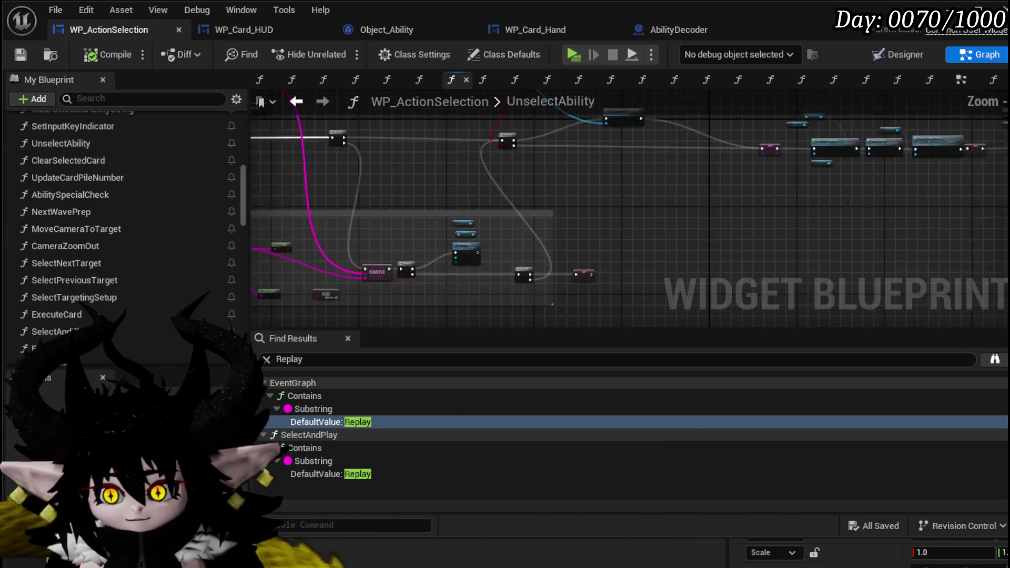
pyautogui.scroll(-3, 572, 243)
pyautogui.scroll(4, 554, 228)
pyautogui.moveTo(554, 228)
pyautogui.mouseDown()
pyautogui.moveTo(485, 249)
pyautogui.moveTo(623, 239)
pyautogui.moveTo(430, 257)
pyautogui.mouseUp()
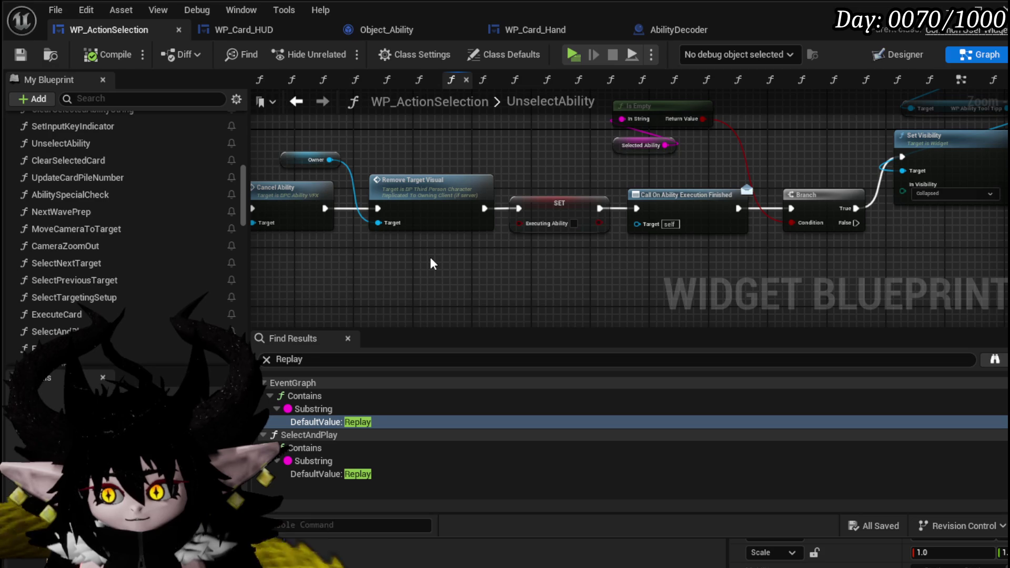
pyautogui.moveTo(915, 239); pyautogui.dragTo(642, 256)
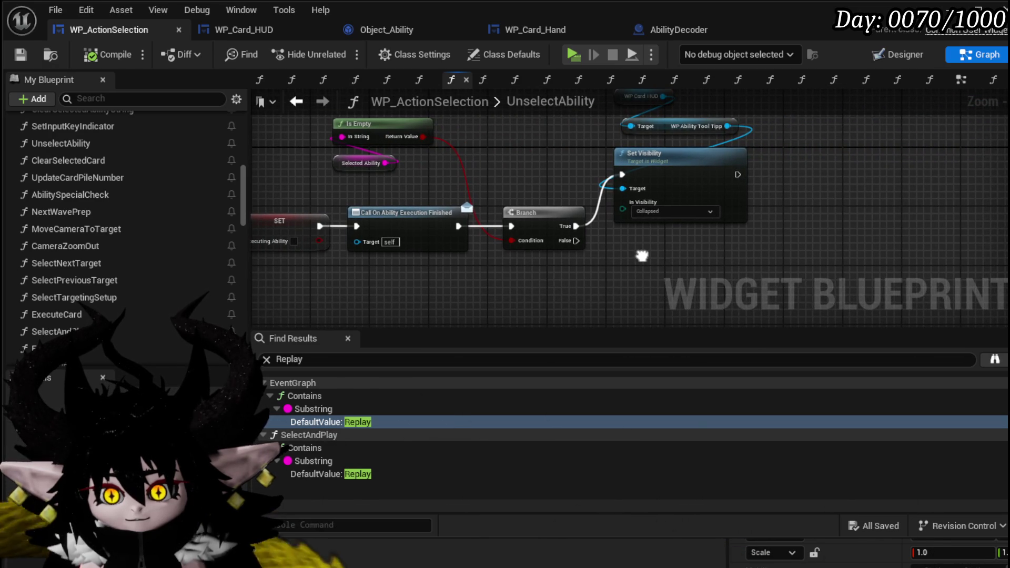
pyautogui.moveTo(523, 241); pyautogui.dragTo(361, 115)
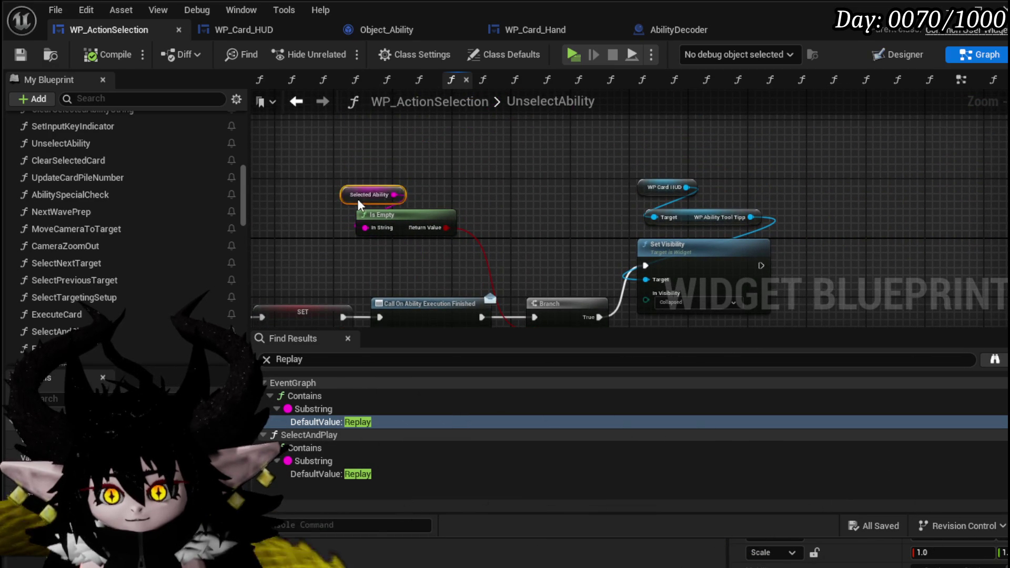
pyautogui.moveTo(493, 225)
pyautogui.mouseDown()
pyautogui.moveTo(461, 100)
pyautogui.moveTo(689, 96)
pyautogui.mouseUp()
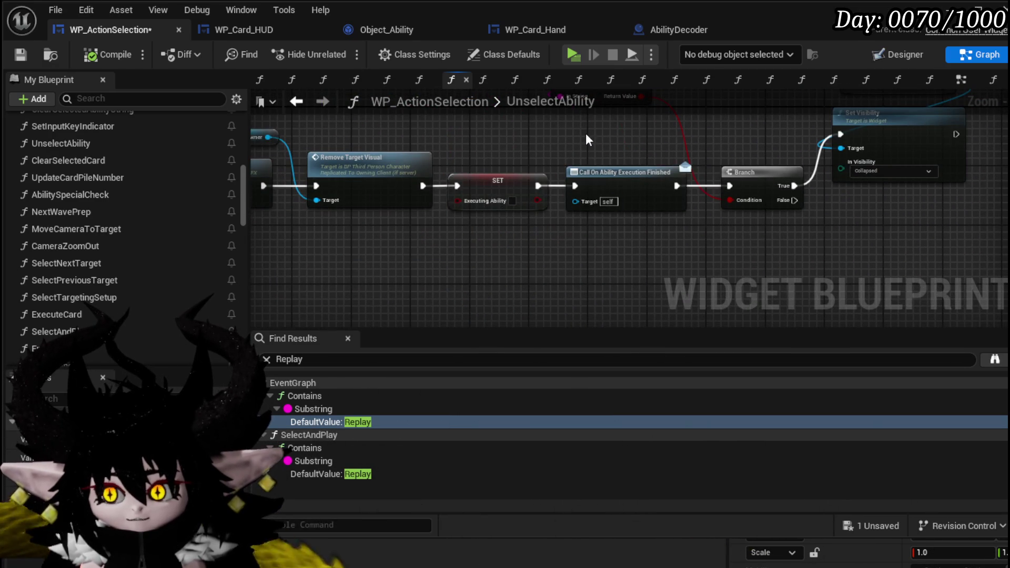
pyautogui.moveTo(649, 248); pyautogui.dragTo(649, 247)
pyautogui.moveTo(557, 246)
pyautogui.mouseDown()
pyautogui.moveTo(715, 257)
pyautogui.moveTo(364, 236)
pyautogui.mouseUp()
pyautogui.moveTo(365, 235)
pyautogui.mouseDown()
pyautogui.moveTo(503, 148)
pyautogui.moveTo(504, 138)
pyautogui.mouseUp()
pyautogui.click(398, 137)
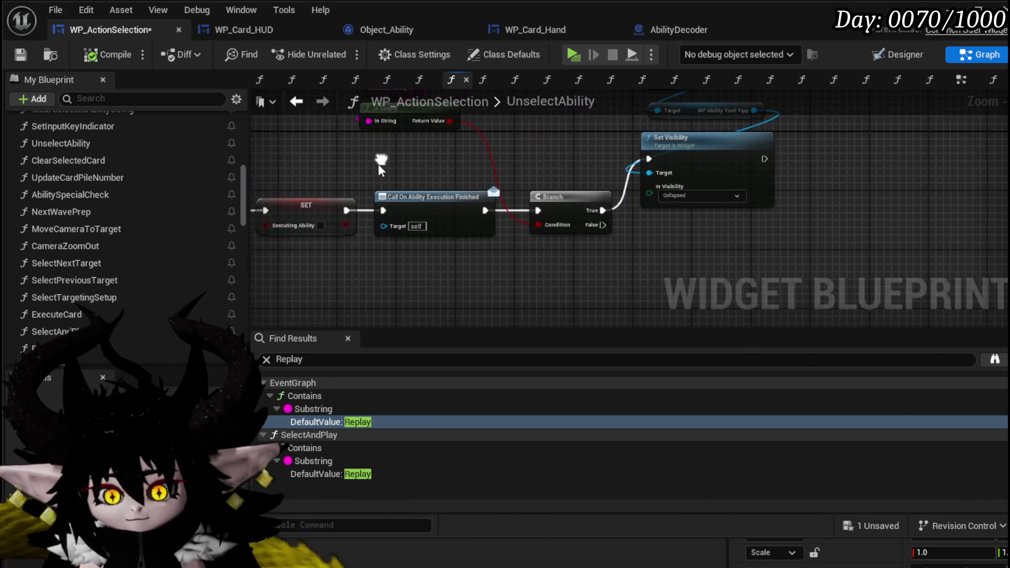
pyautogui.moveTo(239, 206); pyautogui.dragTo(245, 322)
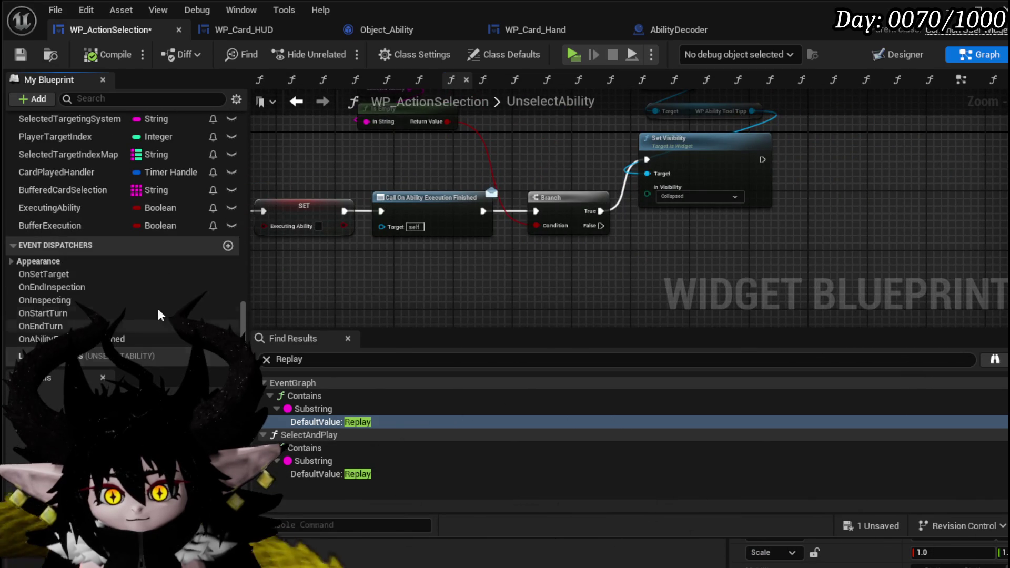
# - Add a Buffer Execution getter driving a new Branch, plus a SET Buffer Execution node
pyautogui.moveTo(62, 234)
pyautogui.mouseDown()
pyautogui.moveTo(504, 263)
pyautogui.moveTo(508, 279)
pyautogui.mouseUp()
pyautogui.click(540, 294)
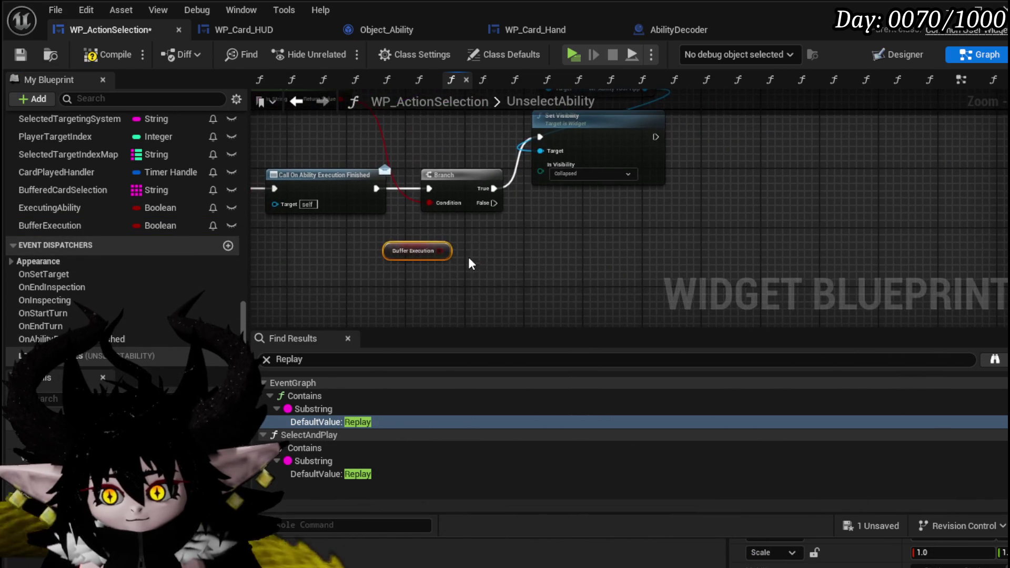
pyautogui.moveTo(440, 251)
pyautogui.mouseDown()
pyautogui.moveTo(560, 261)
pyautogui.moveTo(498, 281)
pyautogui.mouseUp()
pyautogui.write('branch')
pyautogui.press('Return')
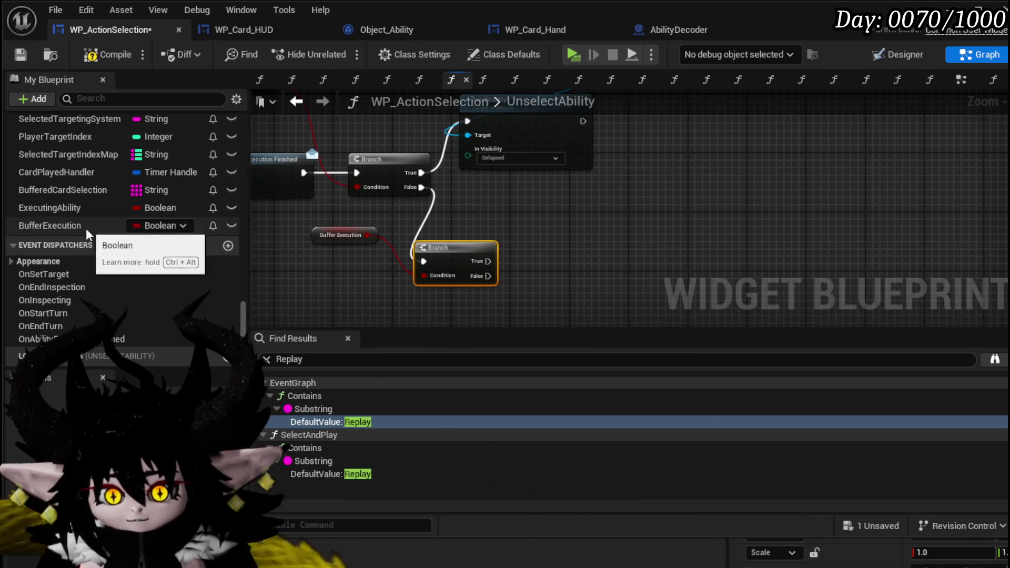
pyautogui.moveTo(524, 233); pyautogui.dragTo(565, 241)
pyautogui.click(573, 270)
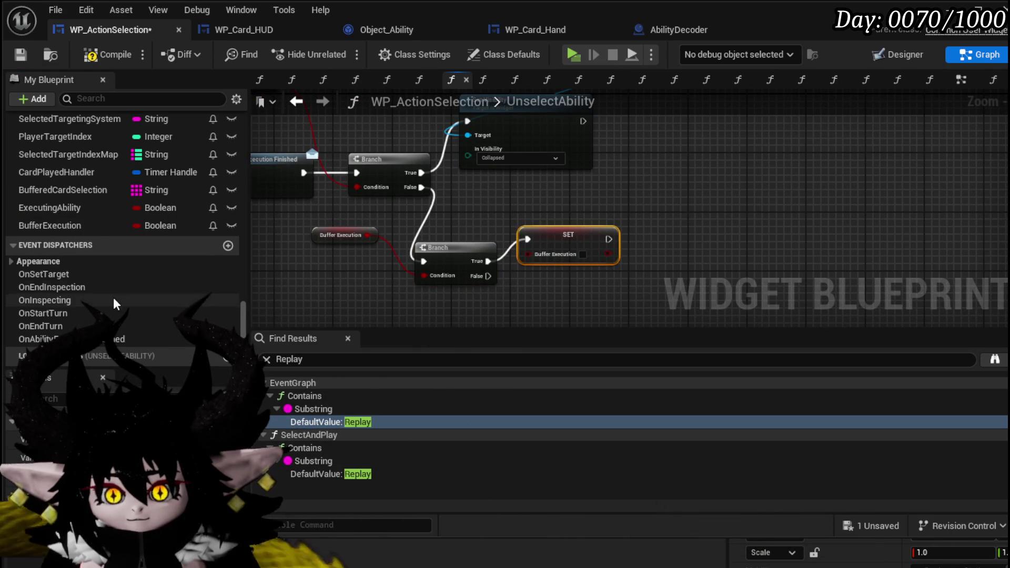
# - Add an Execute Ability node via the 'Ability Execut' search, then return to the EventGraph
pyautogui.rightClick(676, 218)
pyautogui.write('Abil')
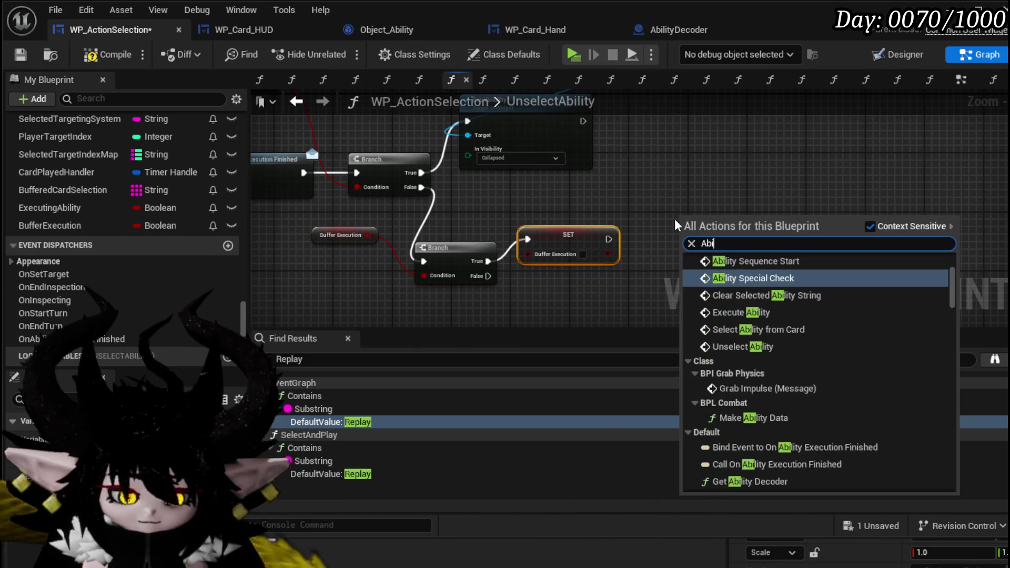
pyautogui.write('ity E')
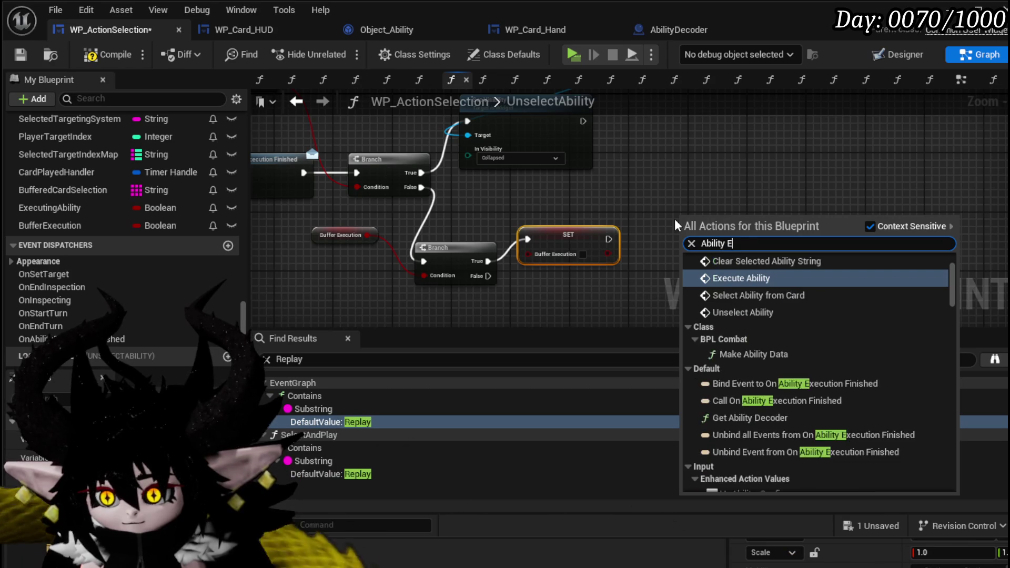
pyautogui.write('xecut')
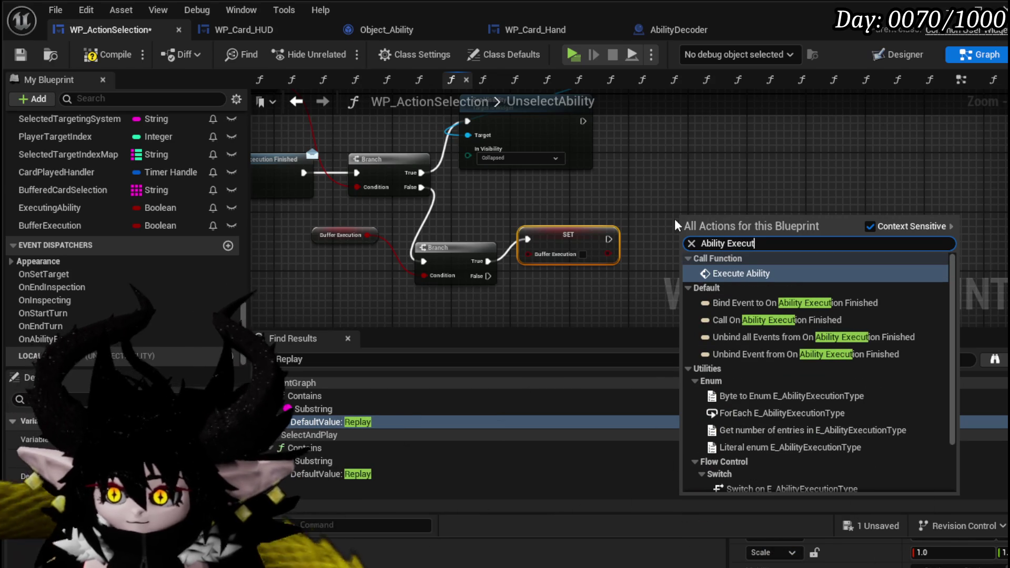
pyautogui.press('Return')
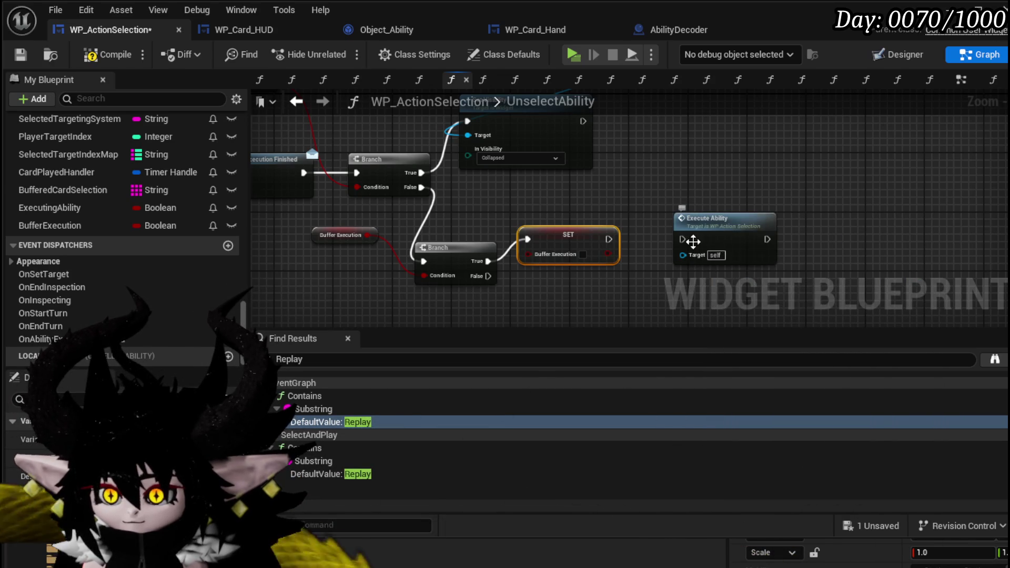
pyautogui.hotkey('alt', 'Left')
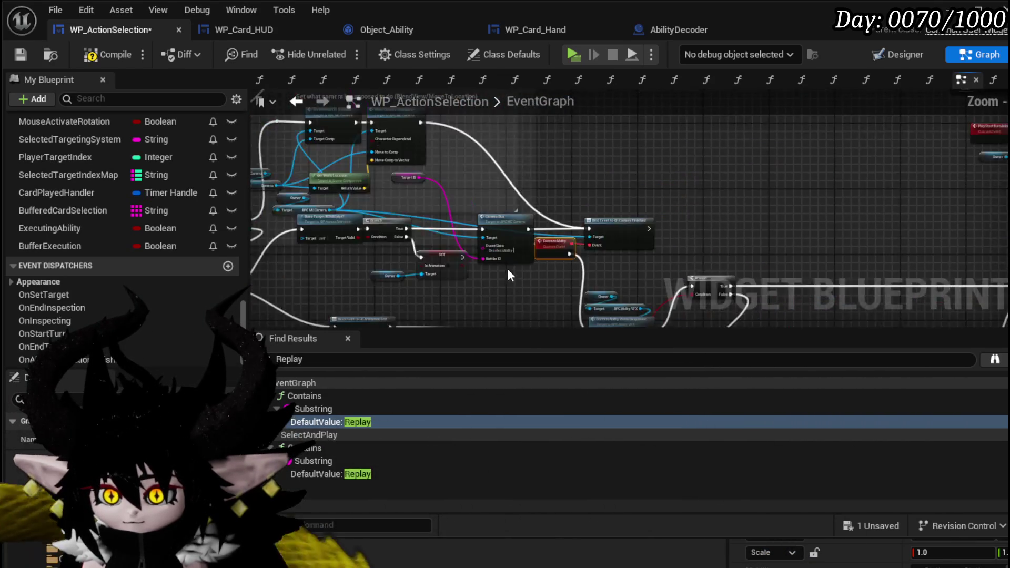
# - Inspect the AbilitySequenceStart custom event in the EventGraph, then return to UnselectAbility
pyautogui.moveTo(560, 234)
pyautogui.mouseDown()
pyautogui.moveTo(474, 223)
pyautogui.moveTo(305, 233)
pyautogui.mouseUp()
pyautogui.scroll(2, 767, 197)
pyautogui.scroll(-5, 764, 196)
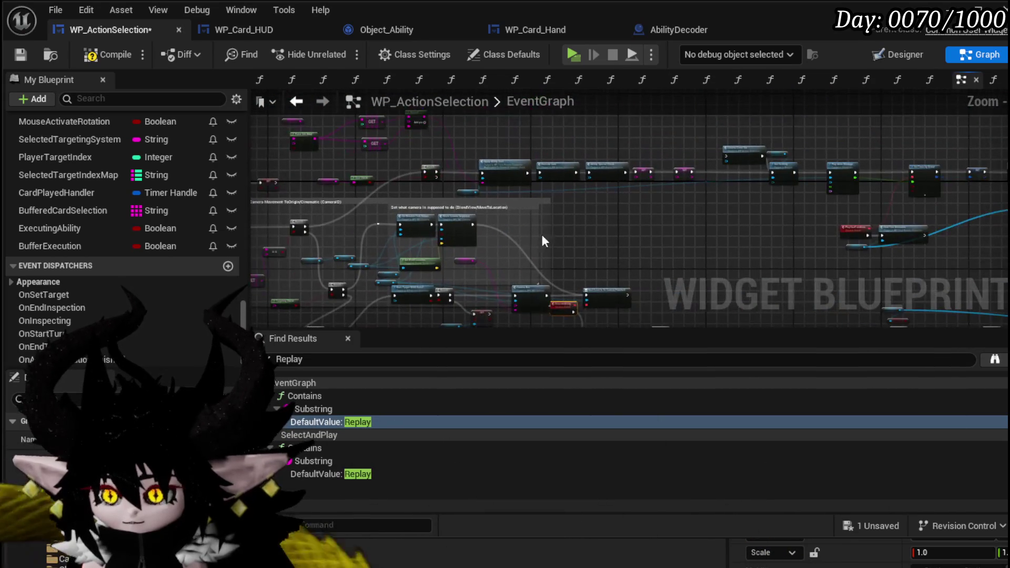
pyautogui.scroll(6, 622, 207)
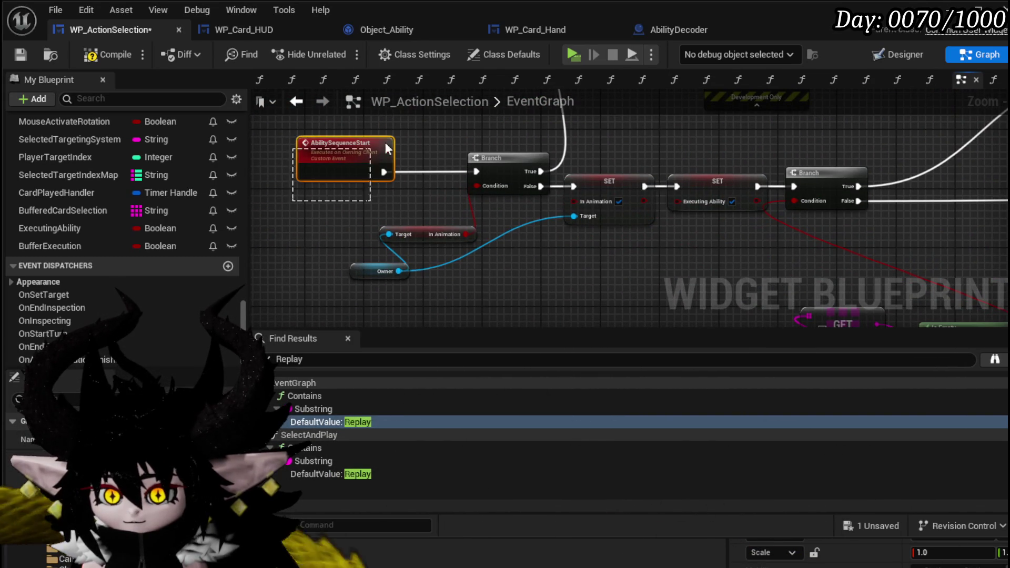
pyautogui.hotkey('alt', 'Left')
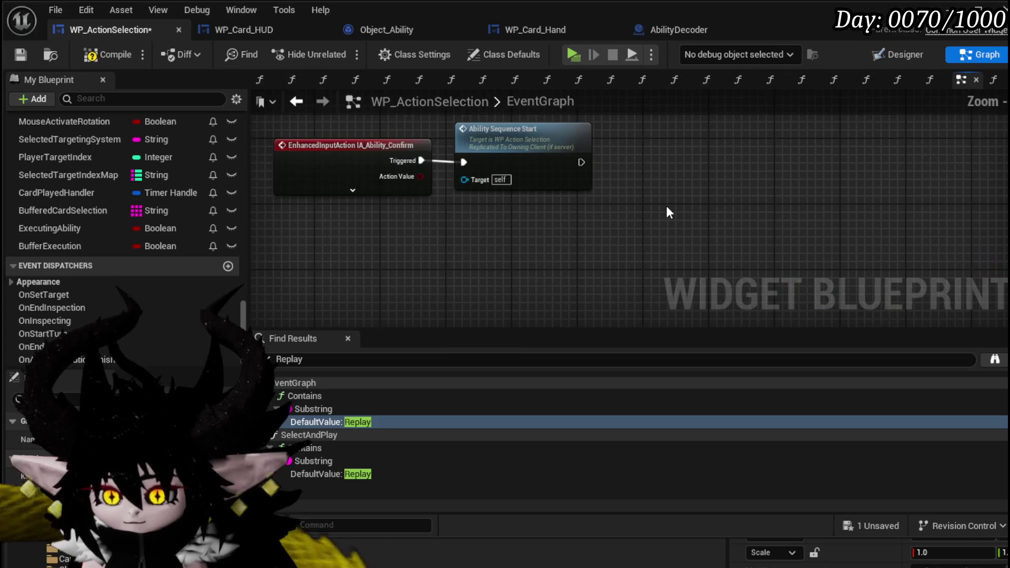
pyautogui.doubleClick(524, 132)
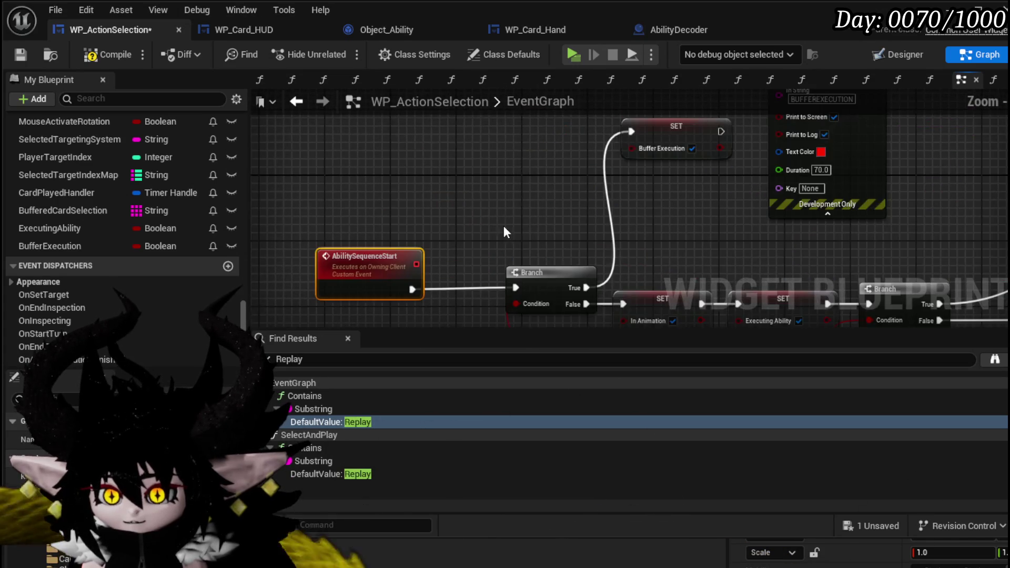
pyautogui.moveTo(566, 254)
pyautogui.mouseDown()
pyautogui.moveTo(387, 161)
pyautogui.moveTo(424, 257)
pyautogui.moveTo(627, 243)
pyautogui.moveTo(629, 287)
pyautogui.mouseUp()
pyautogui.click(296, 101)
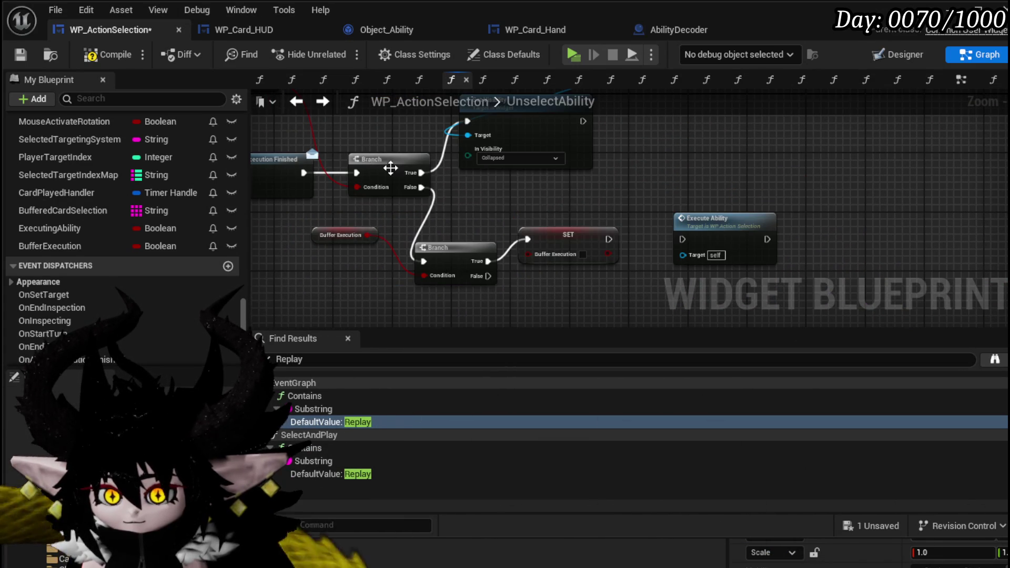
# - Replace Execute Ability with an Ability Sequence Start call wired after the SET node, and save
pyautogui.click(731, 254)
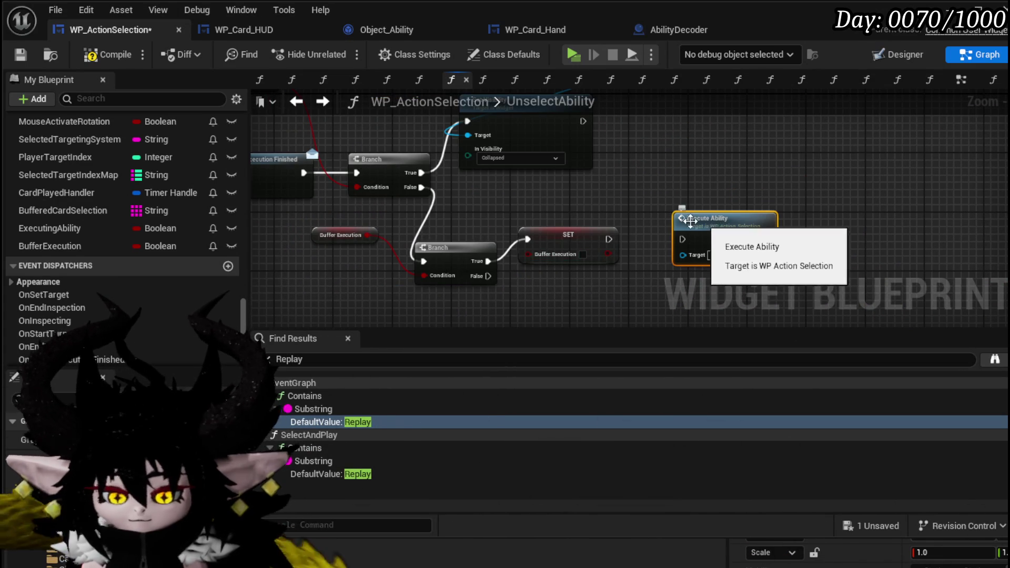
pyautogui.press('Delete')
pyautogui.rightClick(658, 231)
pyautogui.write('Abilit')
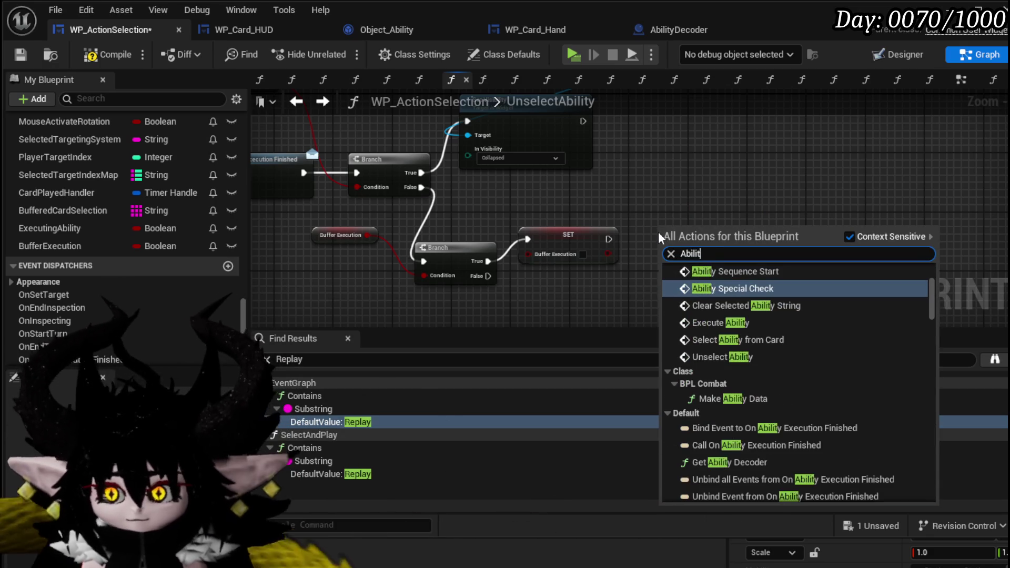
pyautogui.write('y Sequen')
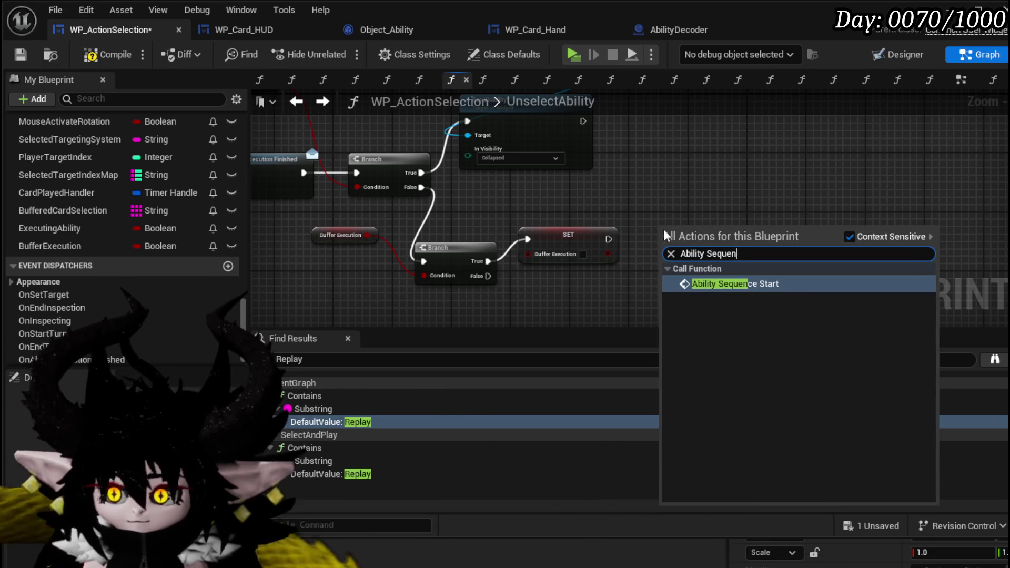
pyautogui.click(707, 284)
pyautogui.moveTo(609, 239); pyautogui.dragTo(667, 253)
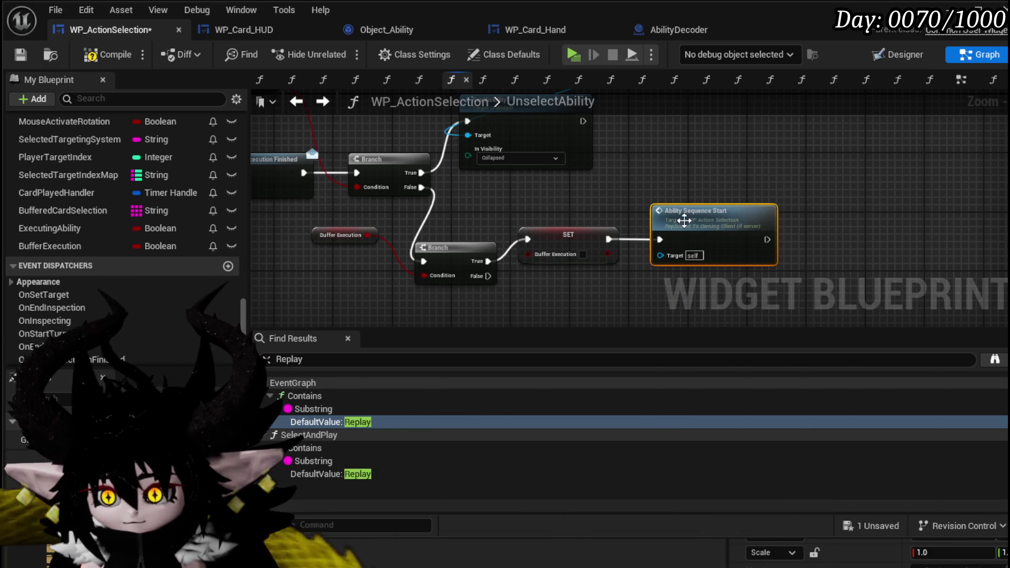
pyautogui.click(20, 55)
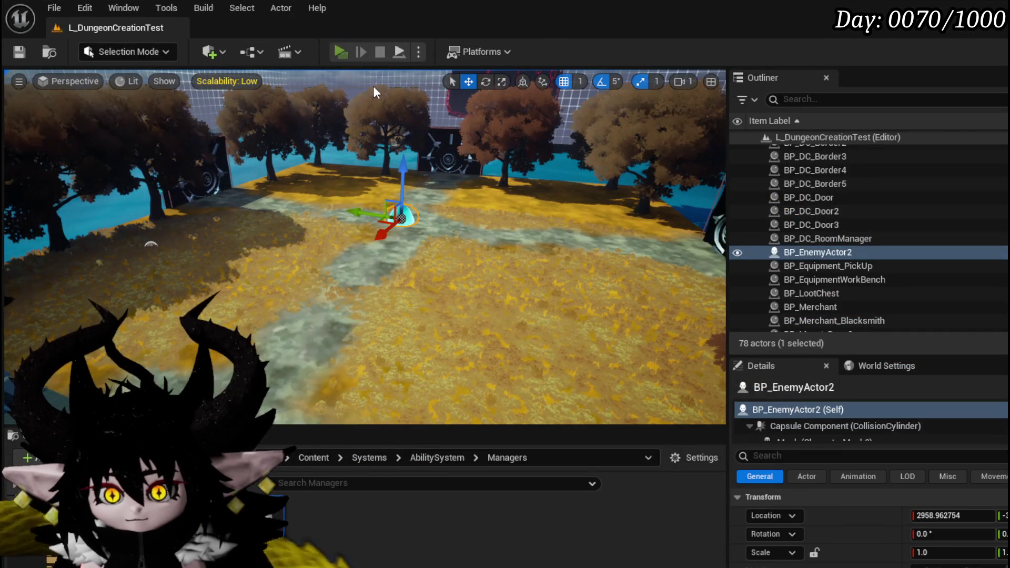
pyautogui.hotkey('alt', 'p')
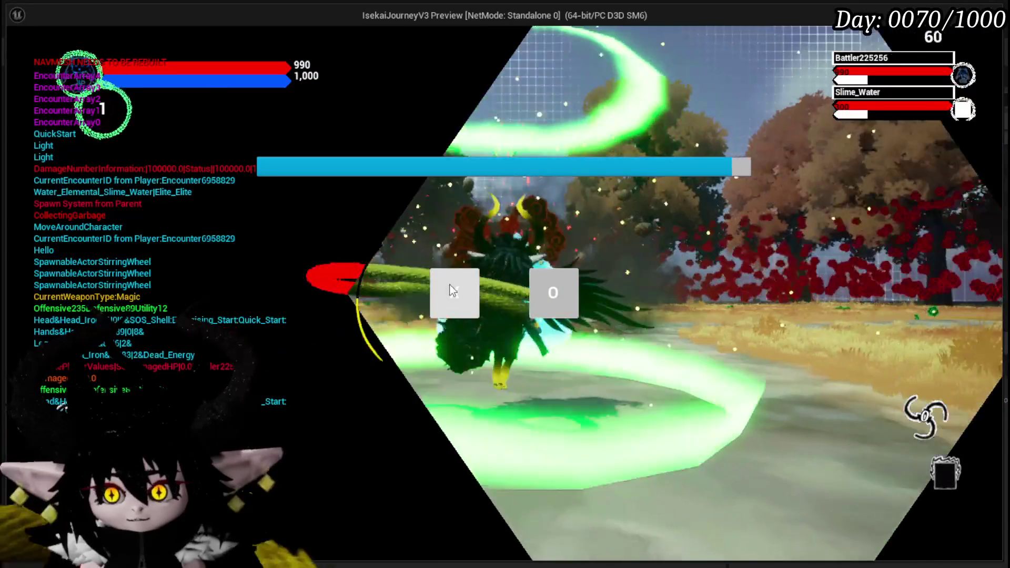
pyautogui.click(451, 291)
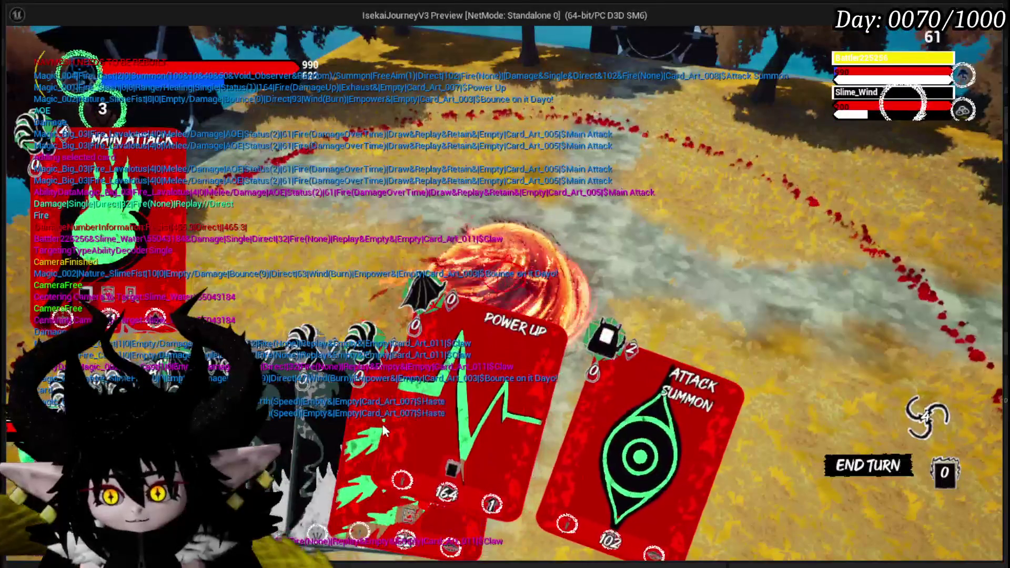
pyautogui.click(441, 399)
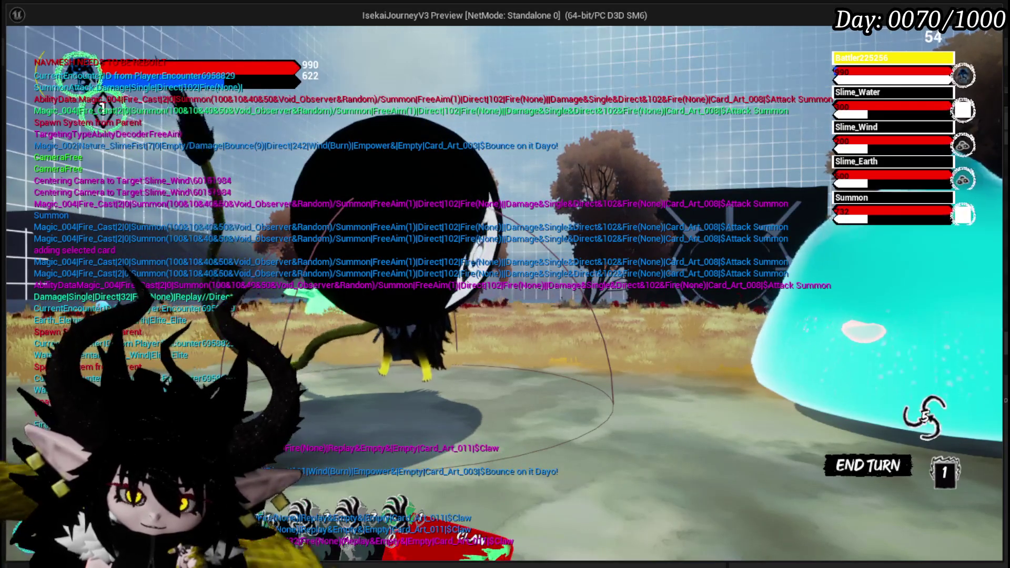
pyautogui.hotkey('alt', 'Tab')
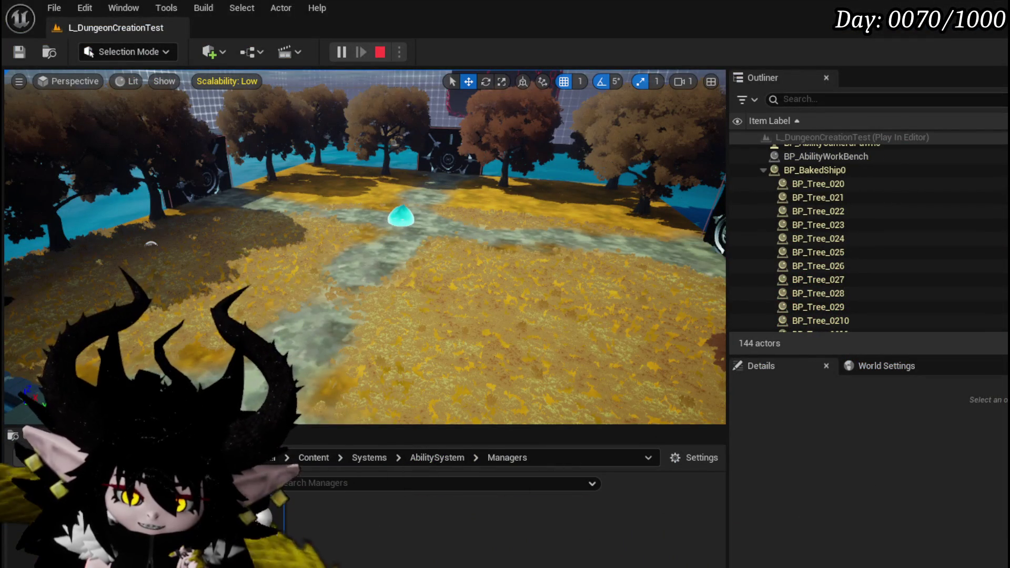
pyautogui.hotkey('alt', 'Tab')
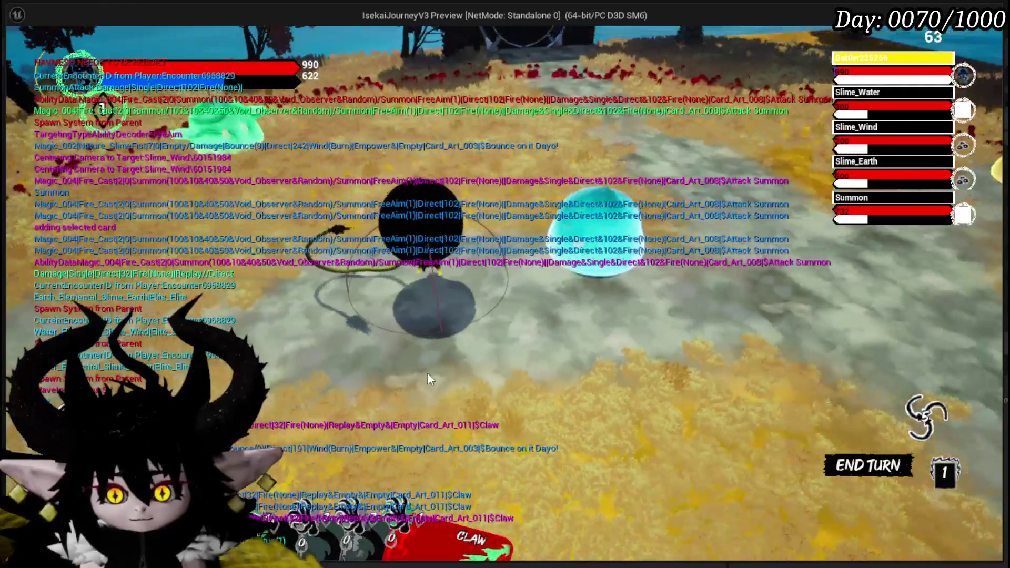
pyautogui.press('Escape')
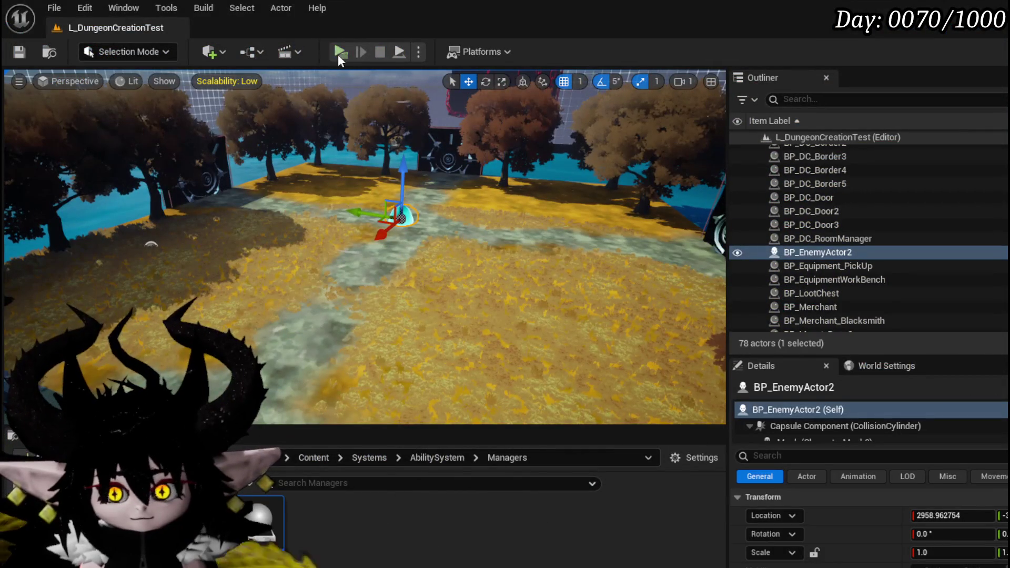
pyautogui.hotkey('alt', 'p')
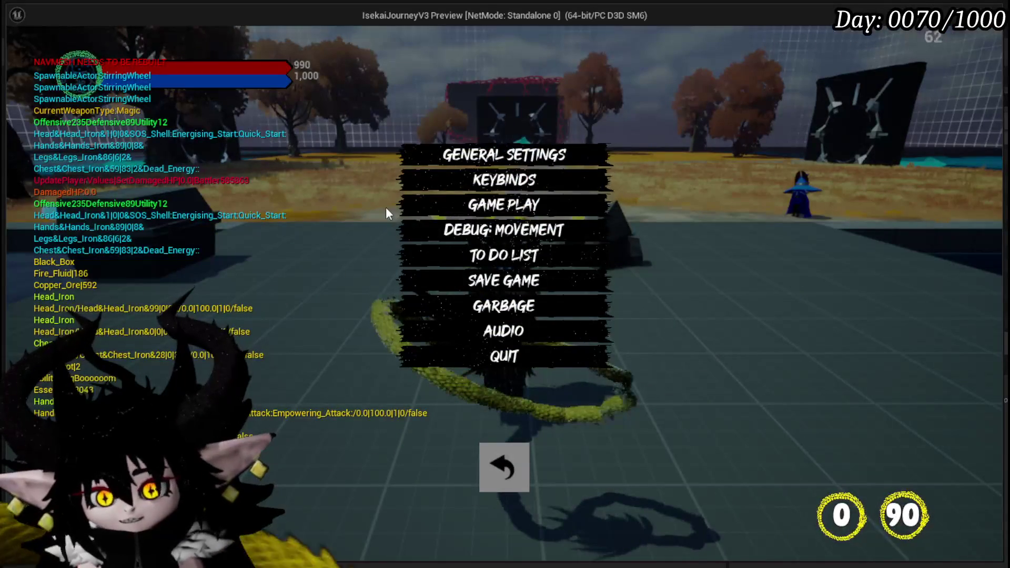
pyautogui.click(471, 207)
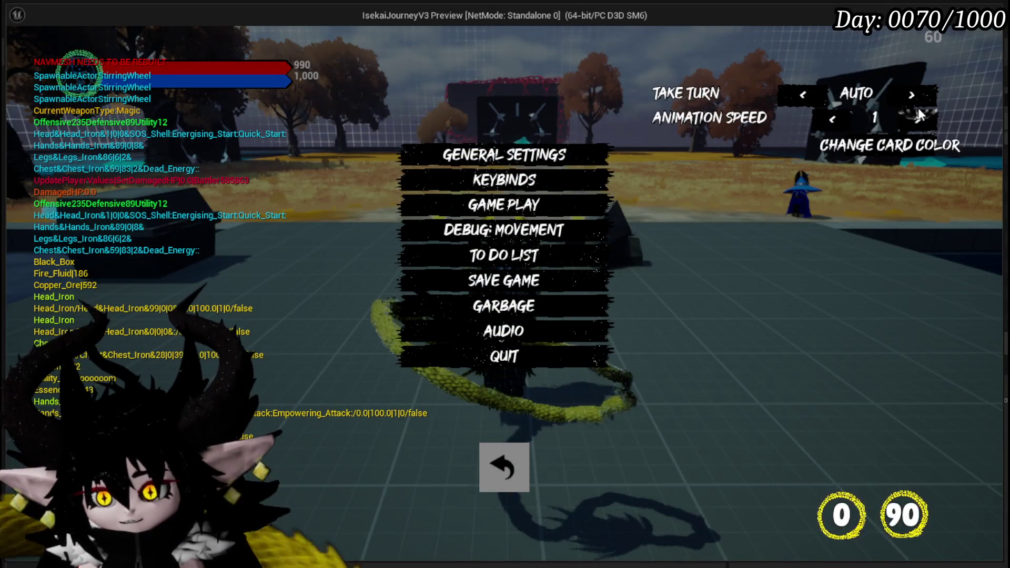
pyautogui.click(919, 112)
pyautogui.press('Escape')
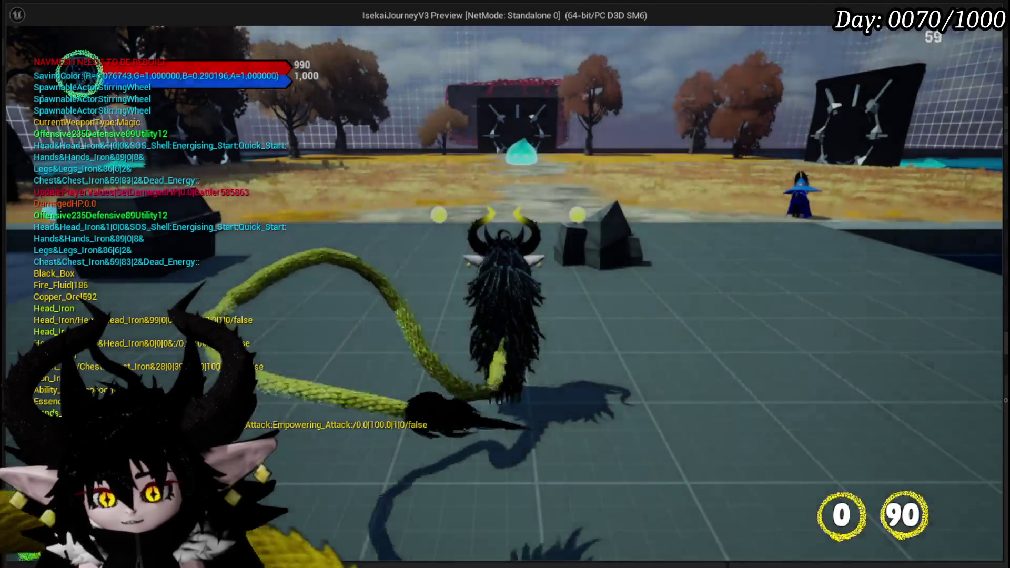
pyautogui.press('w')
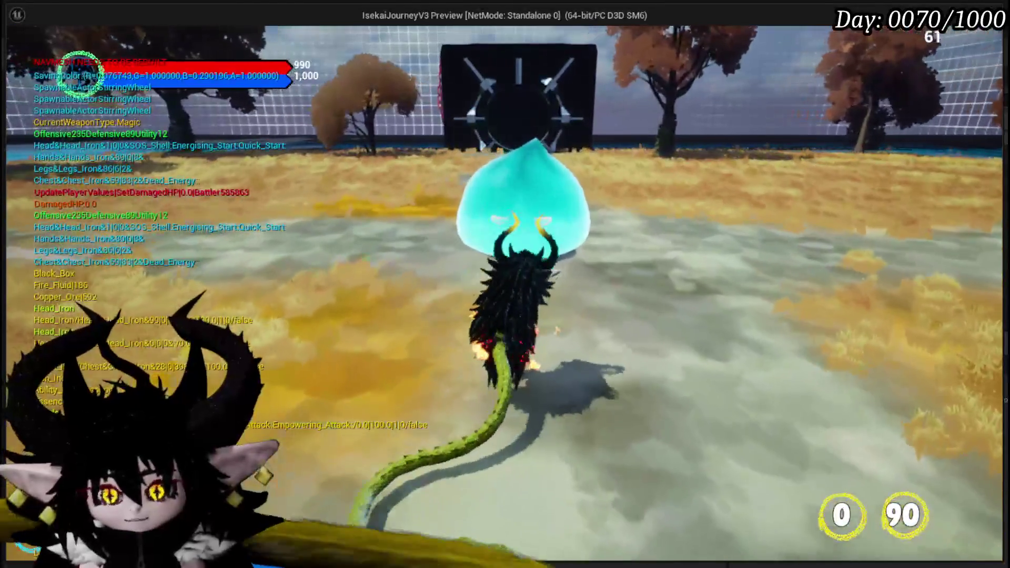
pyautogui.click(506, 490)
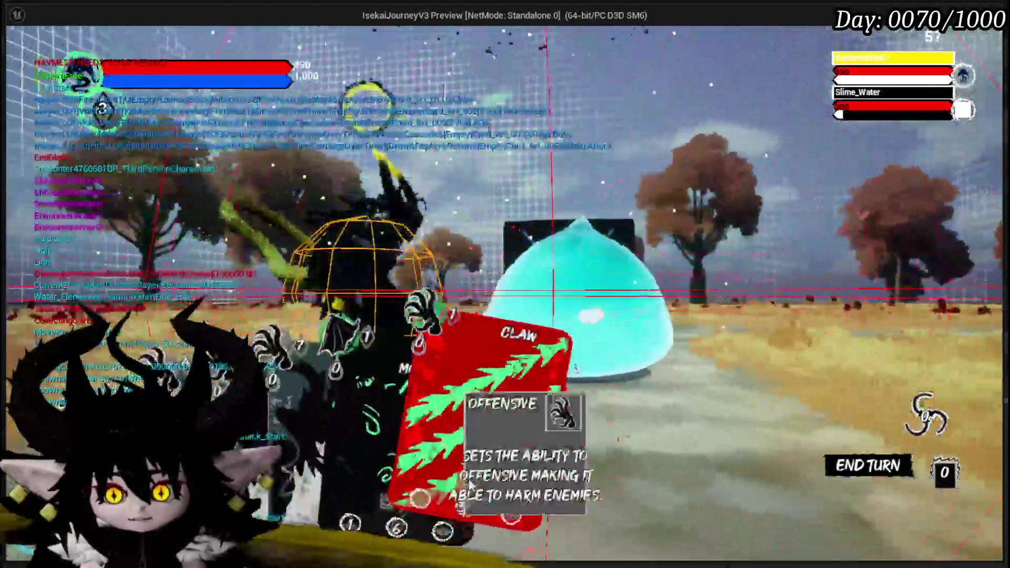
pyautogui.click(469, 486)
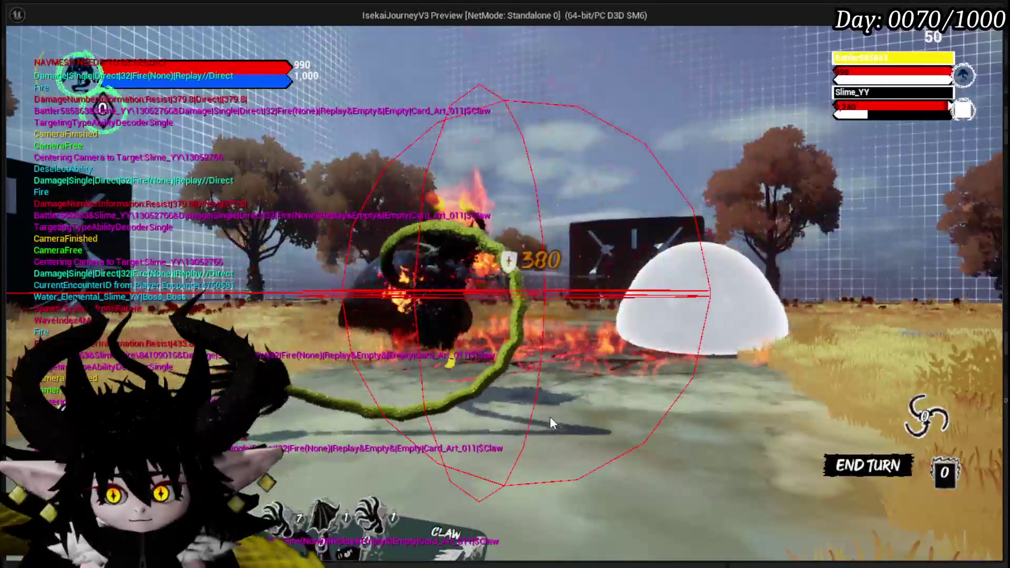
pyautogui.press('Escape')
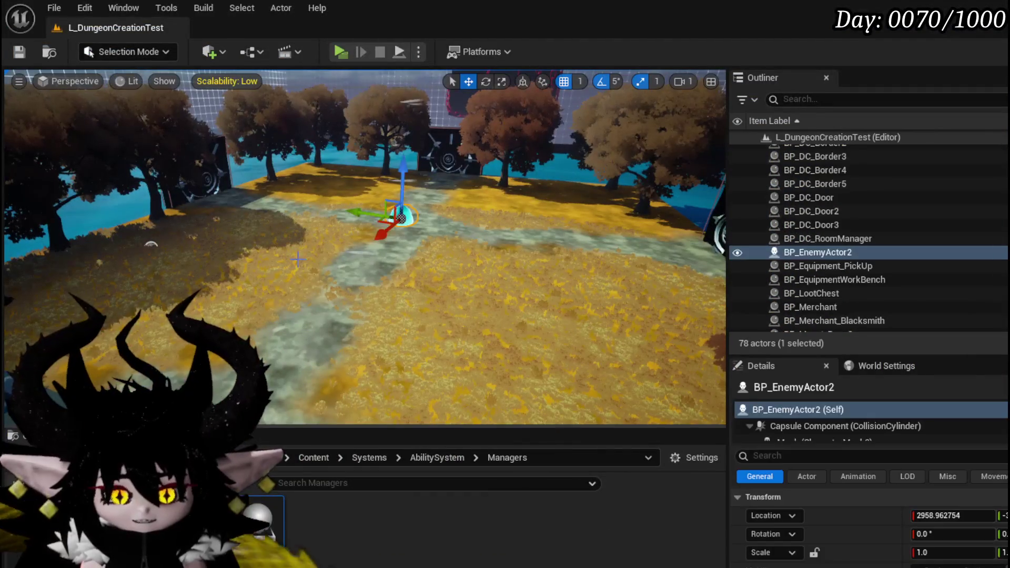
# - Save the level and switch back to the WP_ActionSelection UnselectAbility graph
pyautogui.click(19, 52)
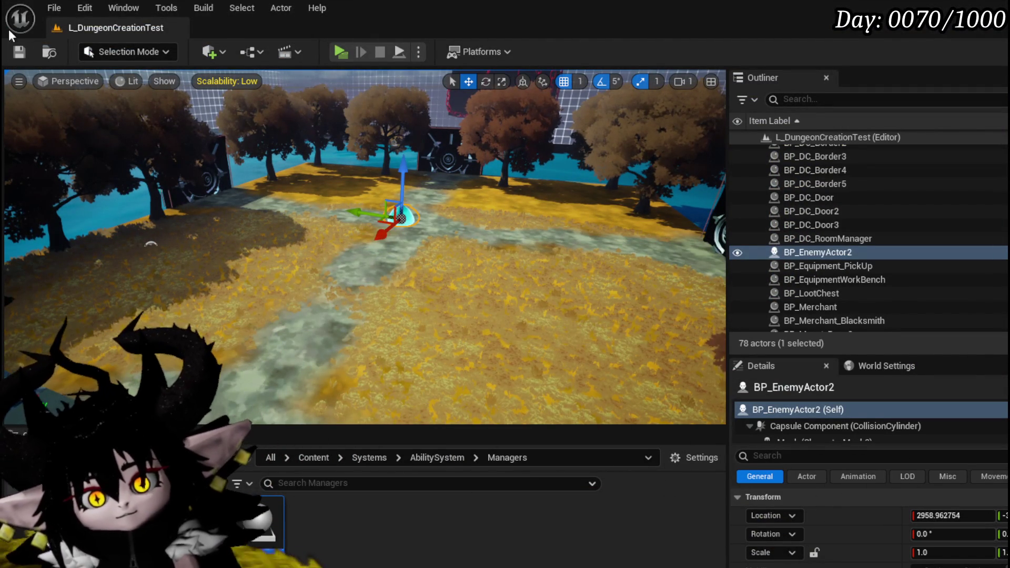
pyautogui.click(9, 52)
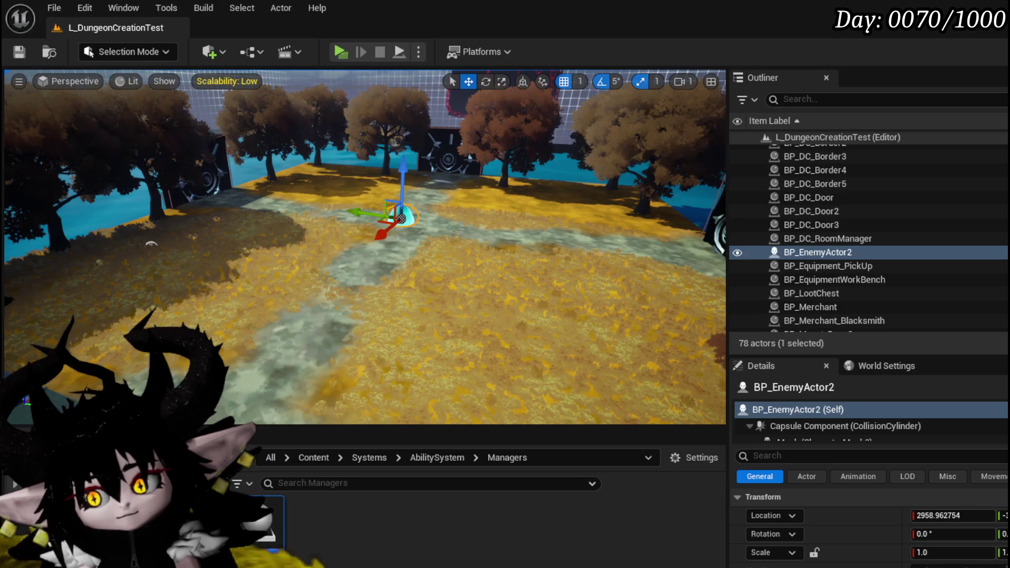
pyautogui.hotkey('alt', 'Tab')
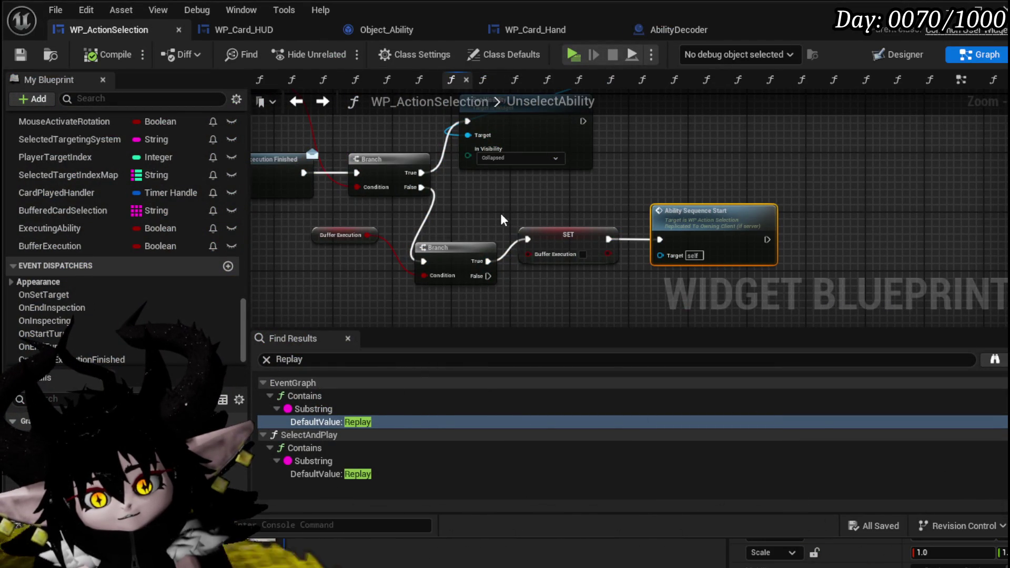
pyautogui.moveTo(500, 213)
pyautogui.mouseDown()
pyautogui.moveTo(491, 320)
pyautogui.moveTo(616, 314)
pyautogui.moveTo(574, 286)
pyautogui.moveTo(548, 165)
pyautogui.mouseUp()
# - Add an Ability Sequence Start node after the Buffer Execution setter
pyautogui.rightClick(548, 165)
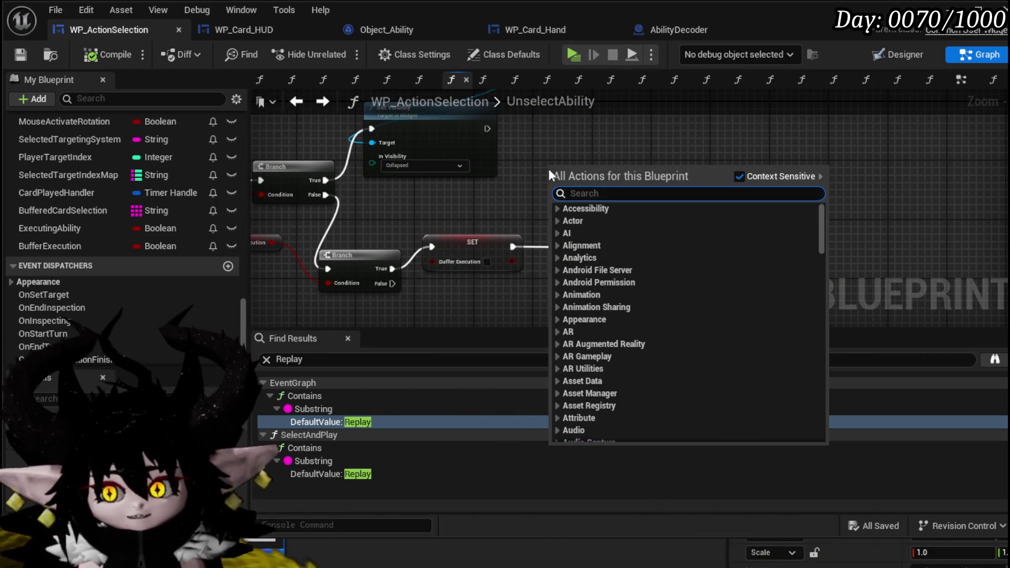
pyautogui.write('A')
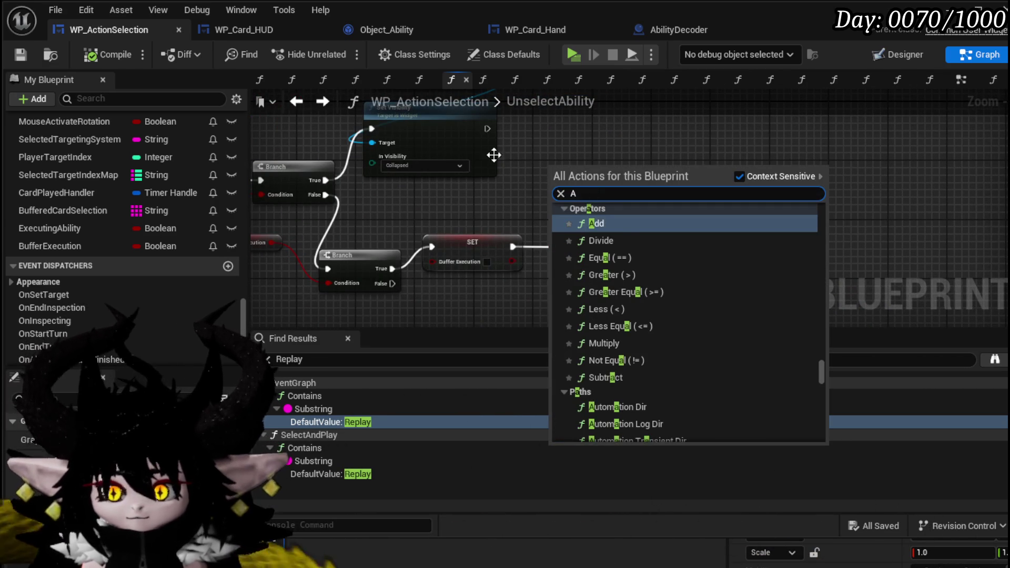
pyautogui.press('Return')
pyautogui.scroll(8, 152, 161)
pyautogui.scroll(10, 151, 175)
pyautogui.scroll(-6, 150, 172)
# - Place an Owner getter and pull a Get BPC Settings node from it
pyautogui.moveTo(90, 231); pyautogui.dragTo(643, 172)
pyautogui.click(644, 165)
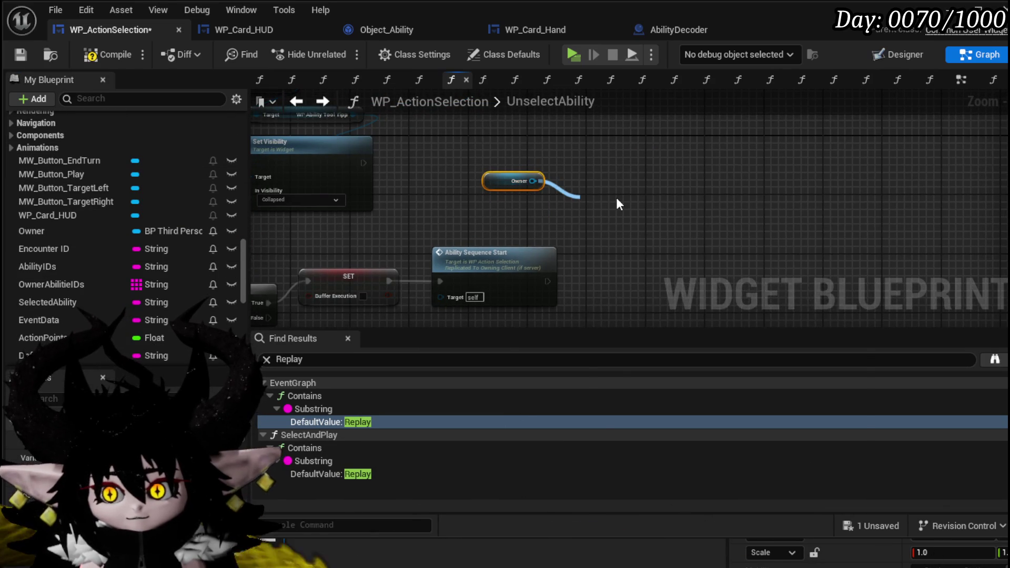
pyautogui.moveTo(619, 207); pyautogui.dragTo(616, 198)
pyautogui.write('Settings')
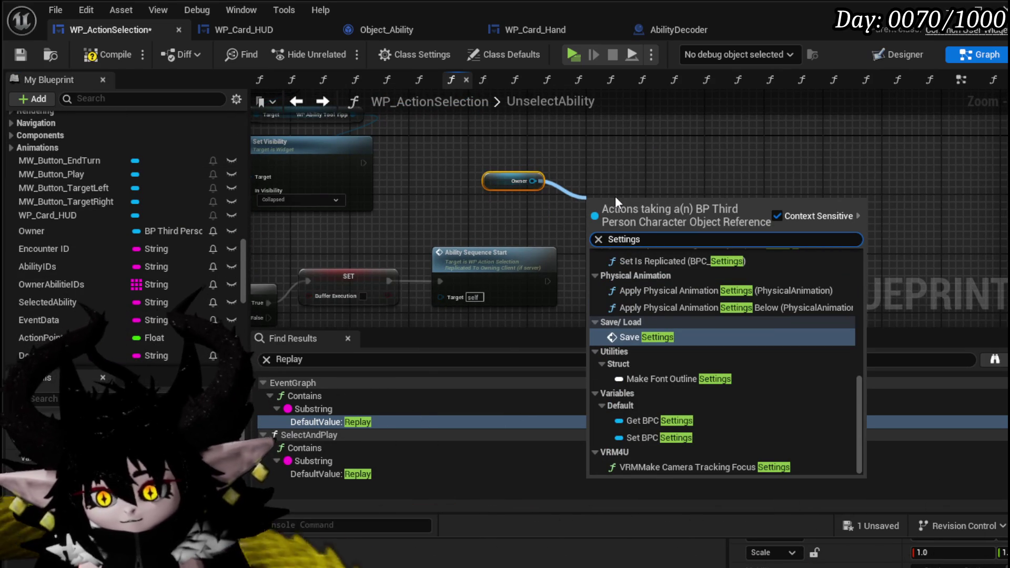
pyautogui.scroll(3, 754, 312)
pyautogui.scroll(8, 746, 272)
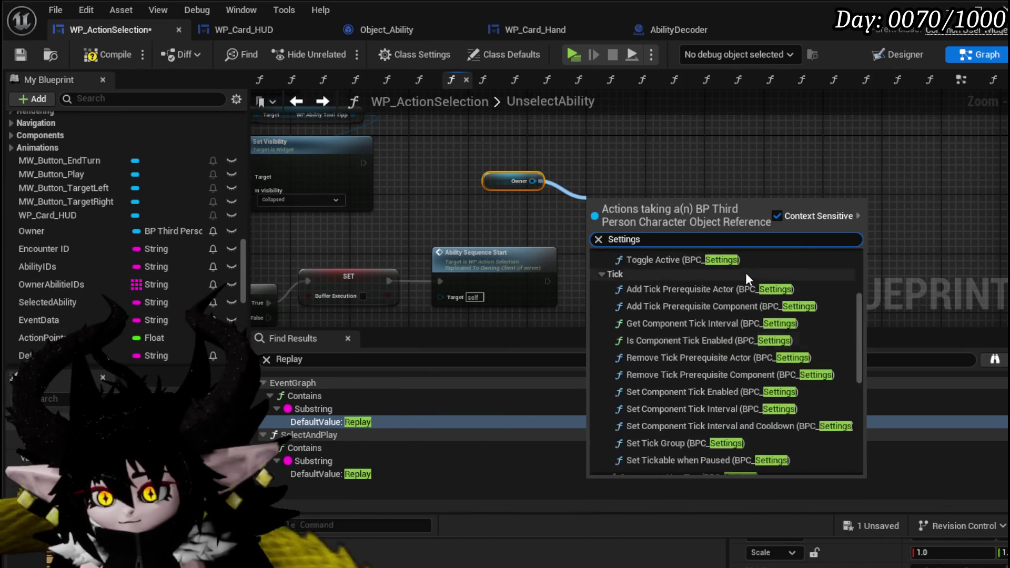
pyautogui.scroll(-10, 709, 299)
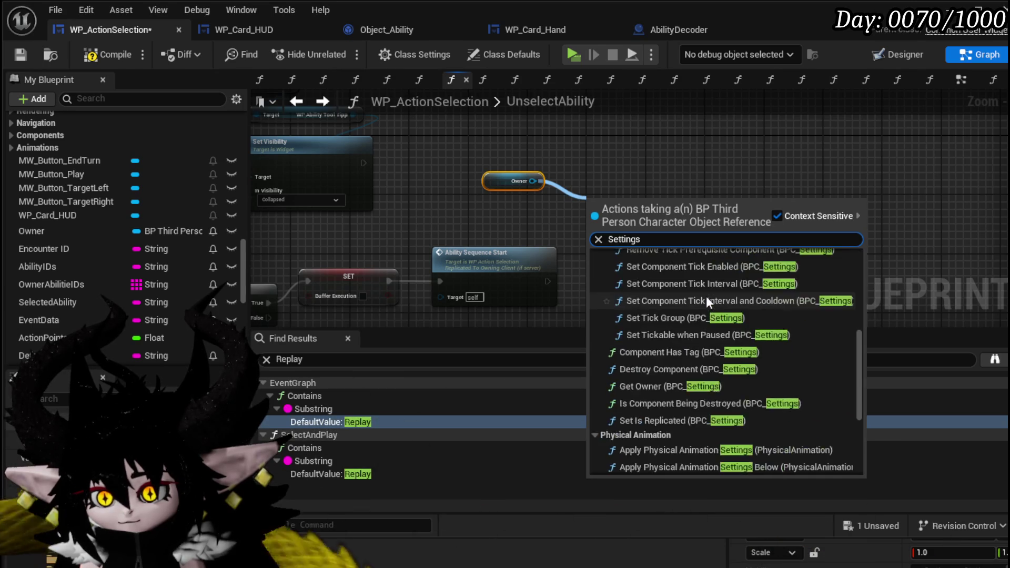
pyautogui.click(659, 423)
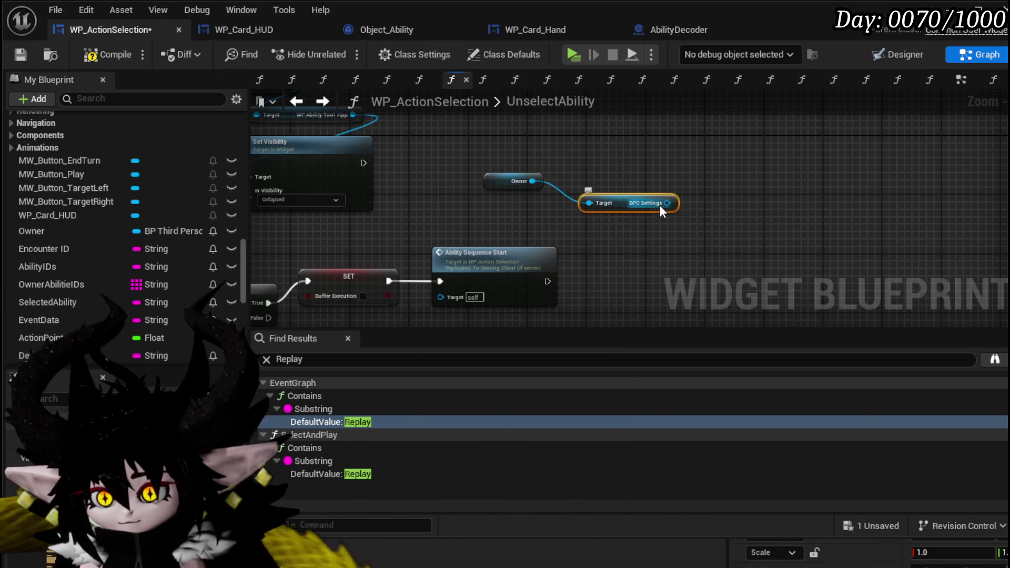
# - Add a SET Animation Speed node with value 4 from BPC Settings, then undo it
pyautogui.moveTo(659, 205); pyautogui.dragTo(729, 247)
pyautogui.write('Animatio')
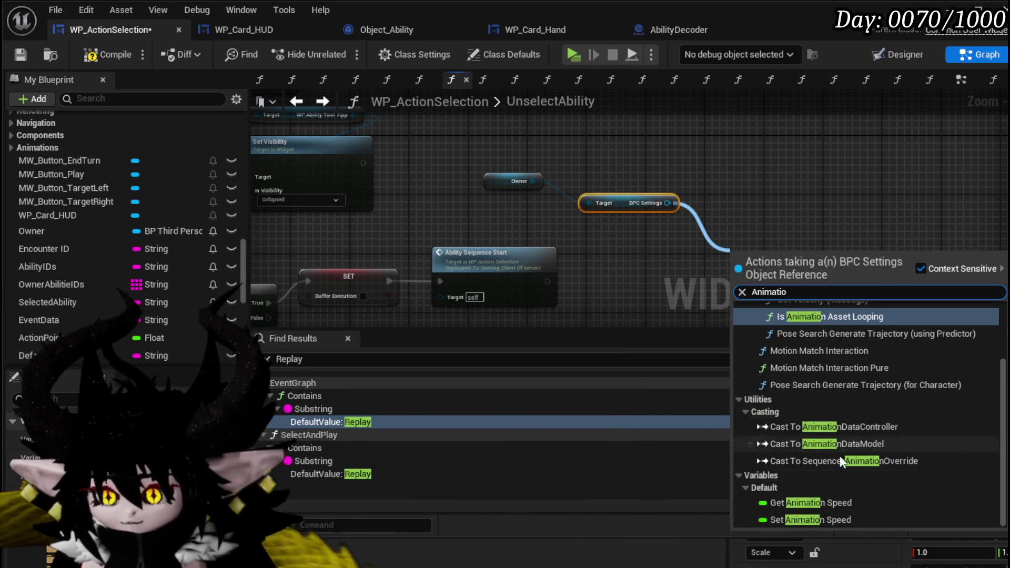
pyautogui.click(797, 524)
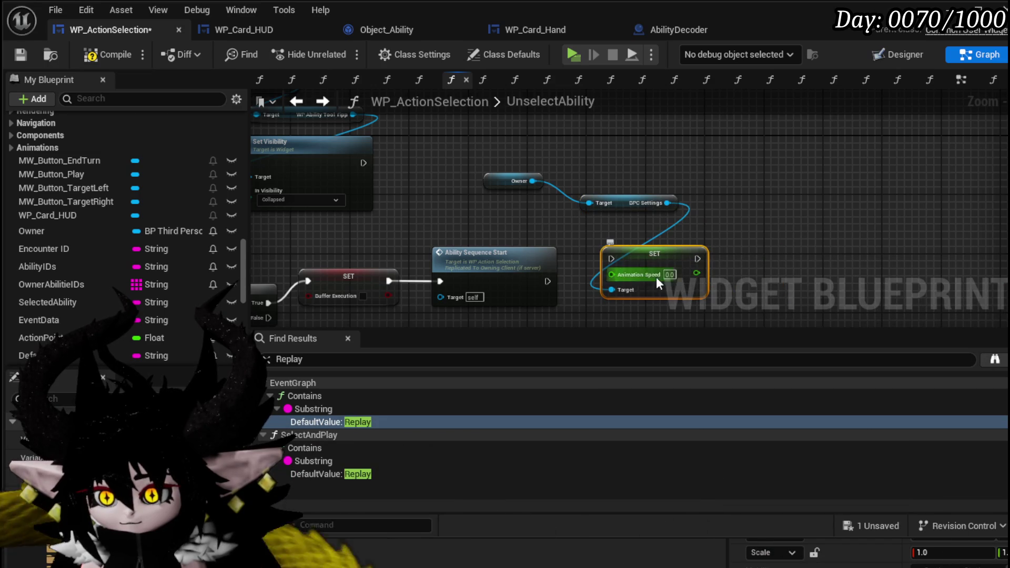
pyautogui.write('4')
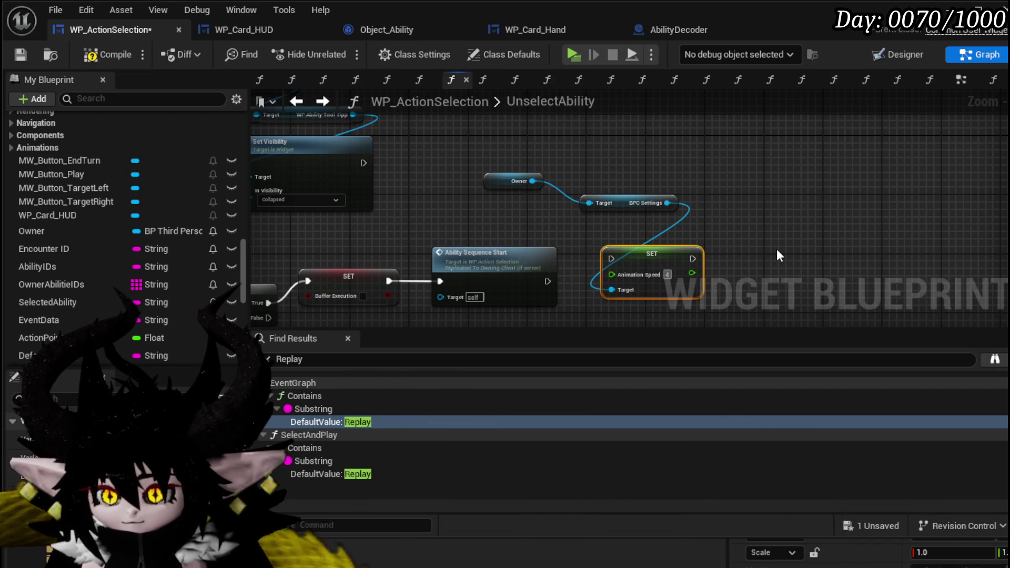
pyautogui.moveTo(777, 250); pyautogui.dragTo(661, 193)
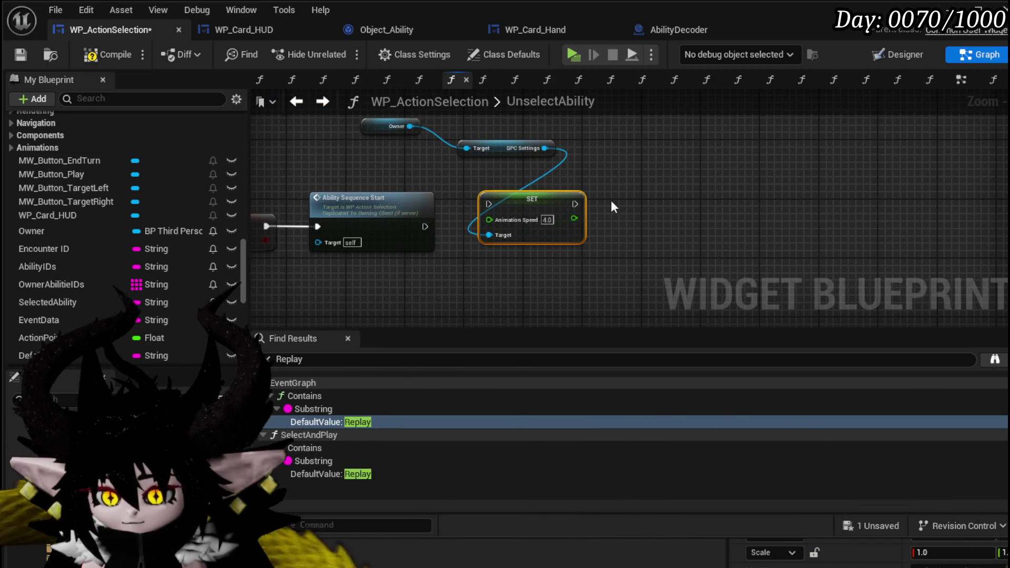
pyautogui.hotkey('ctrl', 'z')
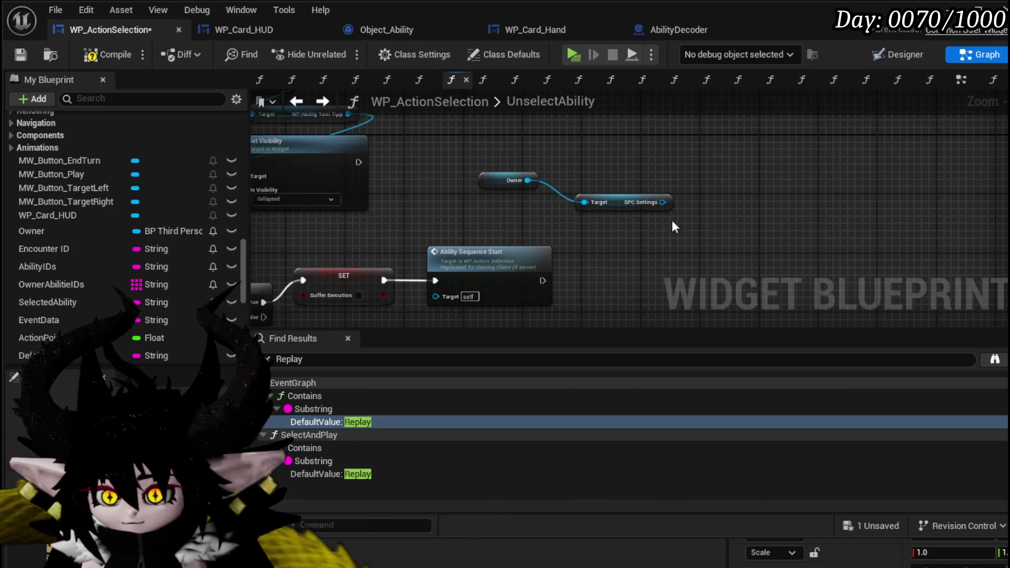
# - Add a Get Animation Speed node from BPC Settings and an Increment Float node on it
pyautogui.moveTo(654, 203); pyautogui.dragTo(644, 242)
pyautogui.write('get')
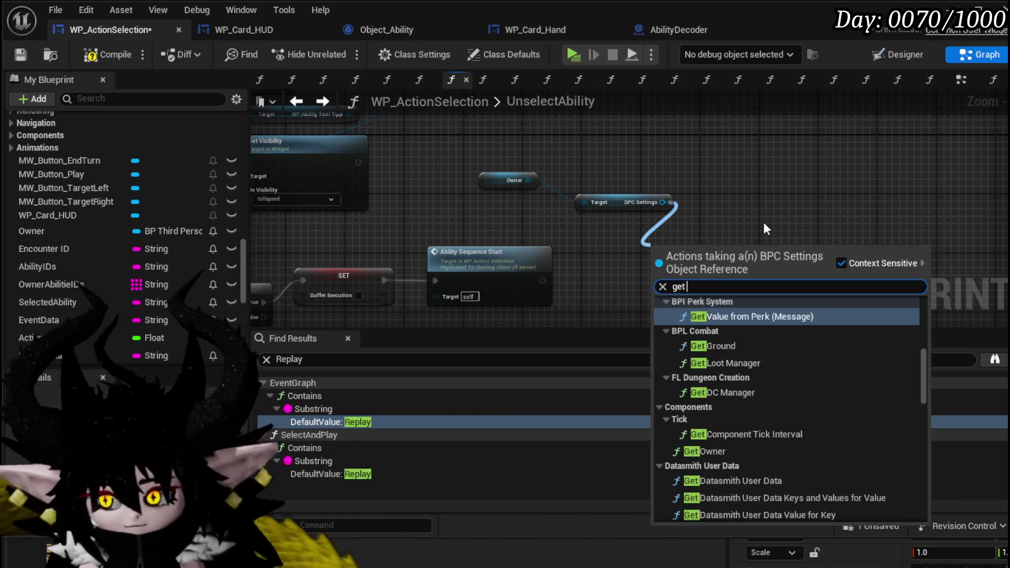
pyautogui.write(' animation')
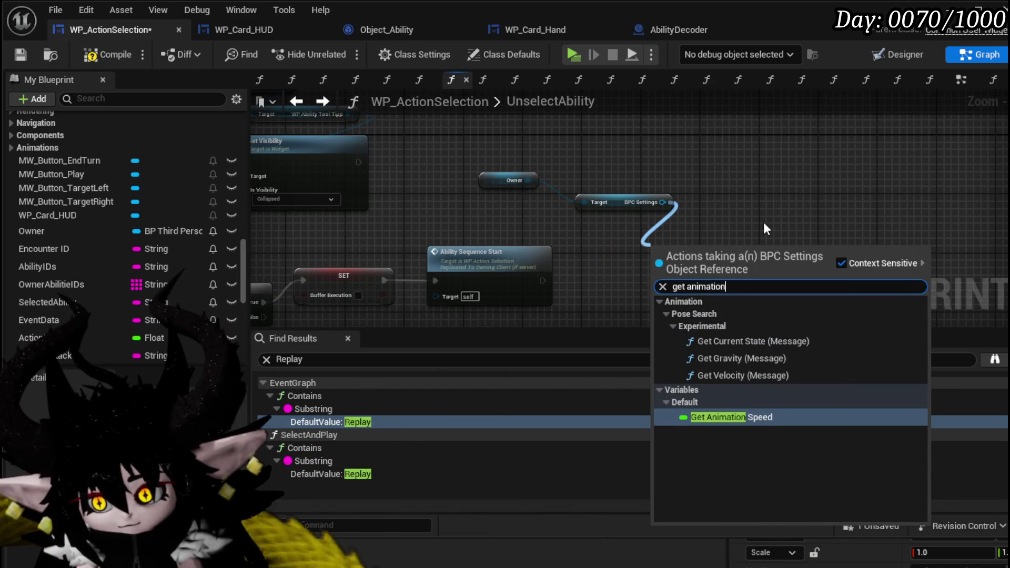
pyautogui.press('Return')
pyautogui.moveTo(747, 246); pyautogui.dragTo(790, 254)
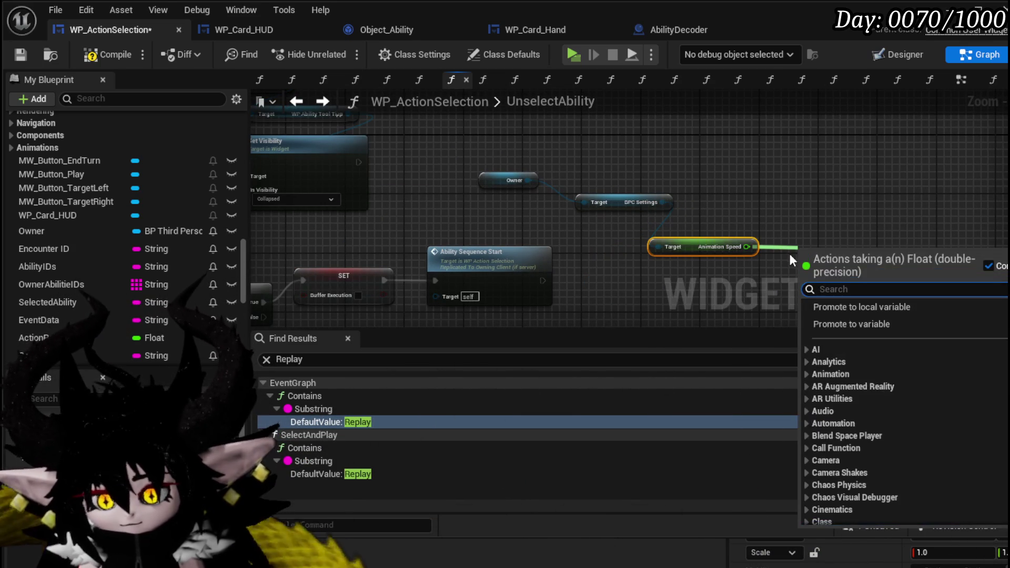
pyautogui.write('increment')
pyautogui.press('Return')
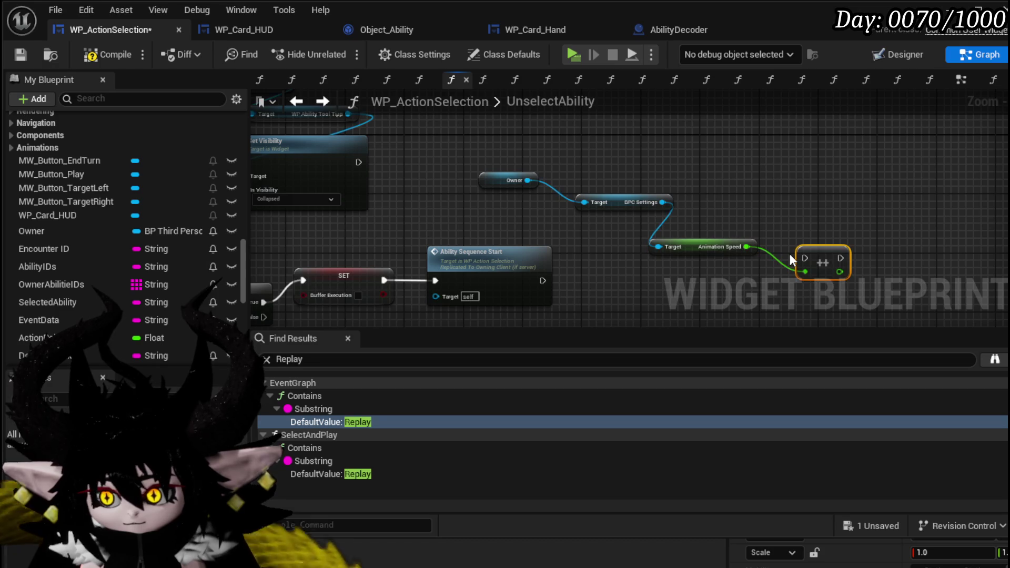
pyautogui.moveTo(790, 253); pyautogui.dragTo(598, 226)
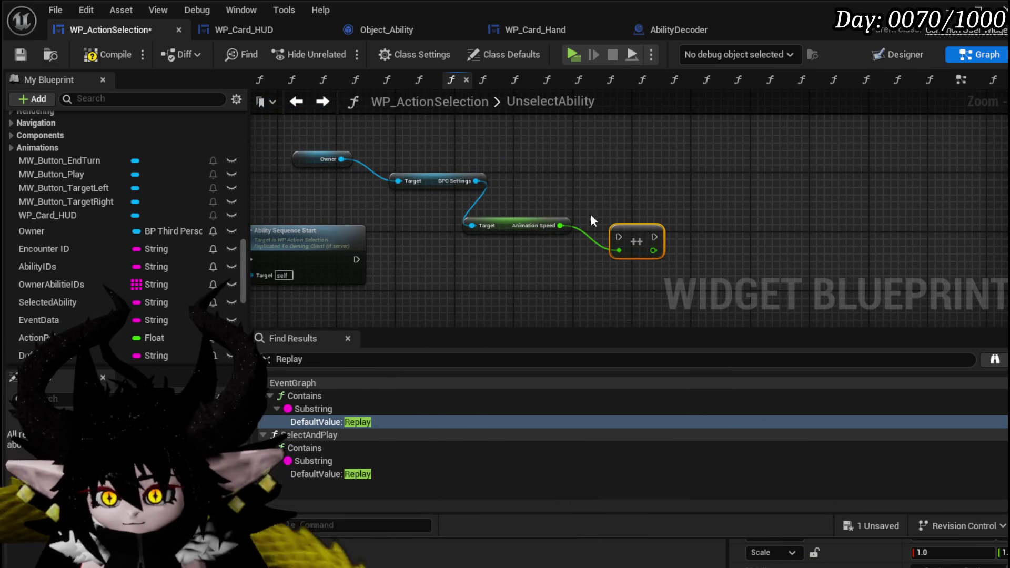
# - Add a SET Animation Speed node and chain the increment into it
pyautogui.moveTo(482, 185); pyautogui.dragTo(605, 192)
pyautogui.write('Set An')
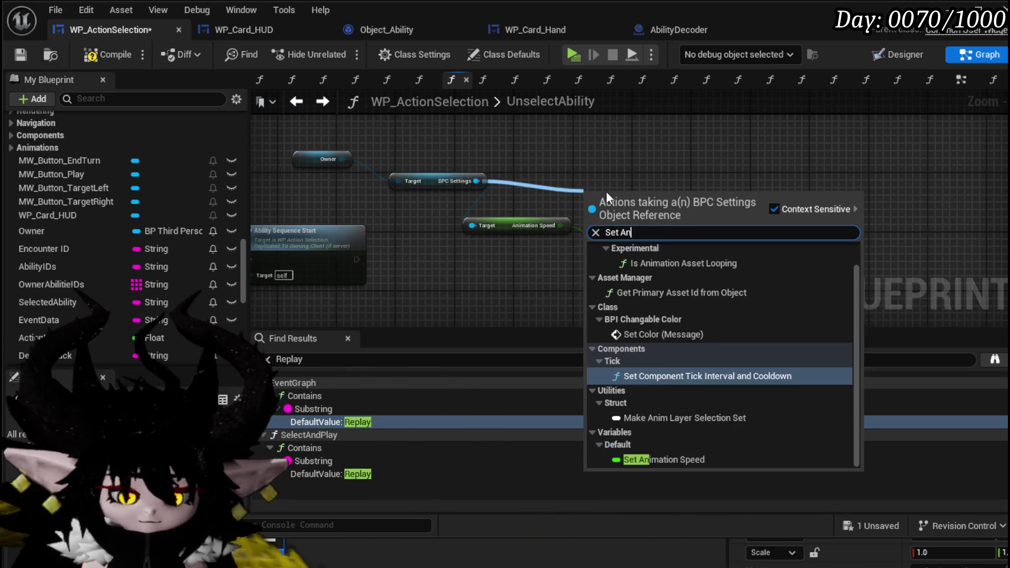
pyautogui.write('ima')
pyautogui.press('Return')
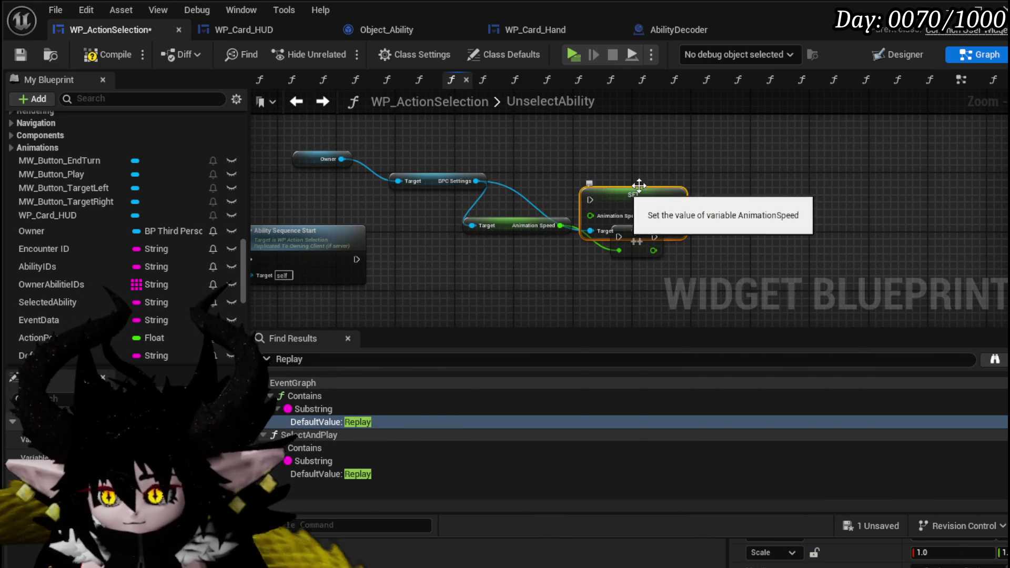
pyautogui.moveTo(636, 200)
pyautogui.mouseDown()
pyautogui.moveTo(726, 237)
pyautogui.moveTo(681, 237)
pyautogui.mouseUp()
pyautogui.moveTo(640, 237); pyautogui.dragTo(619, 234)
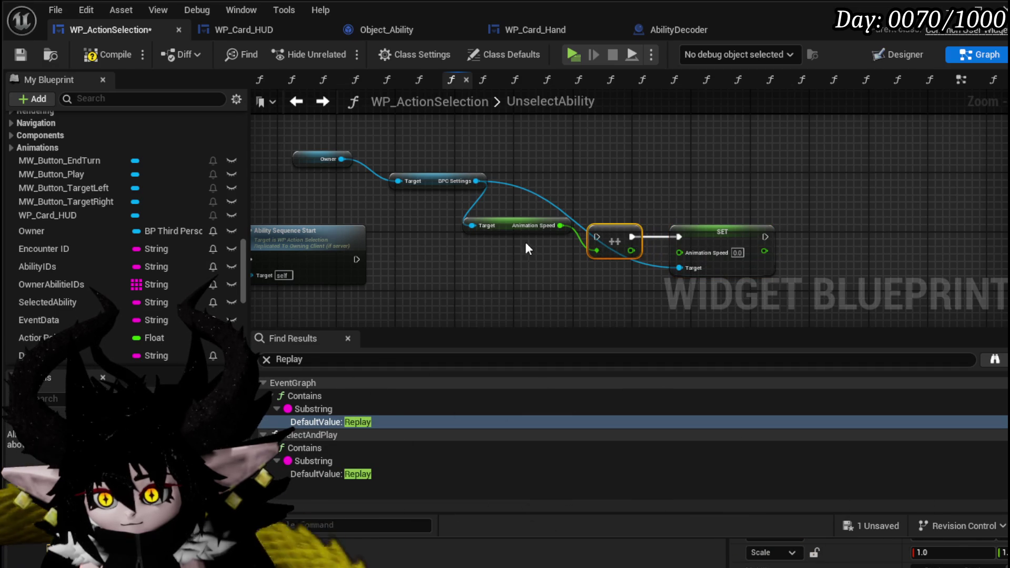
pyautogui.moveTo(544, 215)
pyautogui.mouseDown()
pyautogui.moveTo(647, 209)
pyautogui.moveTo(738, 231)
pyautogui.mouseUp()
pyautogui.moveTo(644, 258)
pyautogui.mouseDown()
pyautogui.moveTo(769, 216)
pyautogui.moveTo(613, 223)
pyautogui.mouseUp()
# - Wire Buffer Execution setter through the Animation Speed setter into Ability Sequence Start
pyautogui.moveTo(379, 235); pyautogui.dragTo(877, 194)
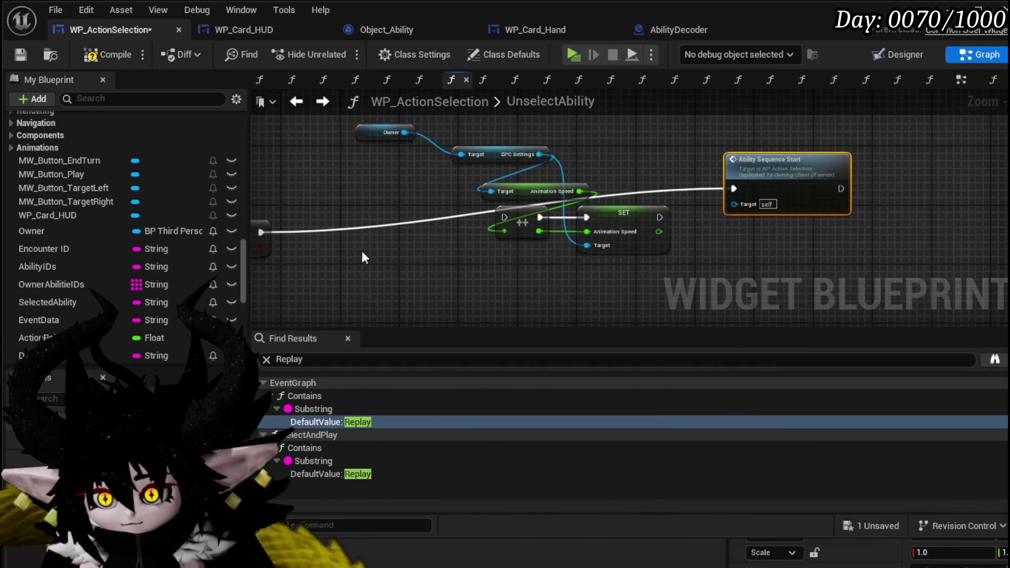
pyautogui.moveTo(440, 136); pyautogui.dragTo(683, 252)
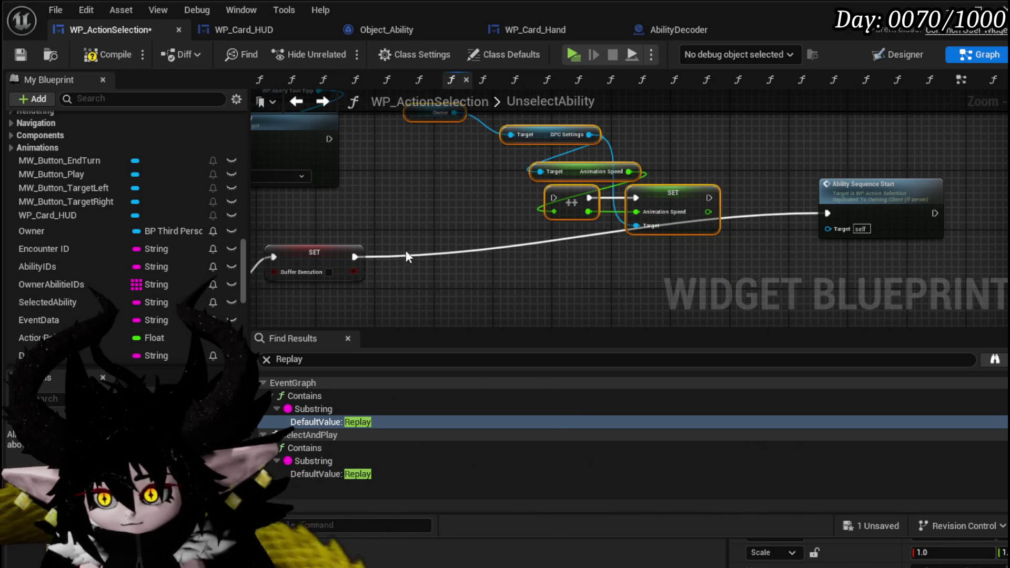
pyautogui.moveTo(354, 256)
pyautogui.mouseDown()
pyautogui.moveTo(569, 202)
pyautogui.moveTo(553, 197)
pyautogui.mouseUp()
pyautogui.moveTo(709, 198); pyautogui.dragTo(827, 212)
pyautogui.moveTo(897, 205); pyautogui.dragTo(845, 191)
pyautogui.moveTo(576, 216)
pyautogui.mouseDown()
pyautogui.moveTo(488, 254)
pyautogui.moveTo(443, 207)
pyautogui.moveTo(581, 278)
pyautogui.mouseUp()
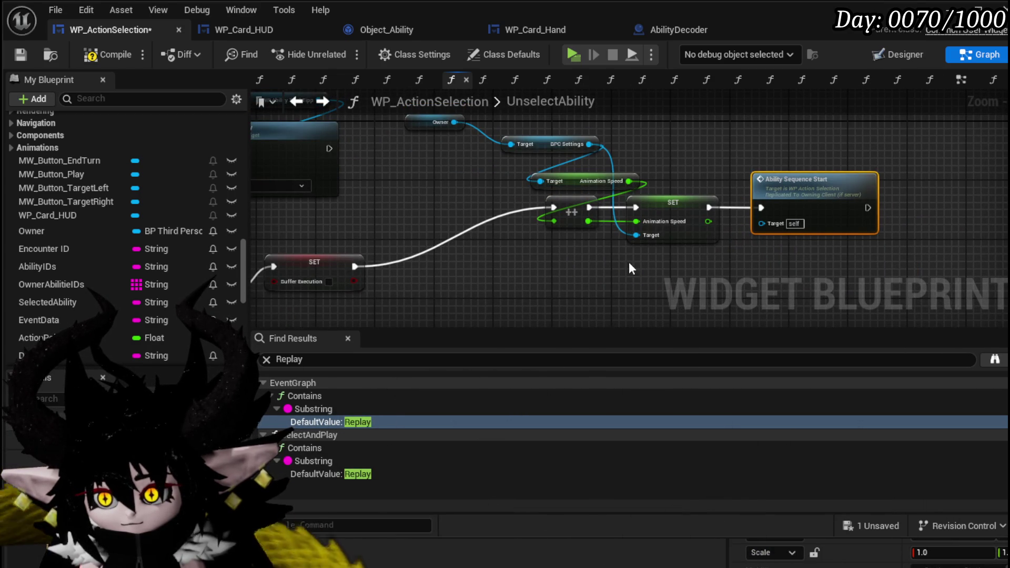
# - Paste a SET Animation Speed of 1.0 on the Branch's False path, targeting BPC Settings, and save
pyautogui.hotkey('ctrl', 'v')
pyautogui.moveTo(402, 286); pyautogui.dragTo(574, 244)
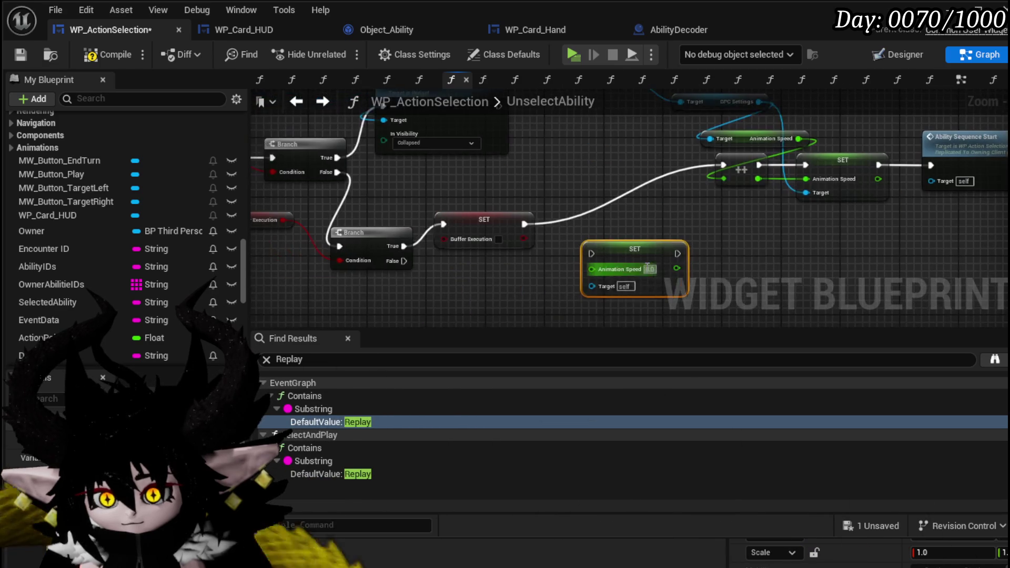
pyautogui.moveTo(513, 292); pyautogui.dragTo(581, 276)
pyautogui.press('Escape')
pyautogui.moveTo(623, 248); pyautogui.dragTo(483, 284)
pyautogui.moveTo(403, 261)
pyautogui.mouseDown()
pyautogui.moveTo(466, 292)
pyautogui.moveTo(451, 290)
pyautogui.mouseUp()
pyautogui.moveTo(669, 126); pyautogui.dragTo(641, 194)
pyautogui.moveTo(727, 172)
pyautogui.mouseDown()
pyautogui.moveTo(470, 248)
pyautogui.moveTo(419, 295)
pyautogui.moveTo(421, 306)
pyautogui.mouseUp()
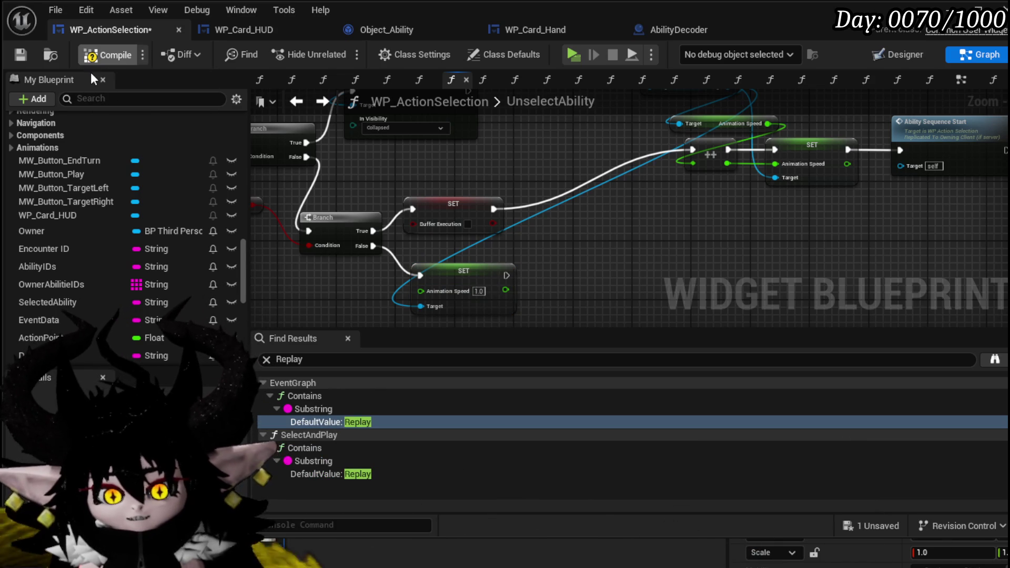
pyautogui.click(28, 55)
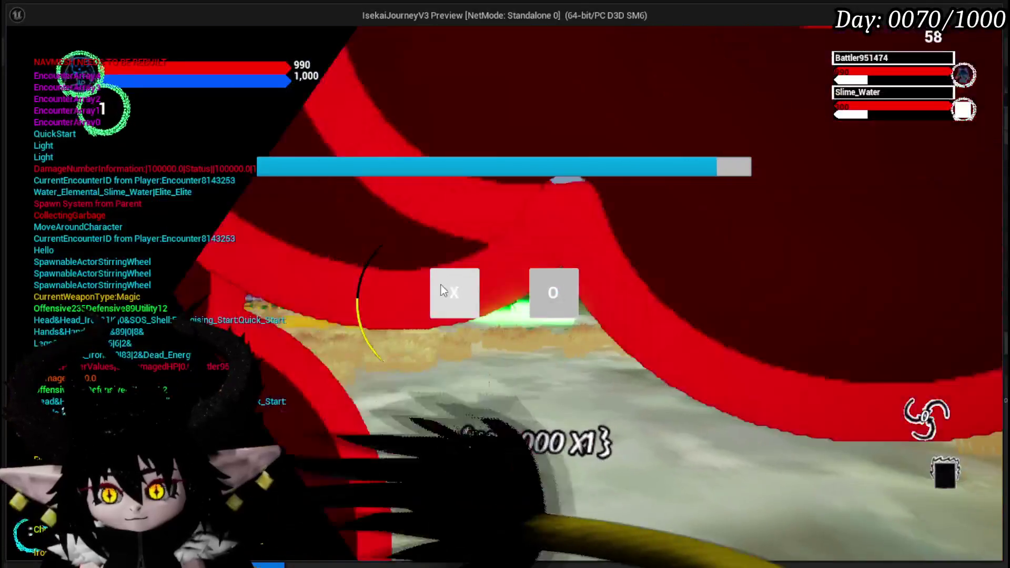
# - Start the battle and play Power Up, Defence Down, Claw, Shield and Haste cards on the slimes
pyautogui.click(441, 285)
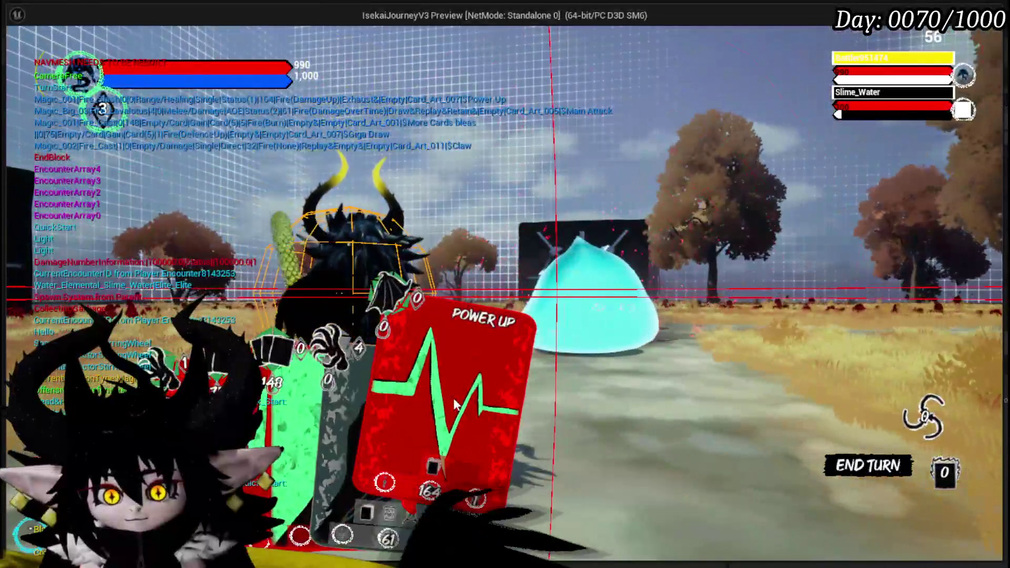
pyautogui.click(455, 404)
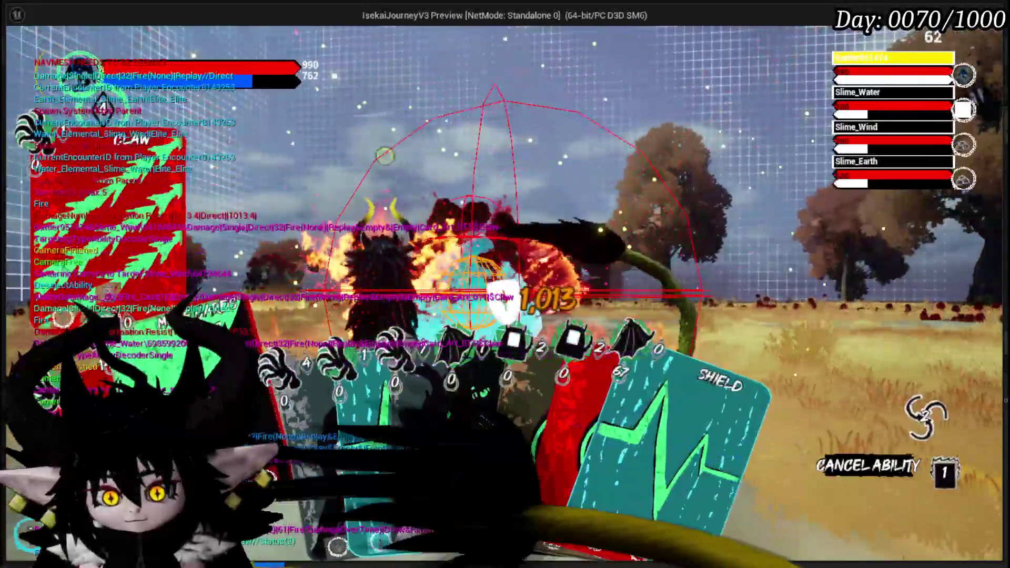
pyautogui.click(314, 444)
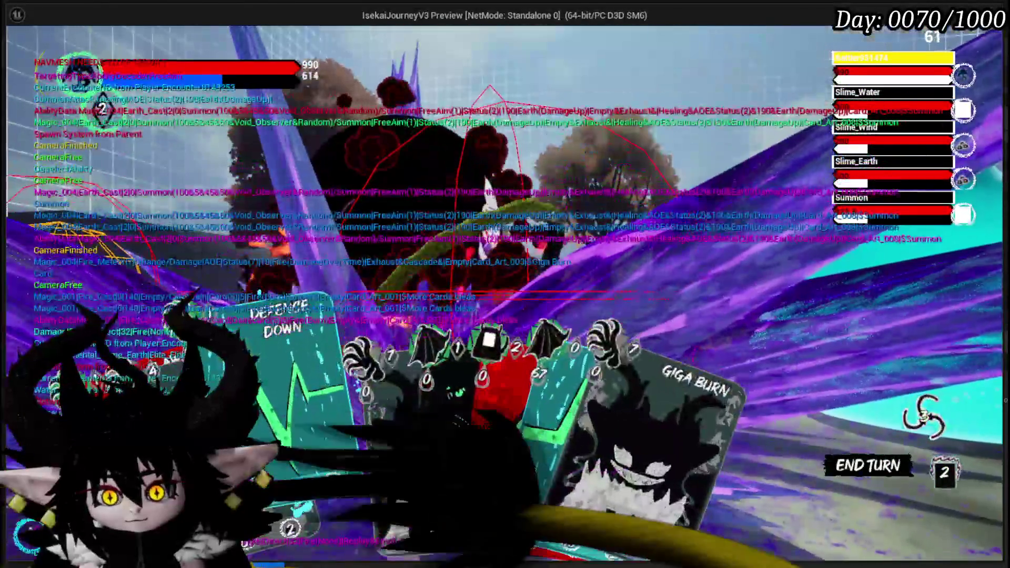
pyautogui.click(286, 446)
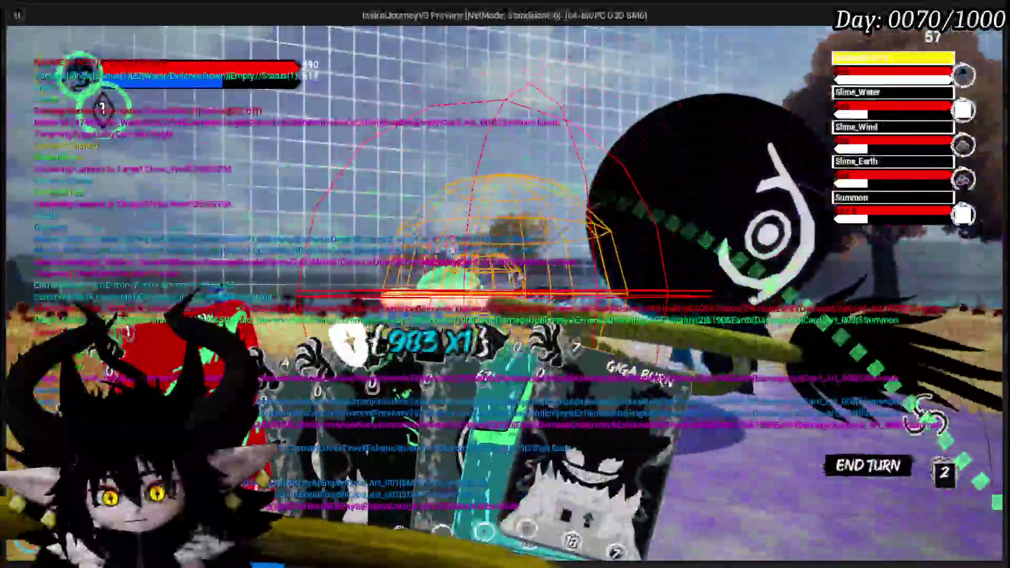
pyautogui.click(366, 509)
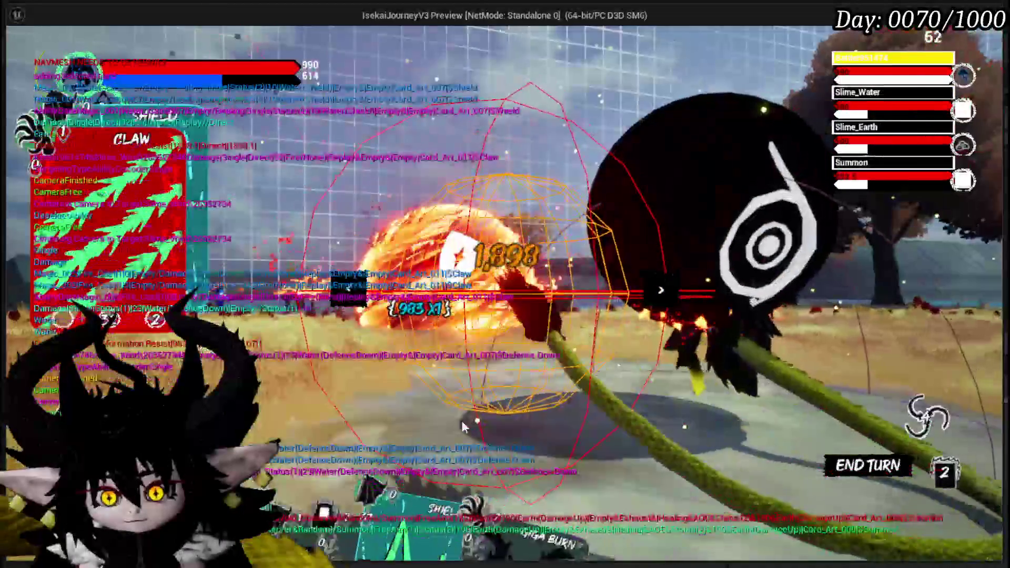
pyautogui.click(367, 509)
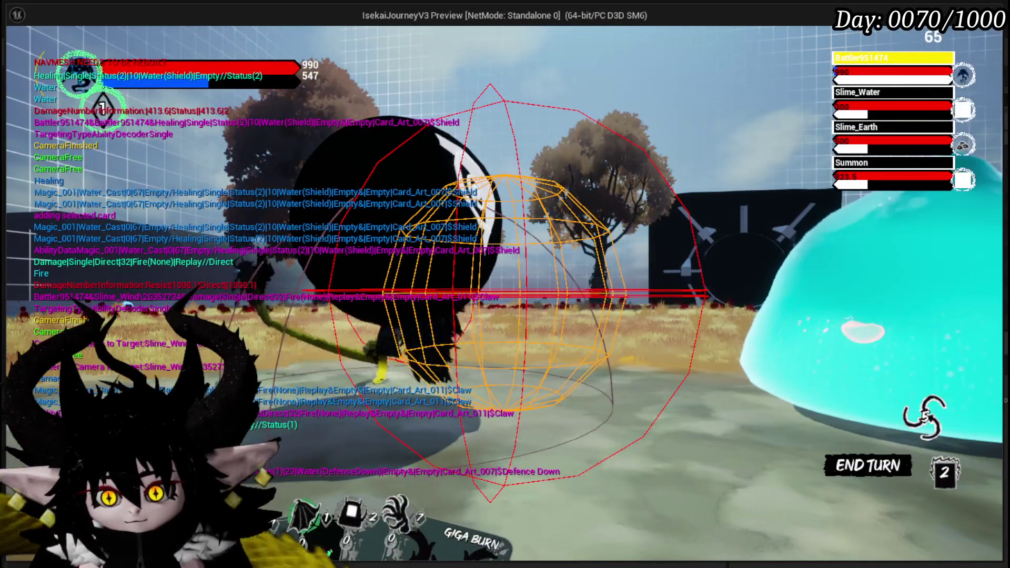
pyautogui.click(393, 397)
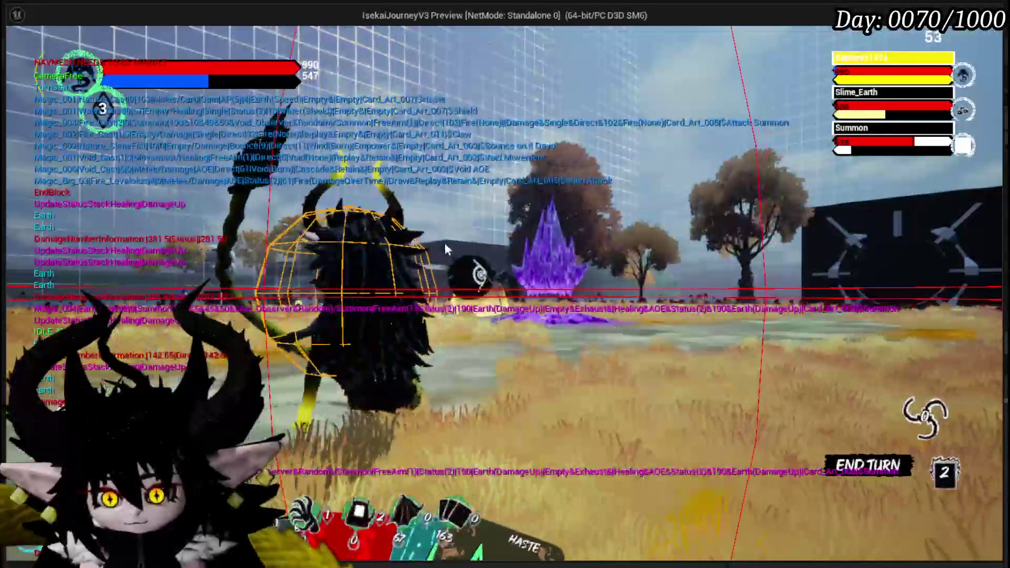
pyautogui.click(531, 436)
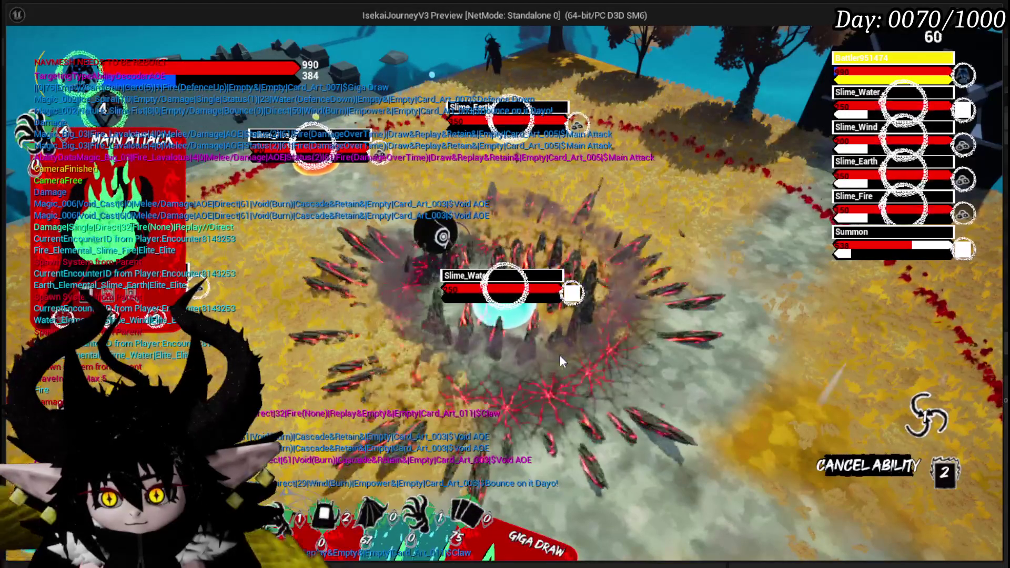
# - Cast the Shield card from the hand onto the Summon
pyautogui.moveTo(447, 506)
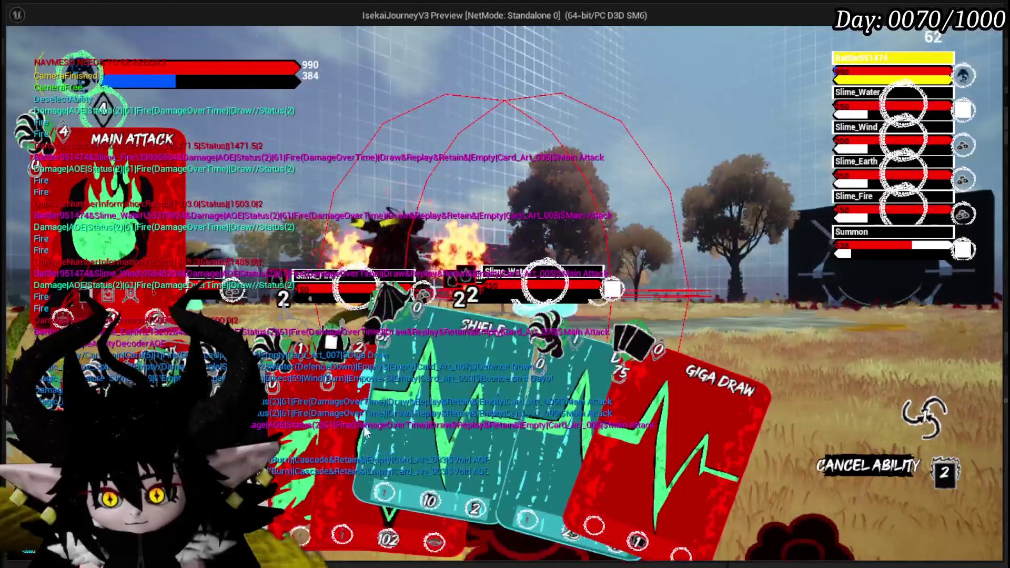
pyautogui.click(394, 424)
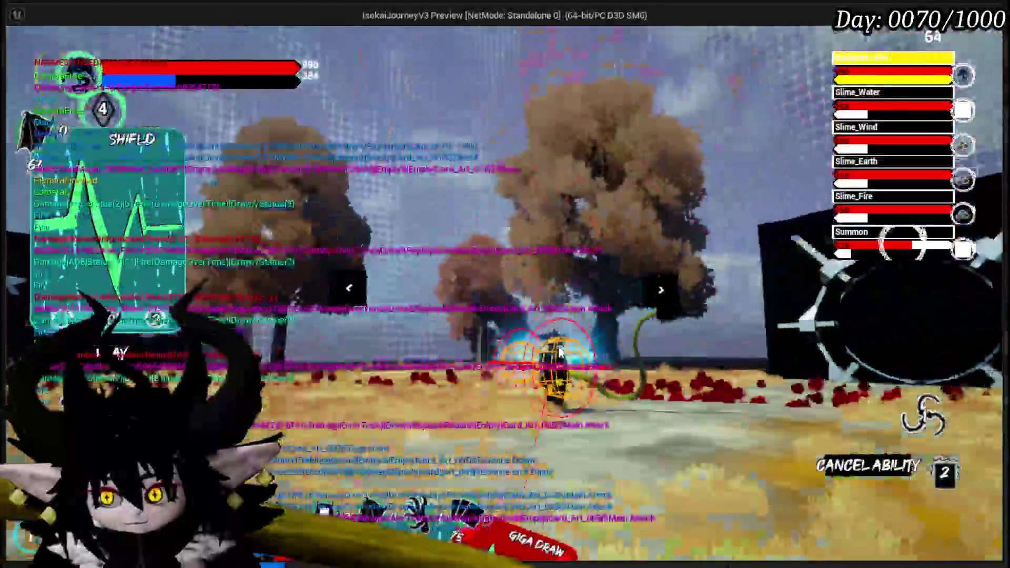
pyautogui.click(559, 353)
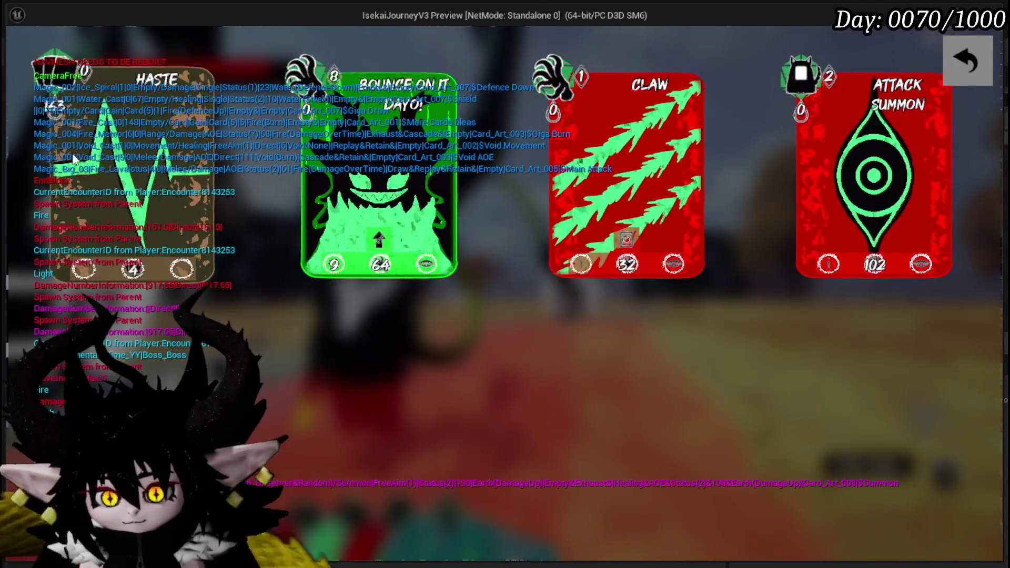
# - Close the card views and cast Defence Down on the enemy
pyautogui.click(968, 61)
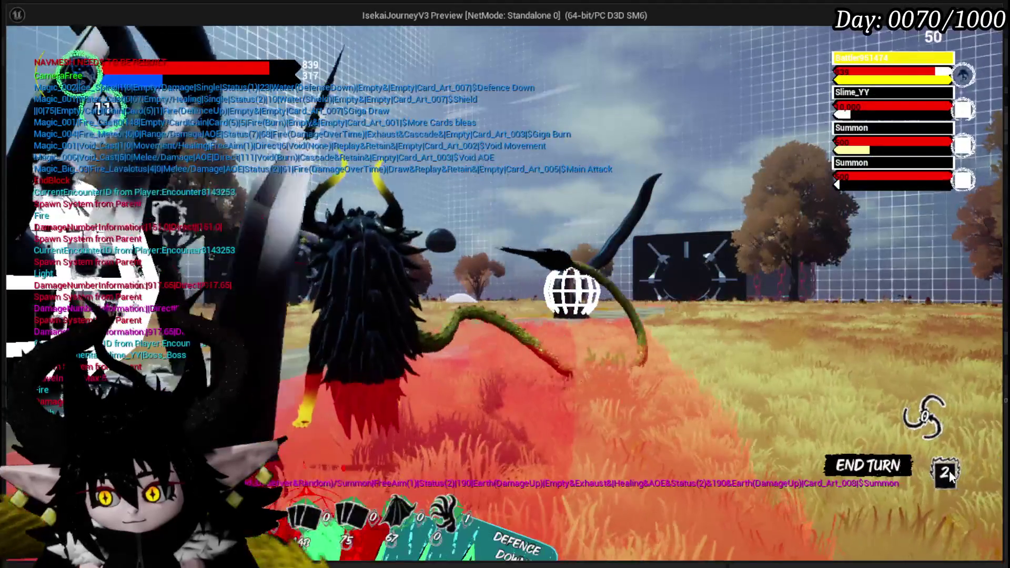
pyautogui.click(944, 473)
pyautogui.click(970, 55)
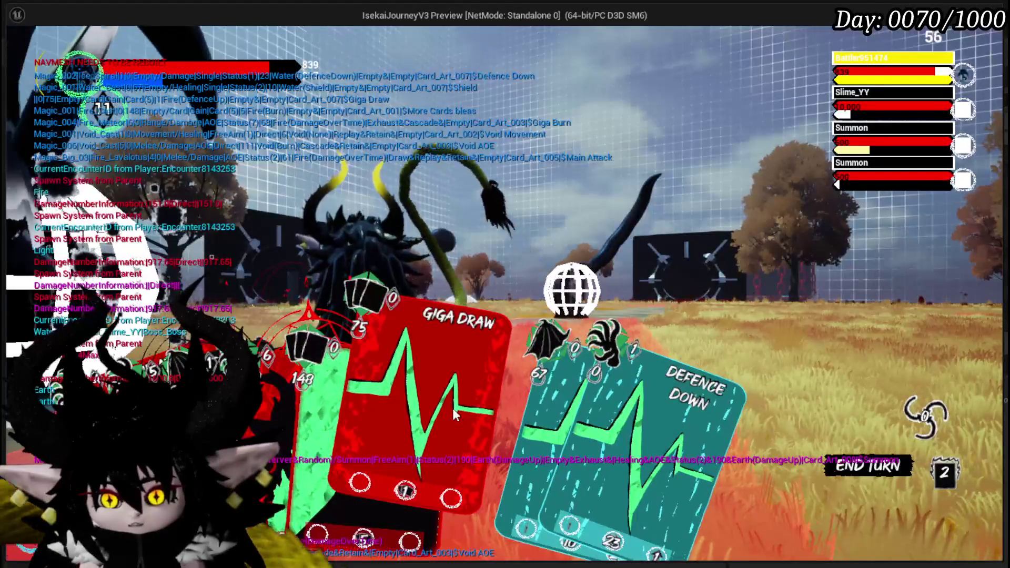
pyautogui.click(557, 419)
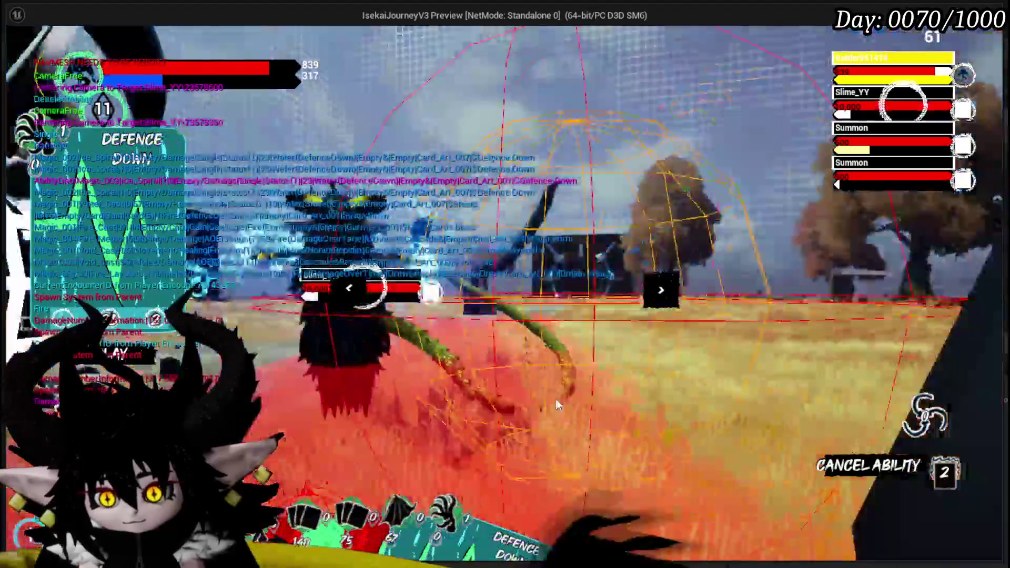
pyautogui.click(557, 405)
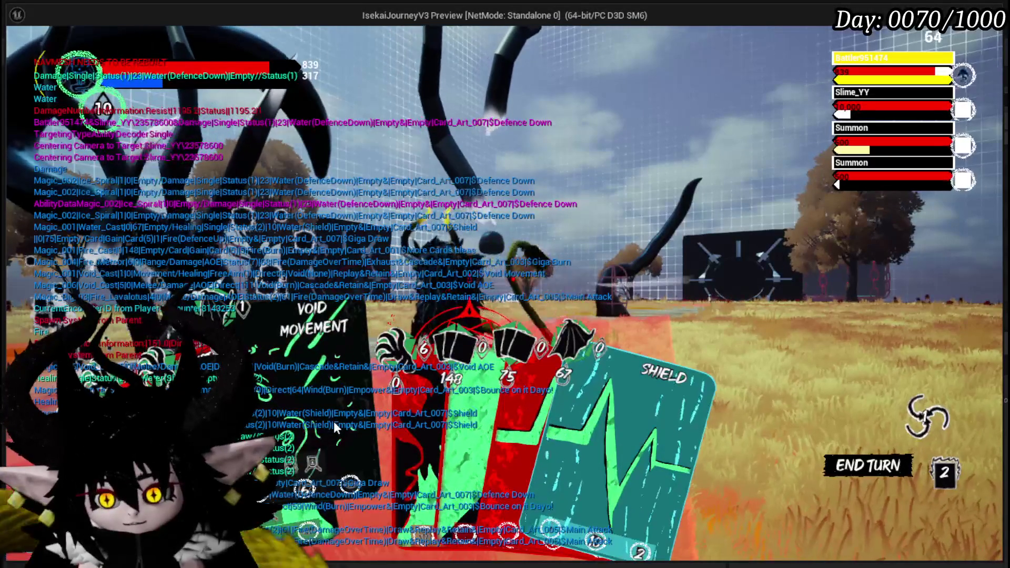
# - Play Giga Burn, Void AOE, Giga Draw and Claw on Slime_YY to end the battle
pyautogui.click(370, 368)
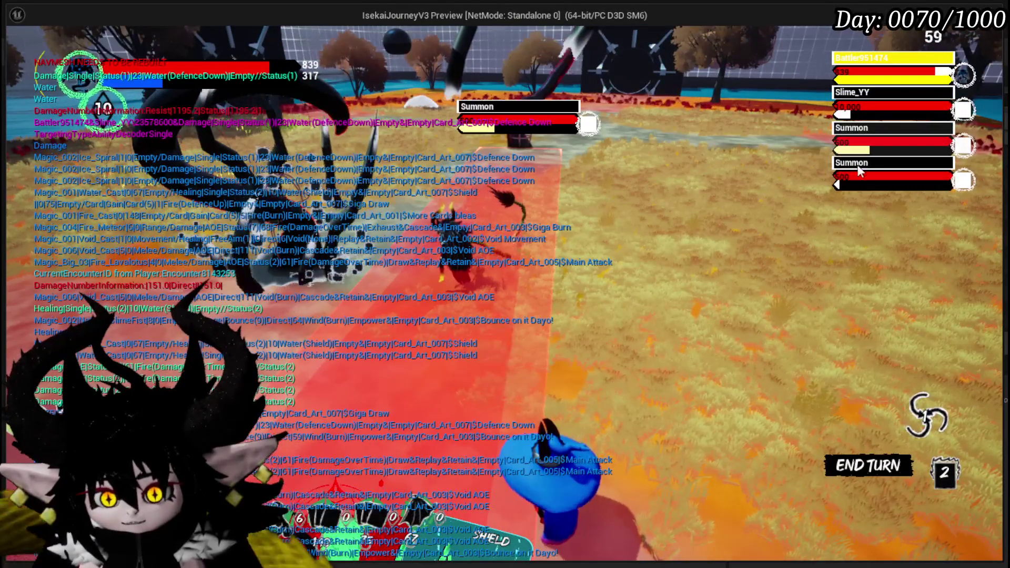
pyautogui.click(310, 410)
pyautogui.click(311, 410)
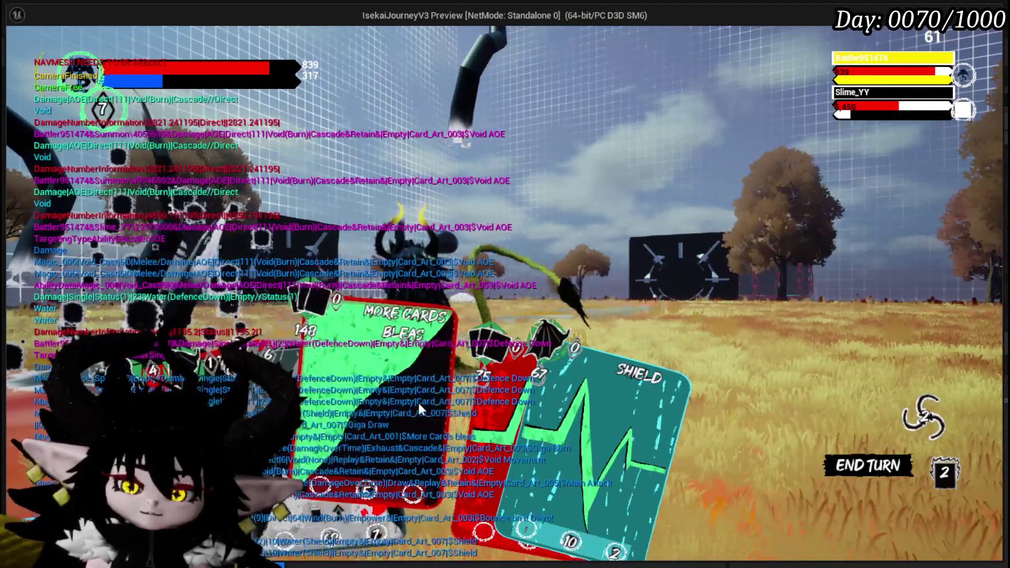
pyautogui.click(441, 399)
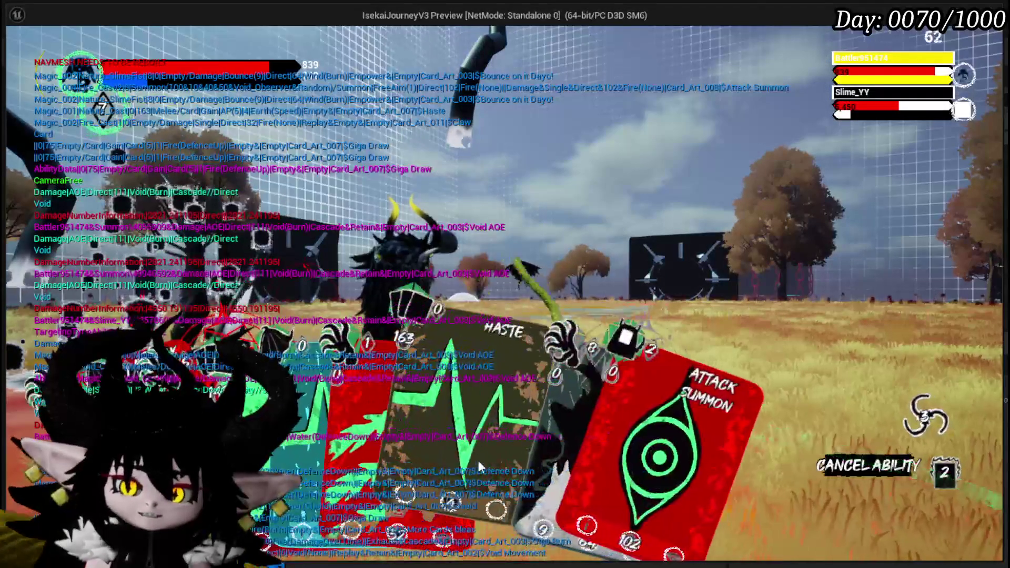
pyautogui.click(365, 386)
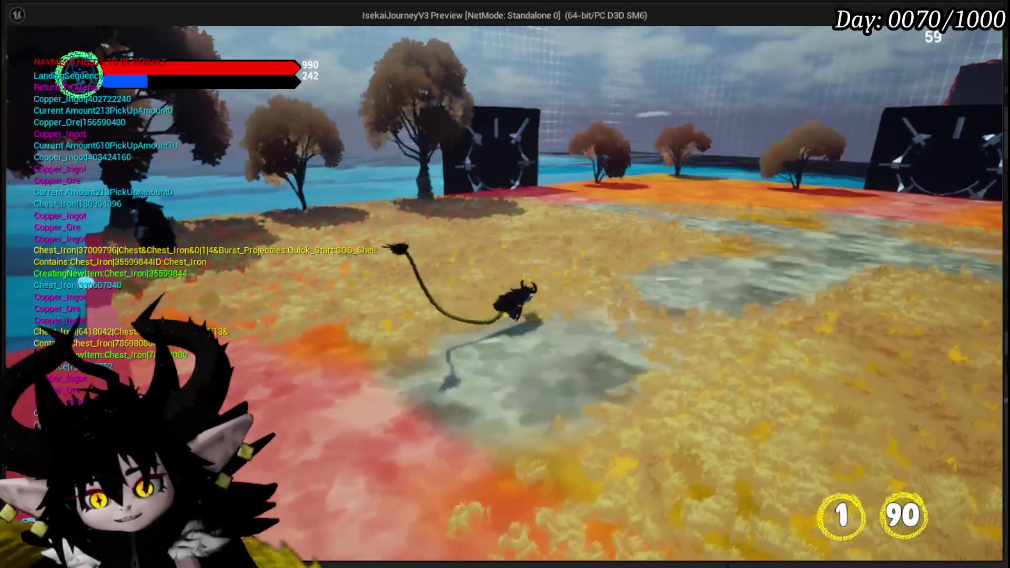
pyautogui.press('Escape')
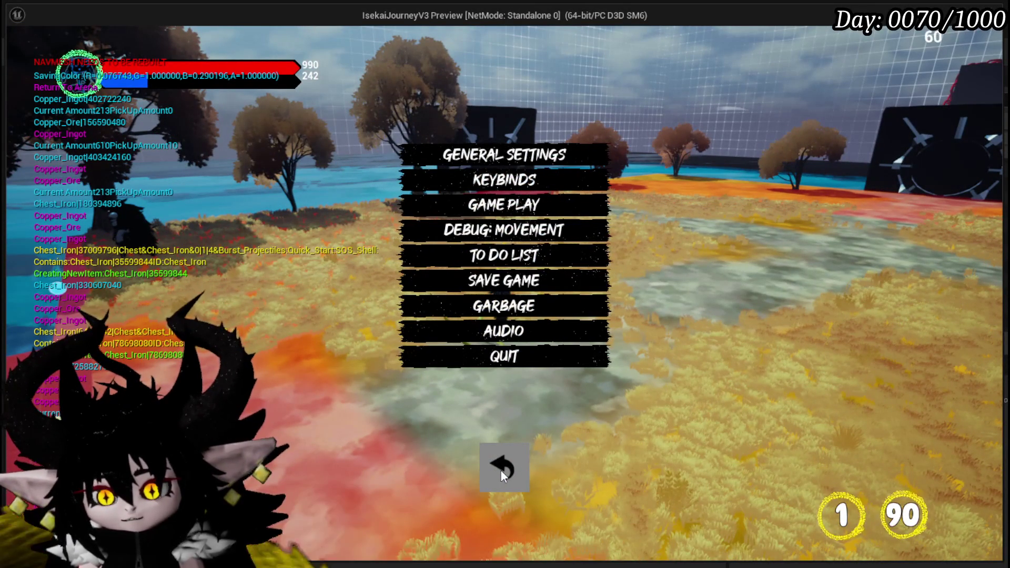
# - Dismiss the pause menu, exit the play session, and save L_DungeonCreationTest
pyautogui.click(500, 469)
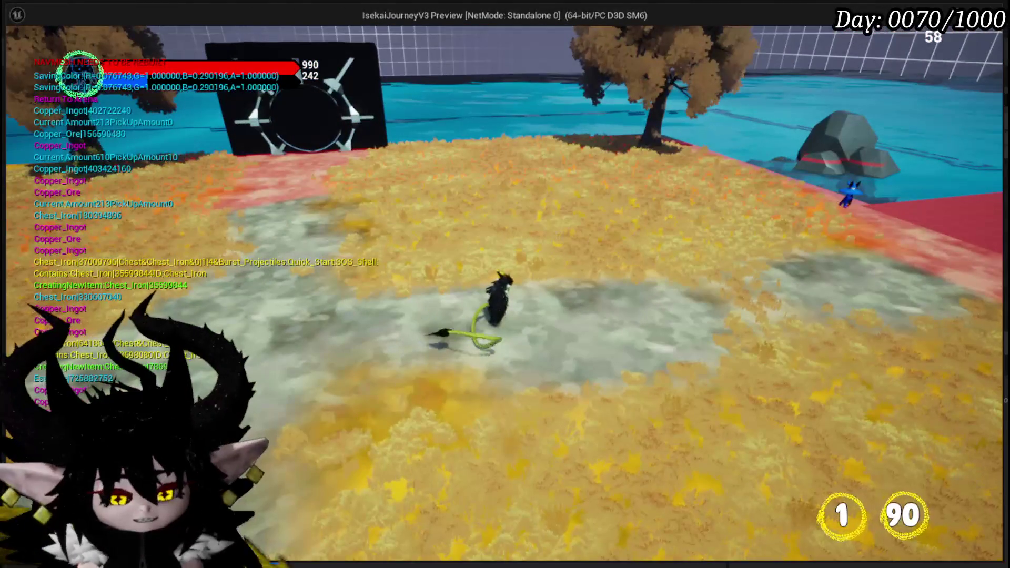
pyautogui.press('Escape')
pyautogui.click(19, 52)
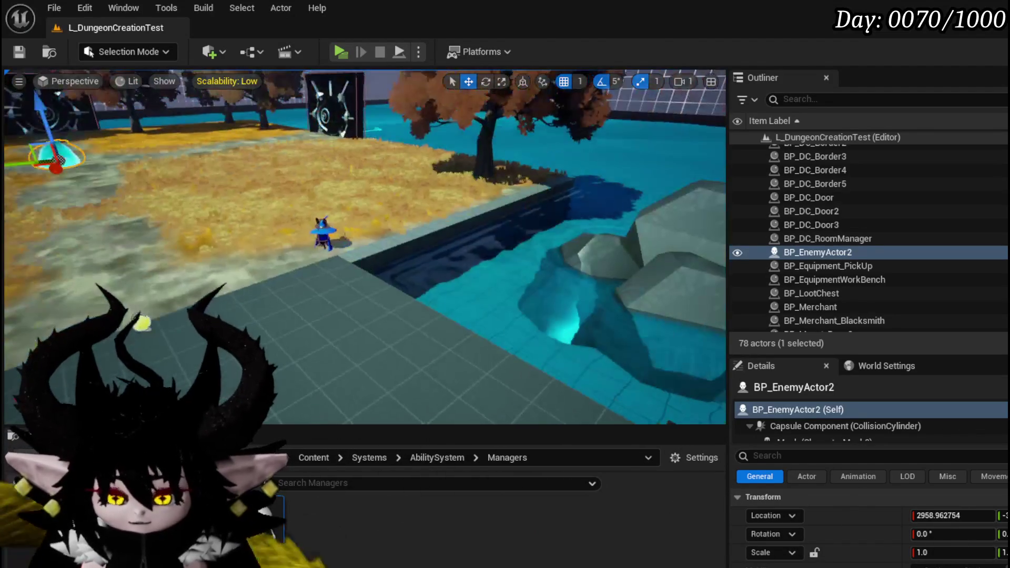
# - Launch the preview, walk to the bench, and open the Status core's deck via Edit Core
pyautogui.hotkey('alt', 'p')
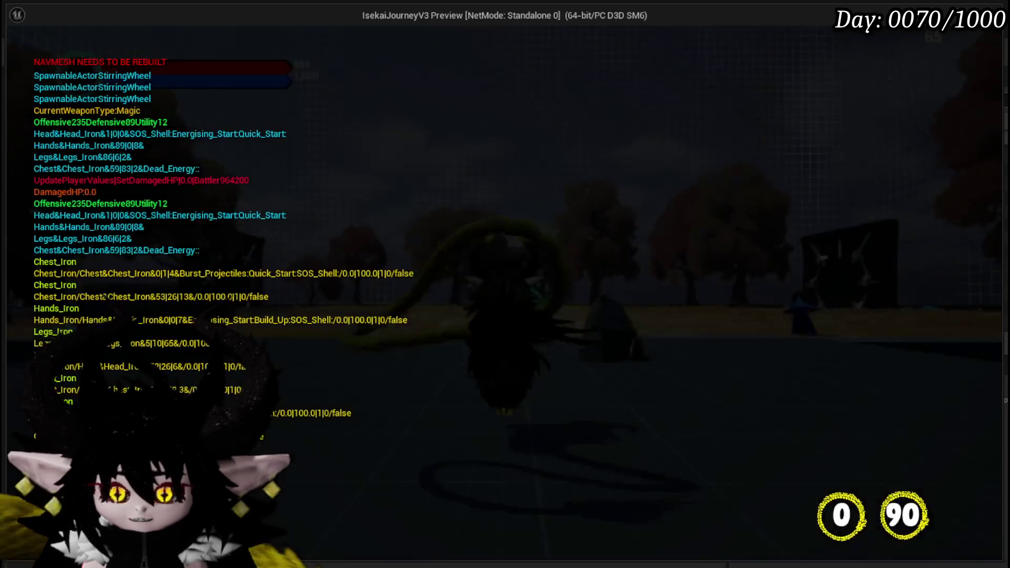
pyautogui.press('w')
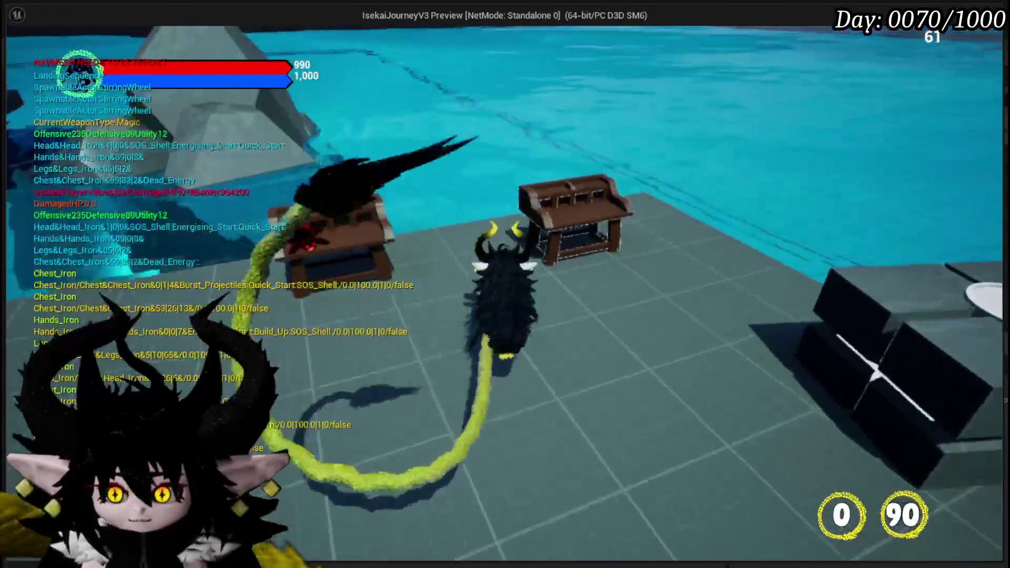
pyautogui.press('e')
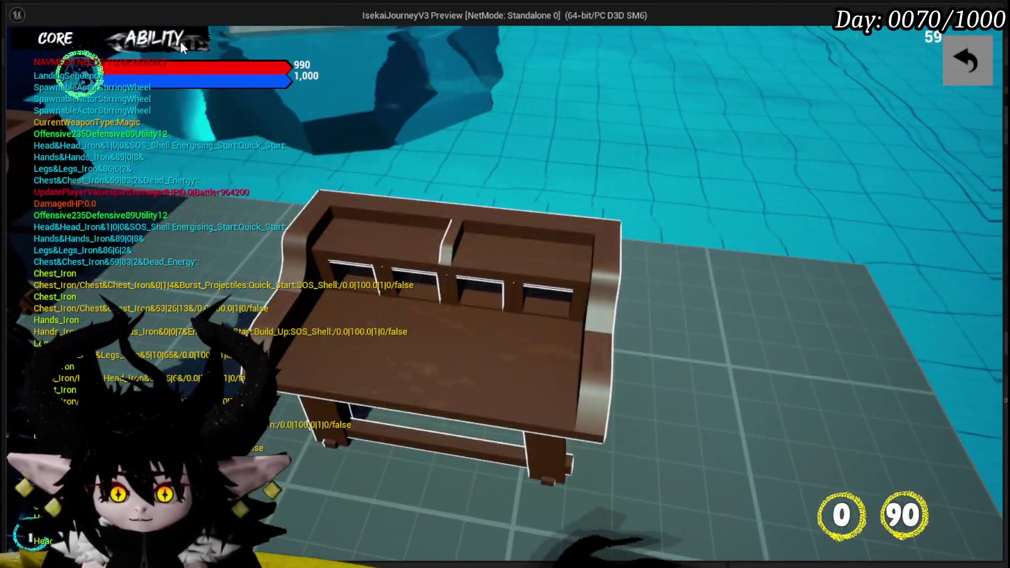
pyautogui.click(181, 42)
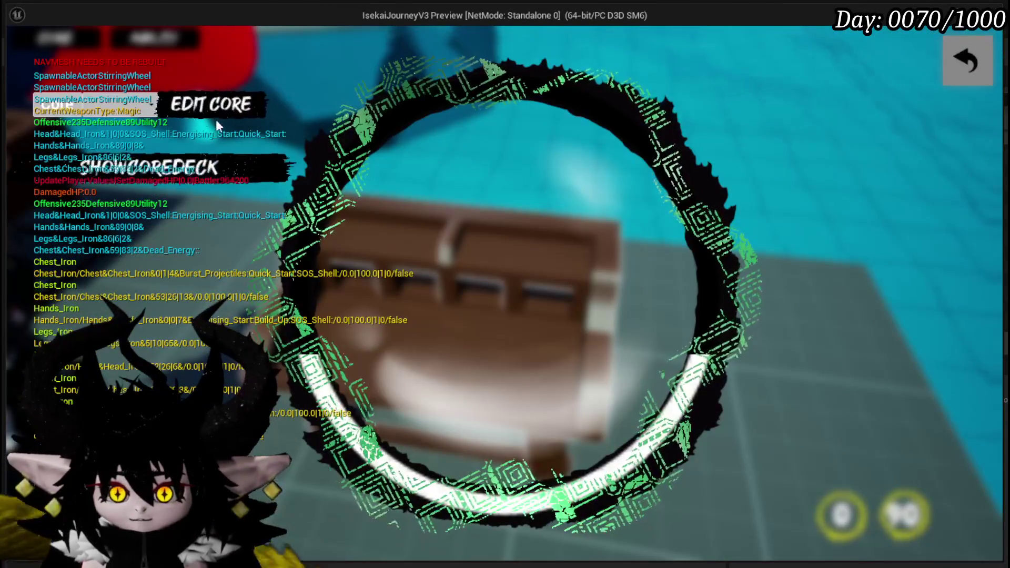
pyautogui.click(113, 173)
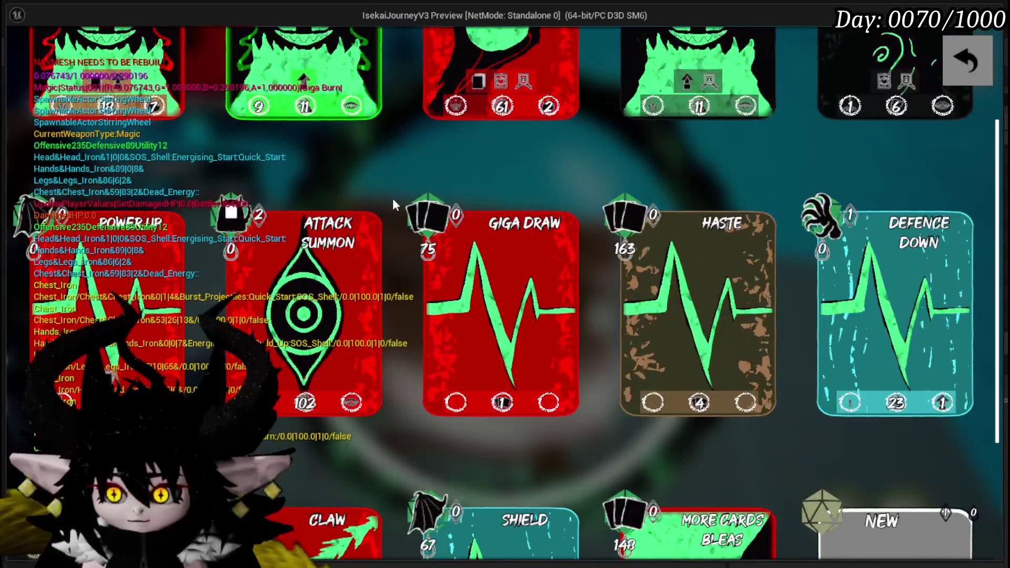
pyautogui.press('Escape')
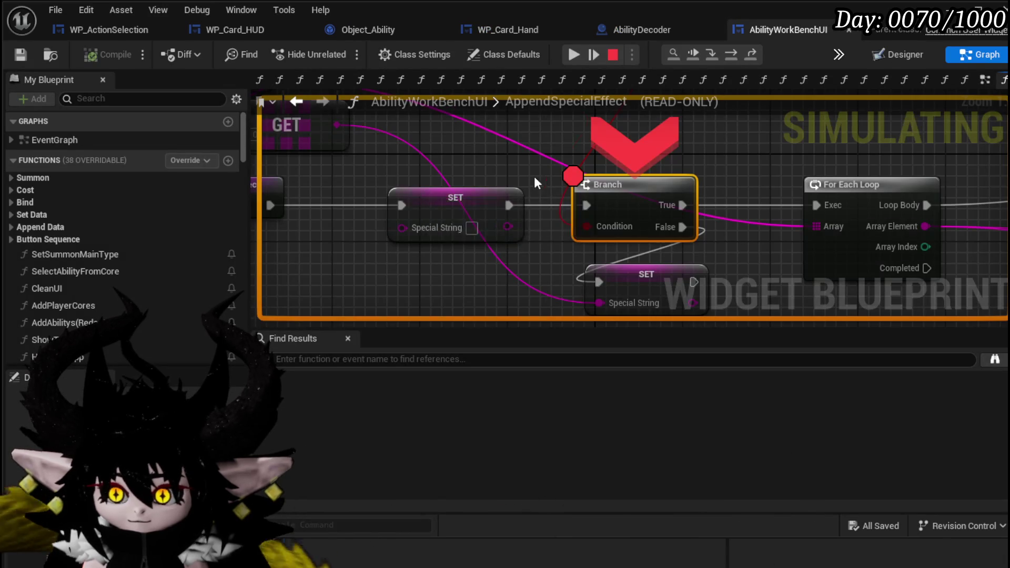
# - Remove the breakpoint from AppendSpecialEffect's Branch node and resume execution
pyautogui.scroll(-4, 539, 182)
pyautogui.scroll(3, 539, 182)
pyautogui.moveTo(484, 186)
pyautogui.mouseDown()
pyautogui.moveTo(574, 208)
pyautogui.moveTo(443, 201)
pyautogui.mouseUp()
pyautogui.rightClick(583, 231)
pyautogui.click(644, 303)
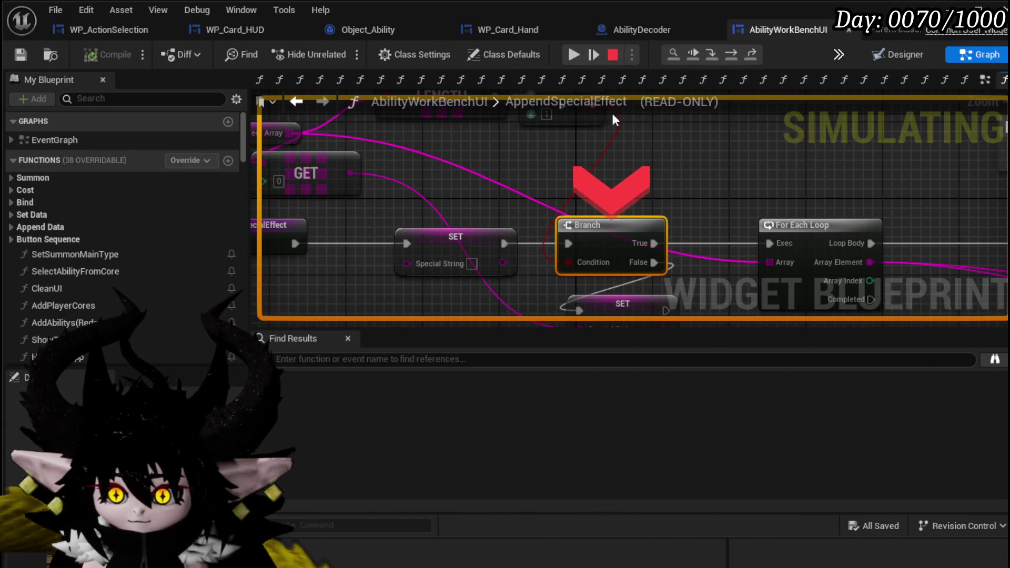
pyautogui.click(574, 52)
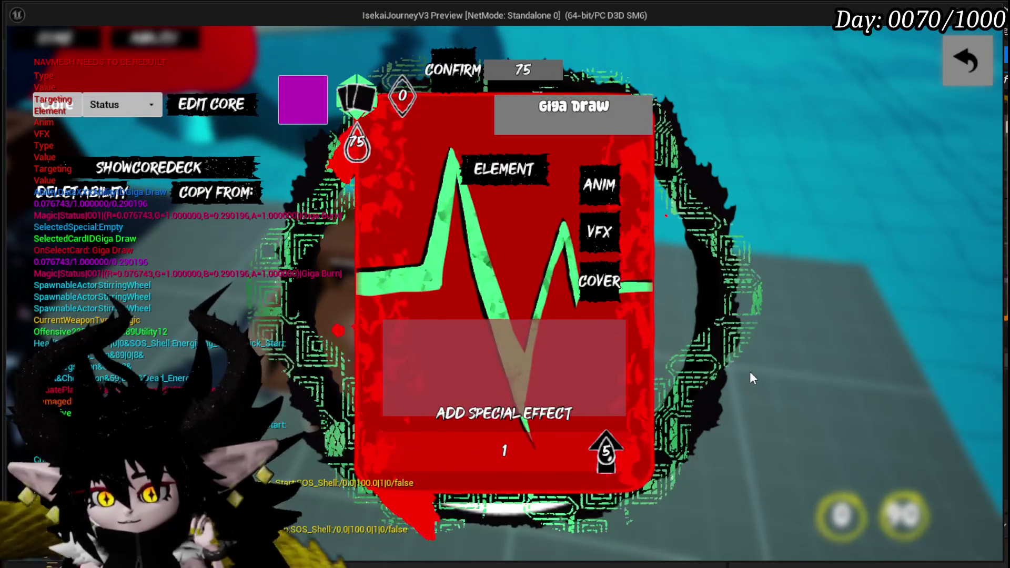
# - Read the Type, Anim and AP tooltips in Giga Draw's card editor, then close it
pyautogui.moveTo(613, 453)
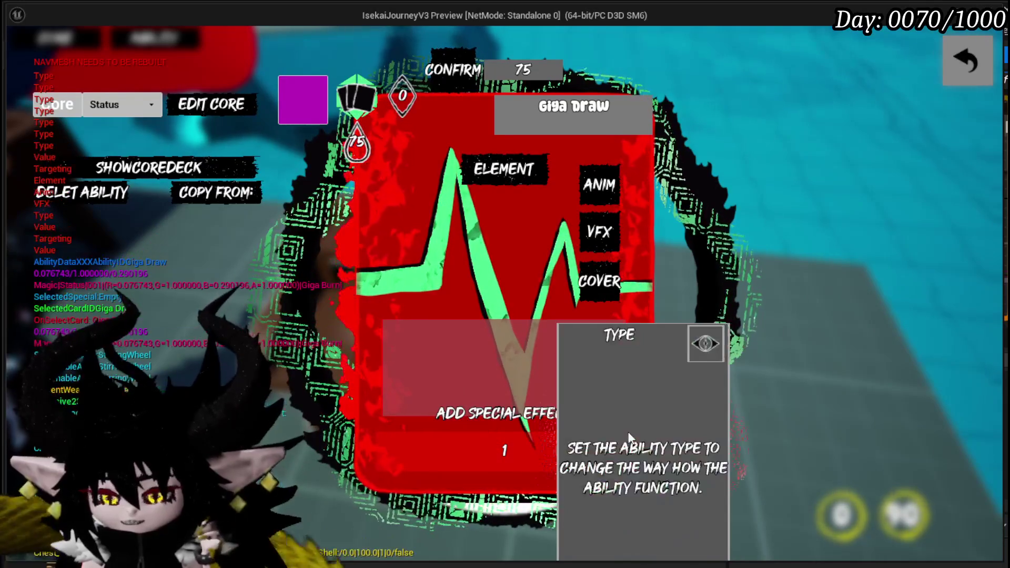
pyautogui.moveTo(586, 165)
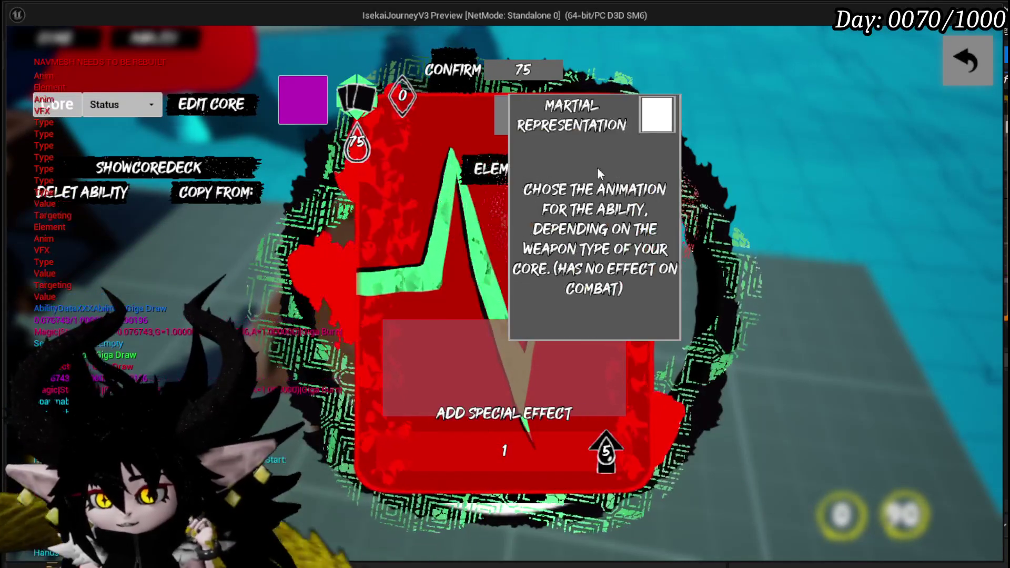
pyautogui.moveTo(408, 109)
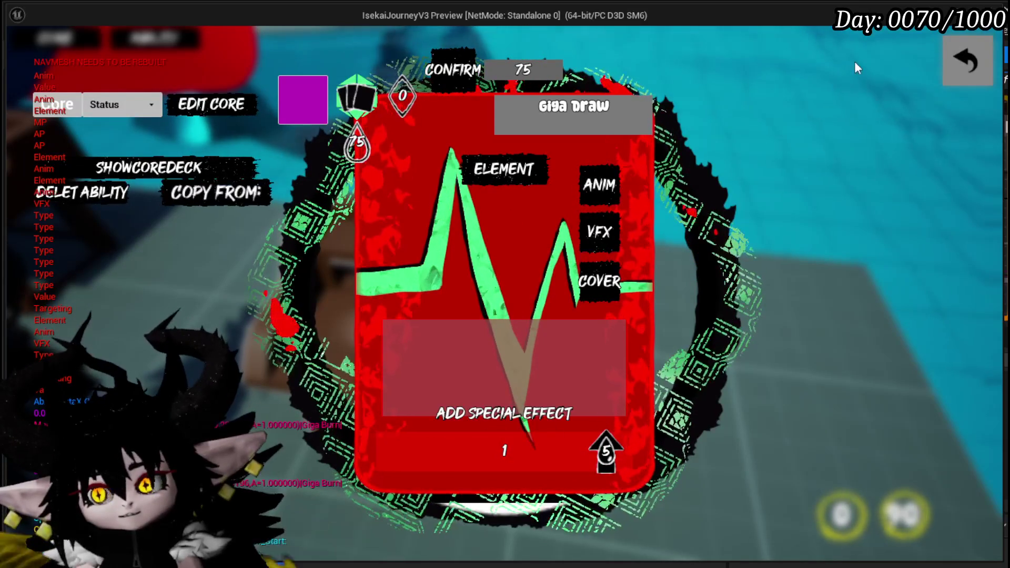
pyautogui.click(974, 62)
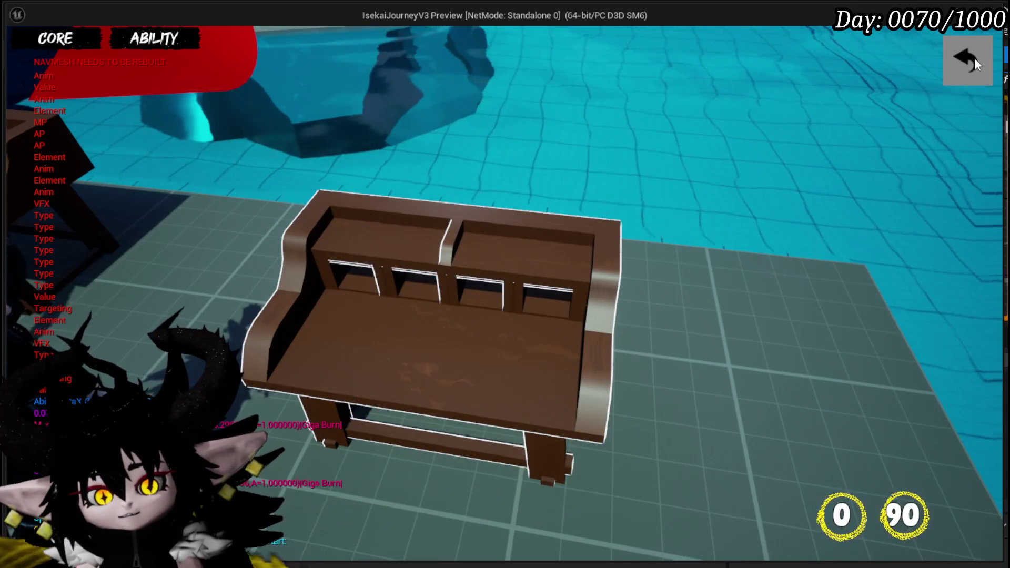
# - Exit the bench menu to gameplay and save the blueprint
pyautogui.click(974, 62)
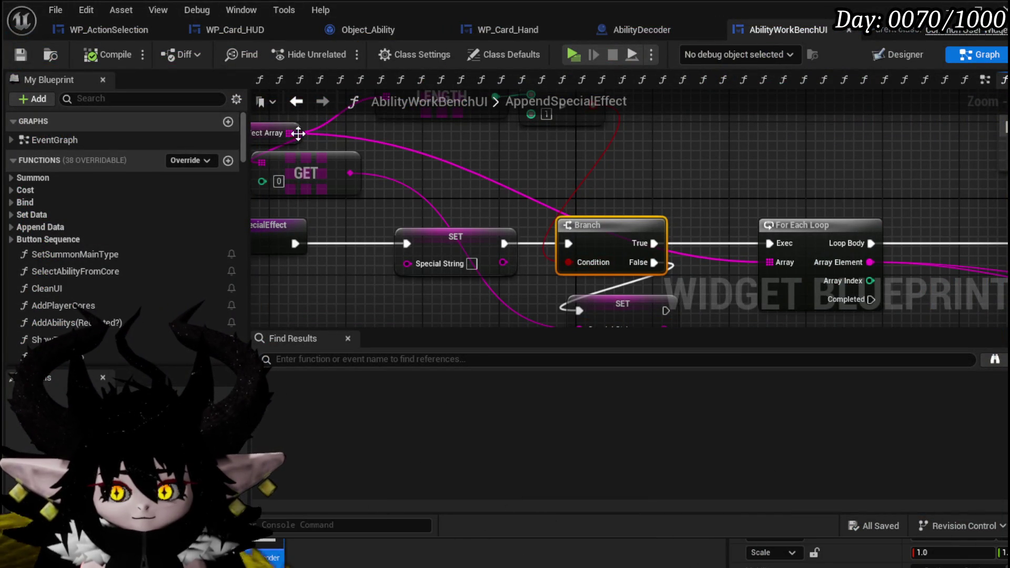
pyautogui.click(21, 55)
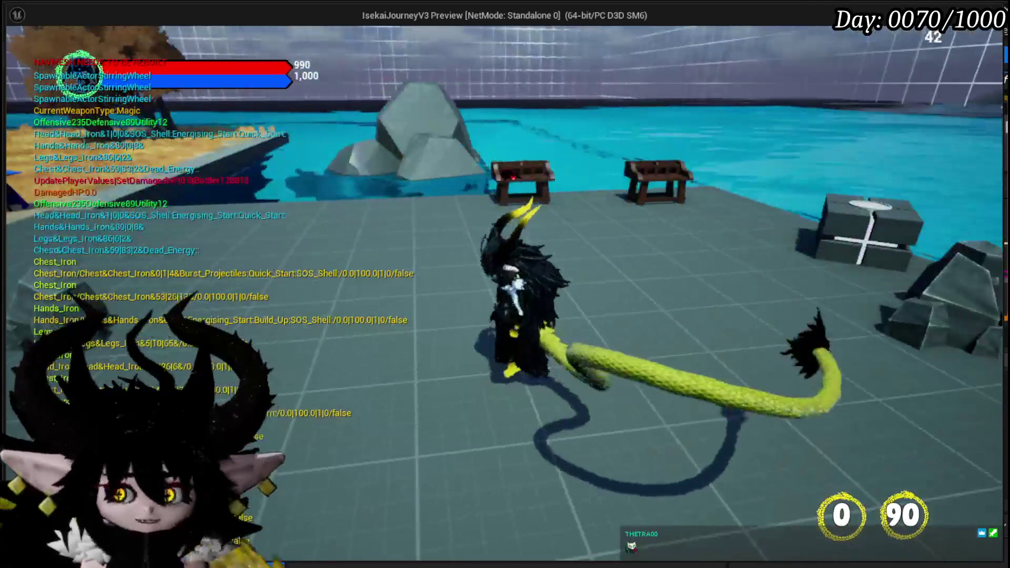
# - Interact with the workbench and open its equipment upgrade screen
pyautogui.press('e')
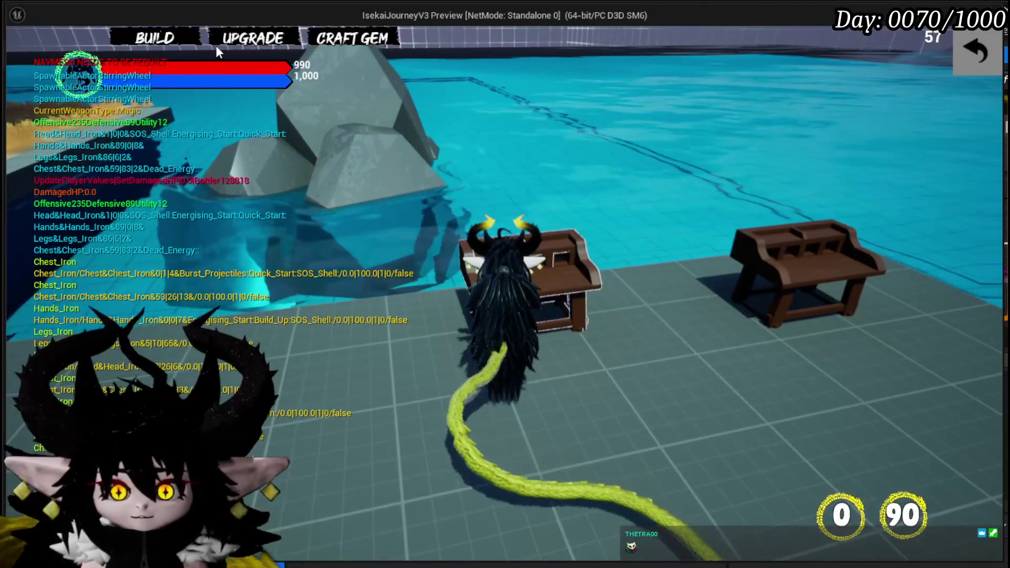
pyautogui.click(249, 43)
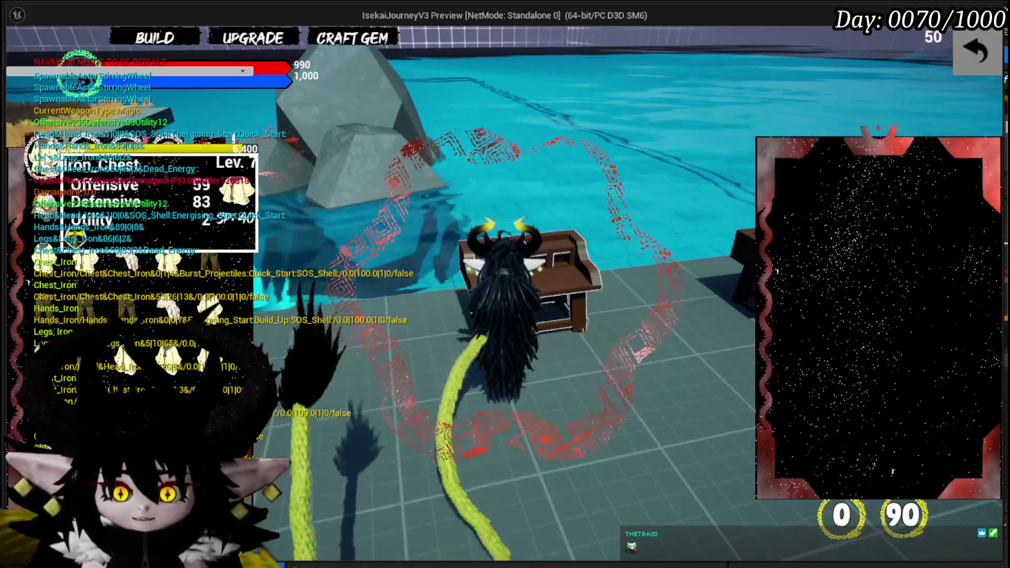
# - Open the Iron_Hands upgrade dialog and bring up its gem size choices
pyautogui.moveTo(170, 163)
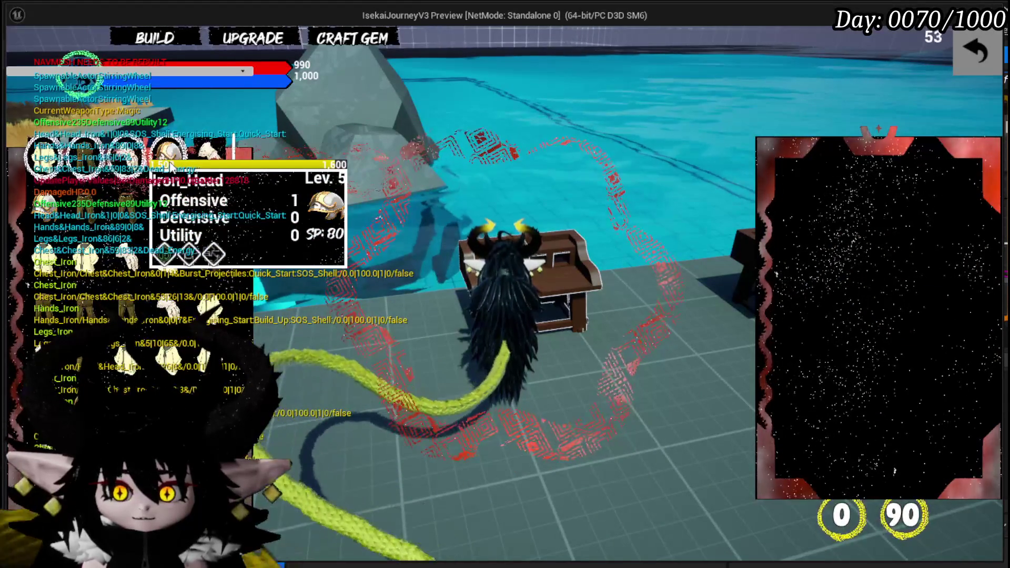
pyautogui.click(209, 151)
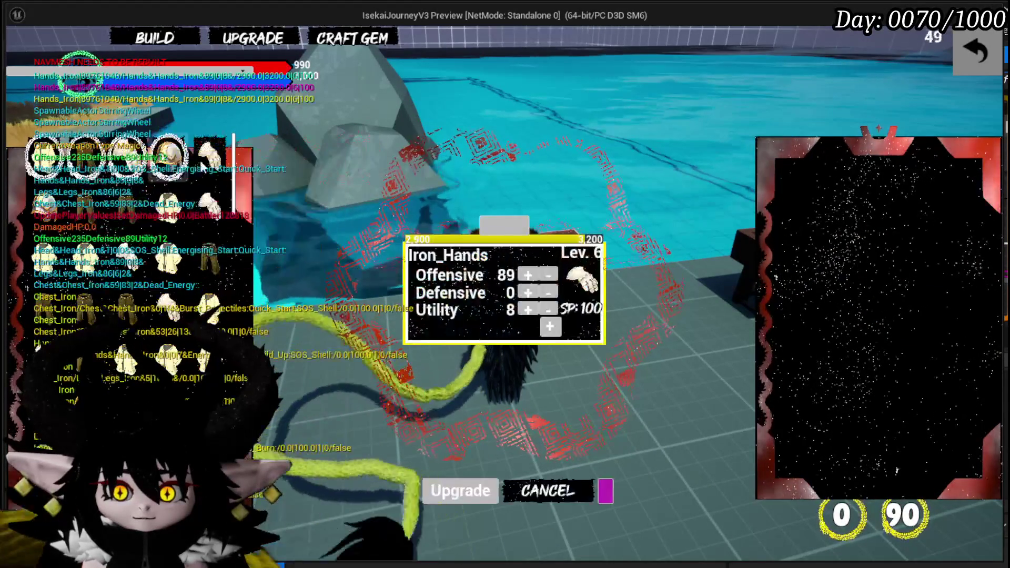
pyautogui.moveTo(131, 164)
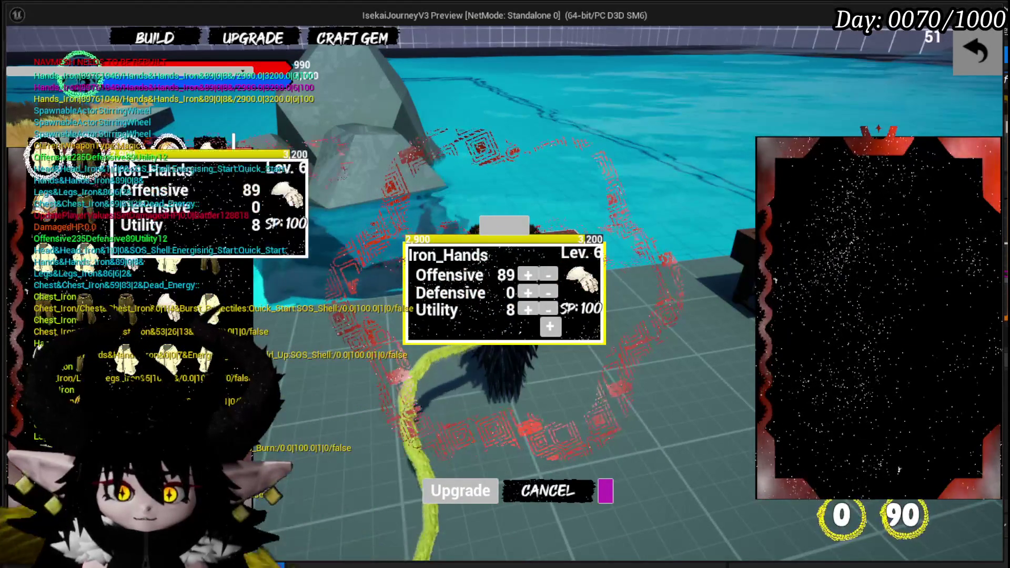
pyautogui.click(549, 327)
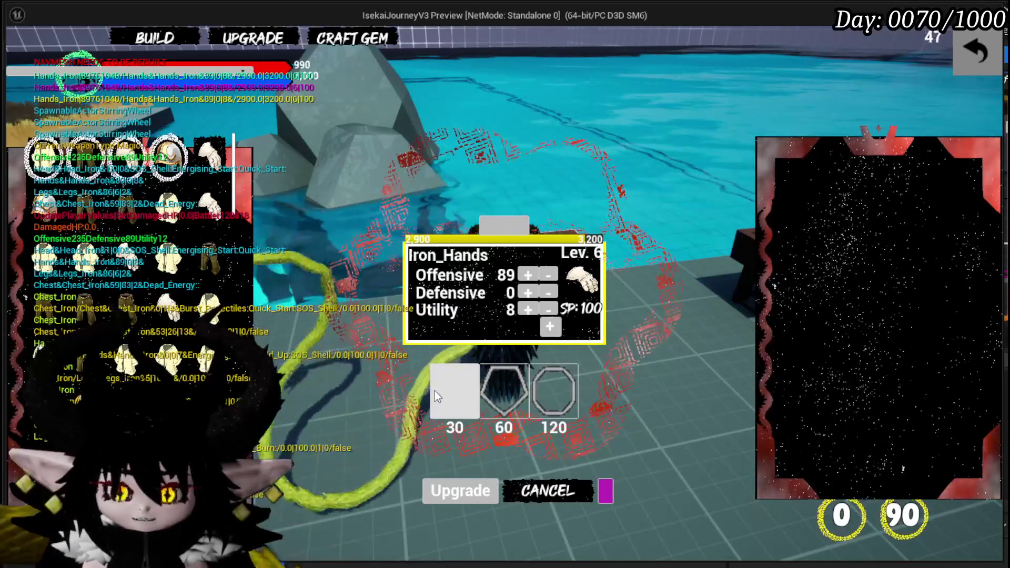
# - Socket three 30-cost gems into Iron_Hands, then choose Adjust on the first gem
pyautogui.click(434, 391)
pyautogui.click(434, 391)
pyautogui.click(434, 390)
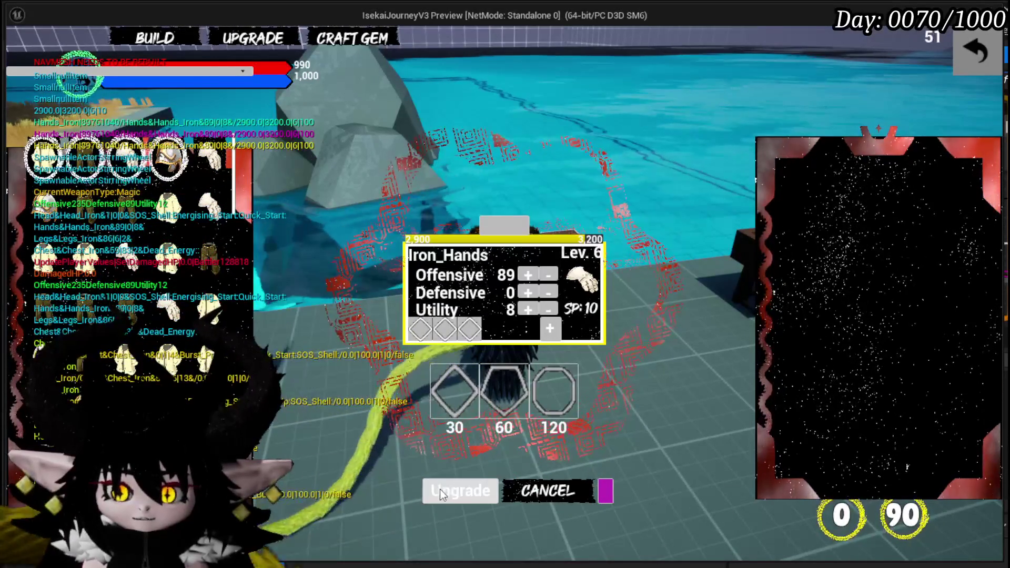
pyautogui.click(420, 330)
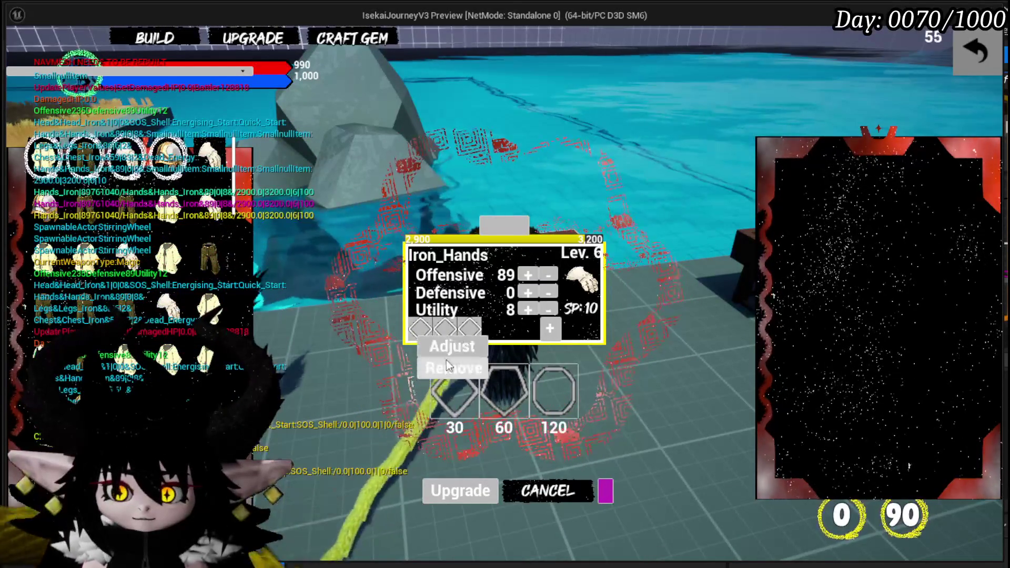
pyautogui.click(446, 352)
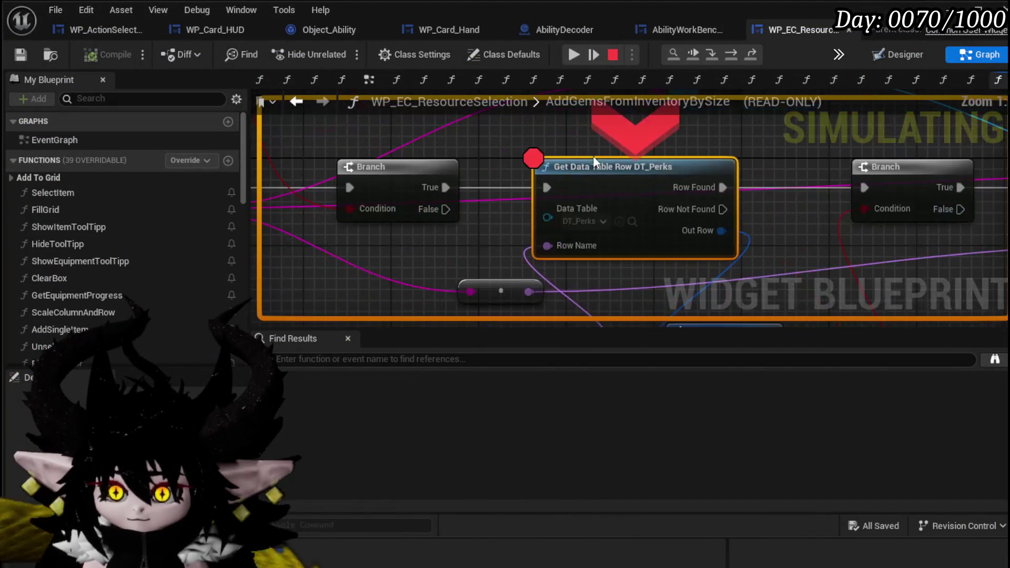
# - Dismiss the DT_Perks node options, resume from the breakpoint, and switch to the gem-crafting screen
pyautogui.rightClick(617, 183)
pyautogui.click(598, 186)
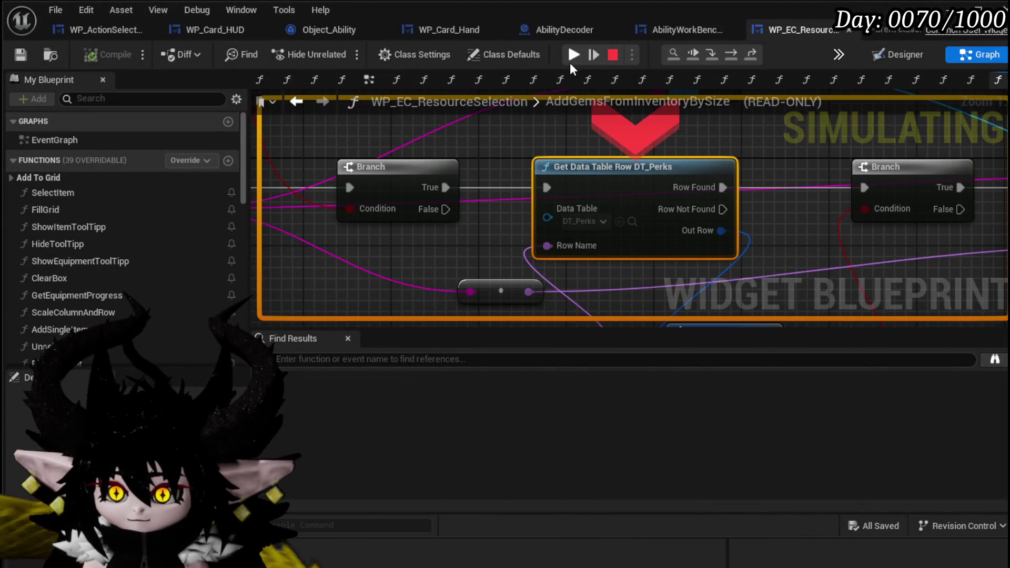
pyautogui.click(569, 62)
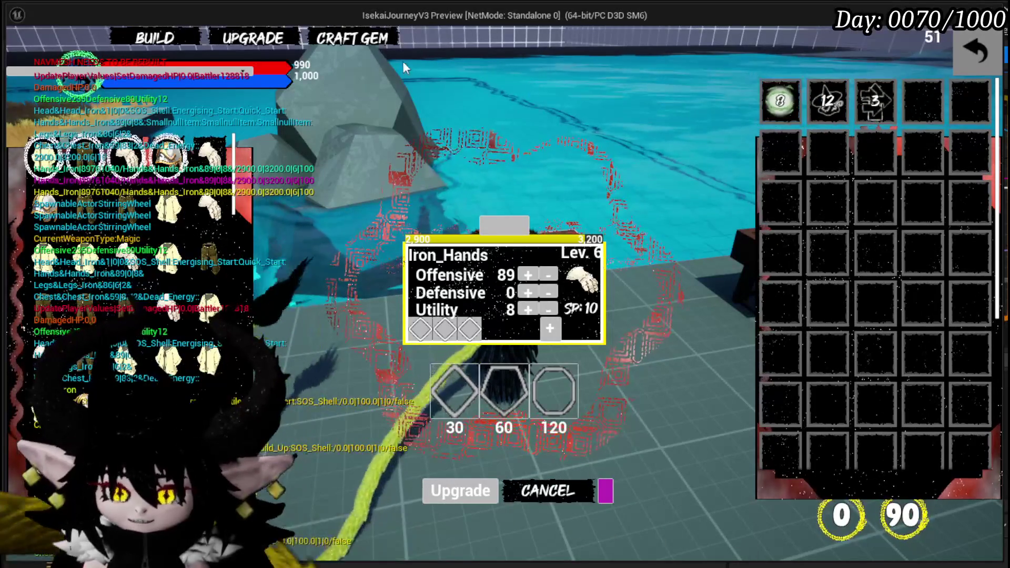
pyautogui.press('Escape')
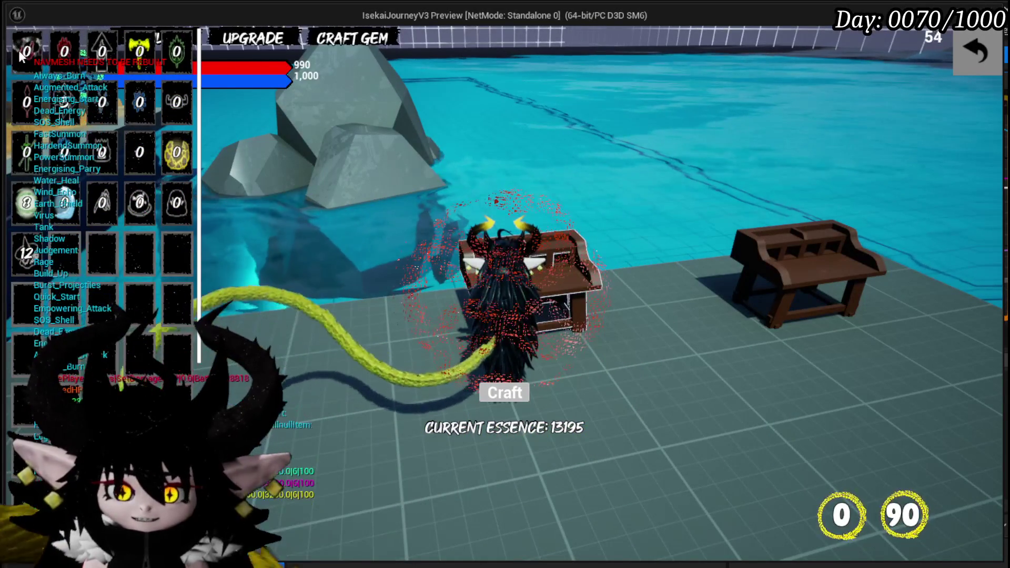
# - Craft three Always Burn gems, leaving 12895 essence, then reopen Iron_Hands' upgrade dialog
pyautogui.click(25, 52)
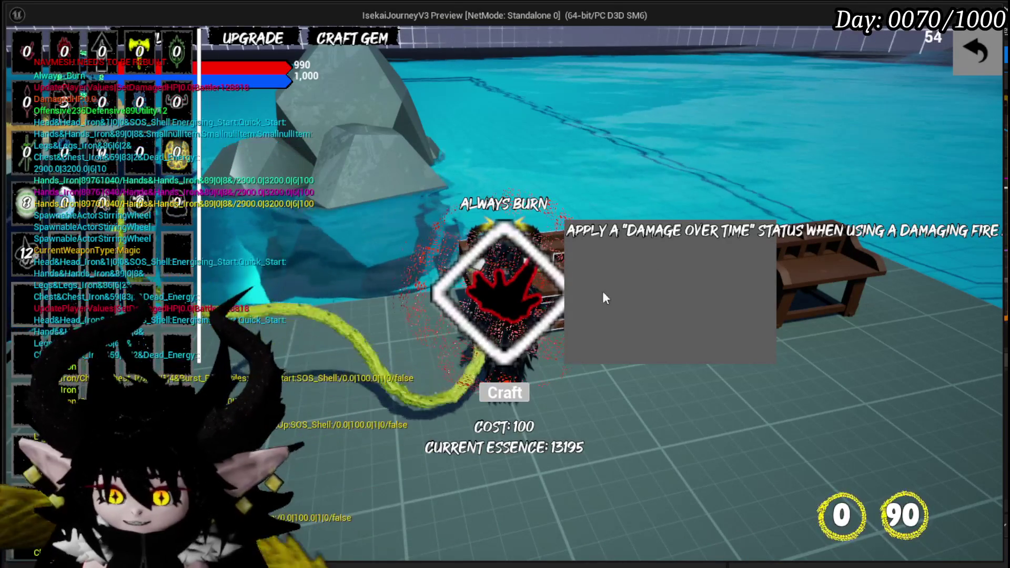
pyautogui.click(503, 393)
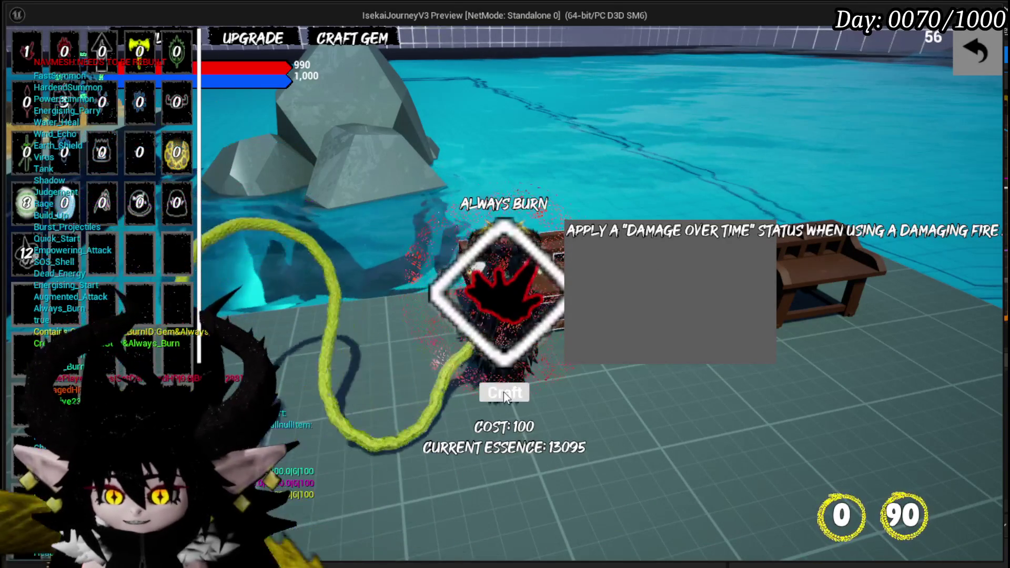
pyautogui.click(504, 392)
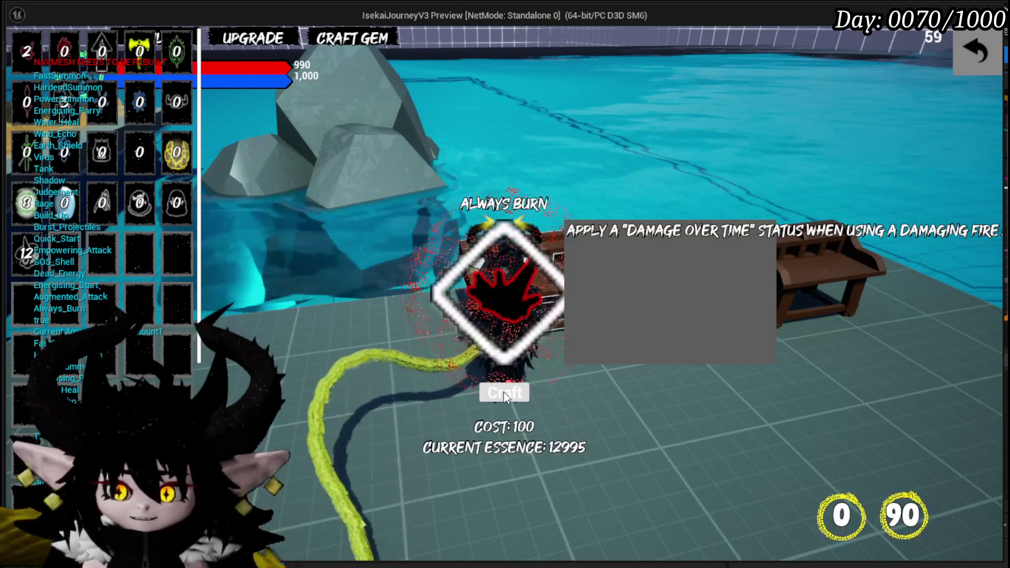
pyautogui.click(503, 393)
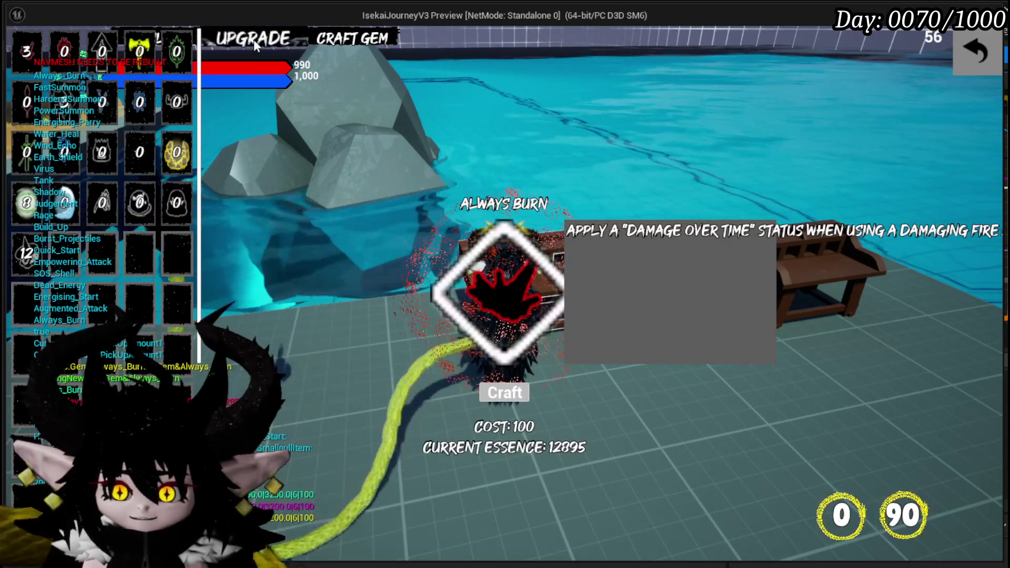
pyautogui.click(254, 40)
pyautogui.click(126, 156)
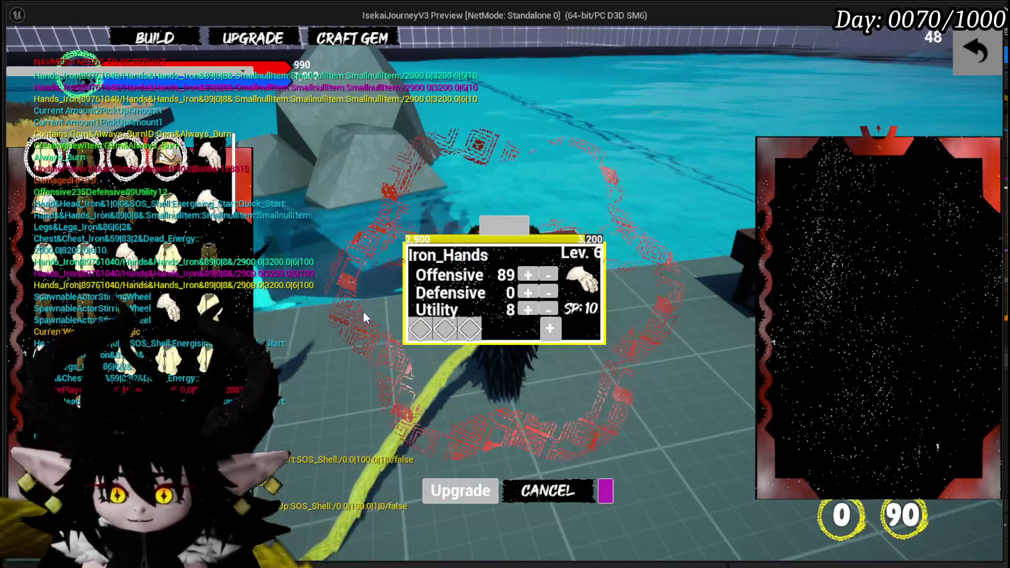
# - Swap Always Burn gems into two of Iron_Hands' slots, including the third slot
pyautogui.click(416, 333)
pyautogui.click(449, 338)
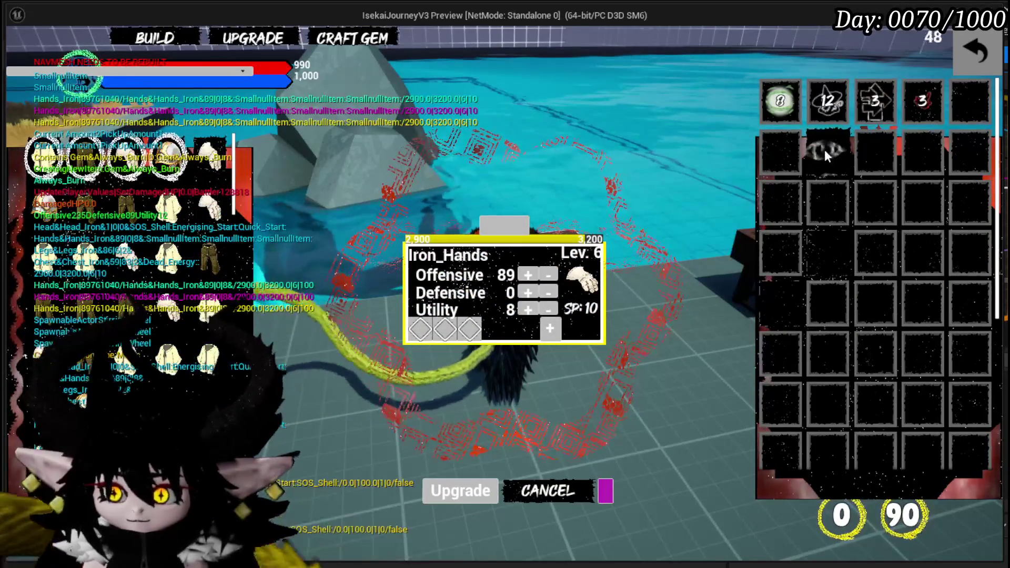
pyautogui.click(901, 105)
pyautogui.click(857, 111)
pyautogui.click(470, 332)
pyautogui.click(472, 339)
pyautogui.click(923, 106)
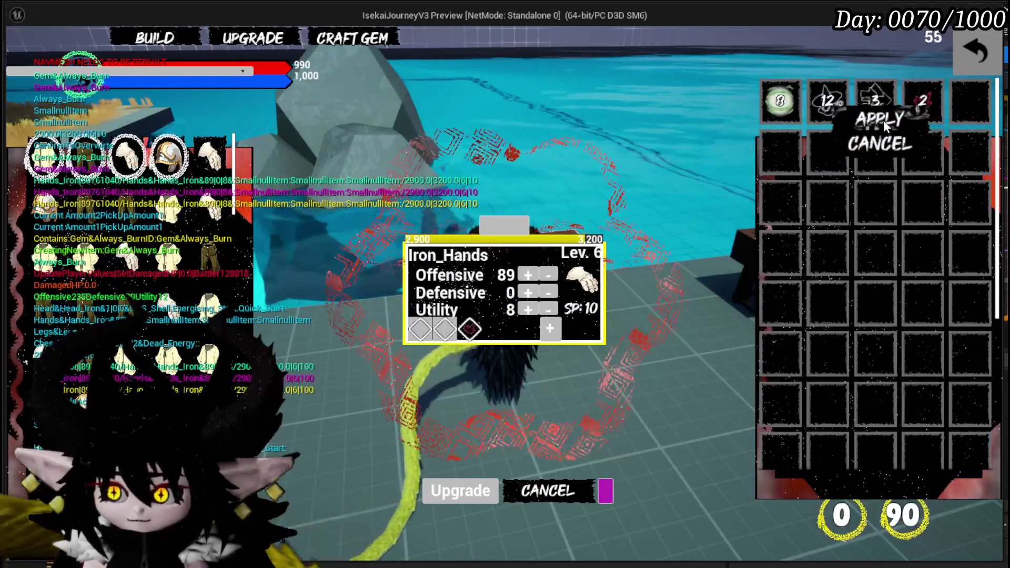
pyautogui.click(882, 120)
# - Put an Always Burn gem in the first slot and close the upgrade screen
pyautogui.click(421, 329)
pyautogui.click(452, 342)
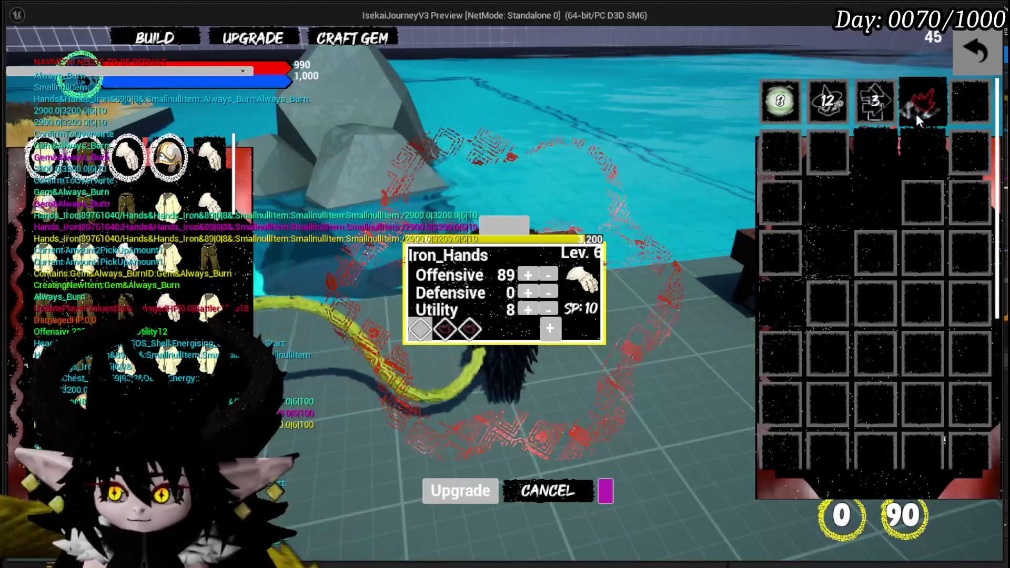
pyautogui.click(920, 112)
pyautogui.click(877, 124)
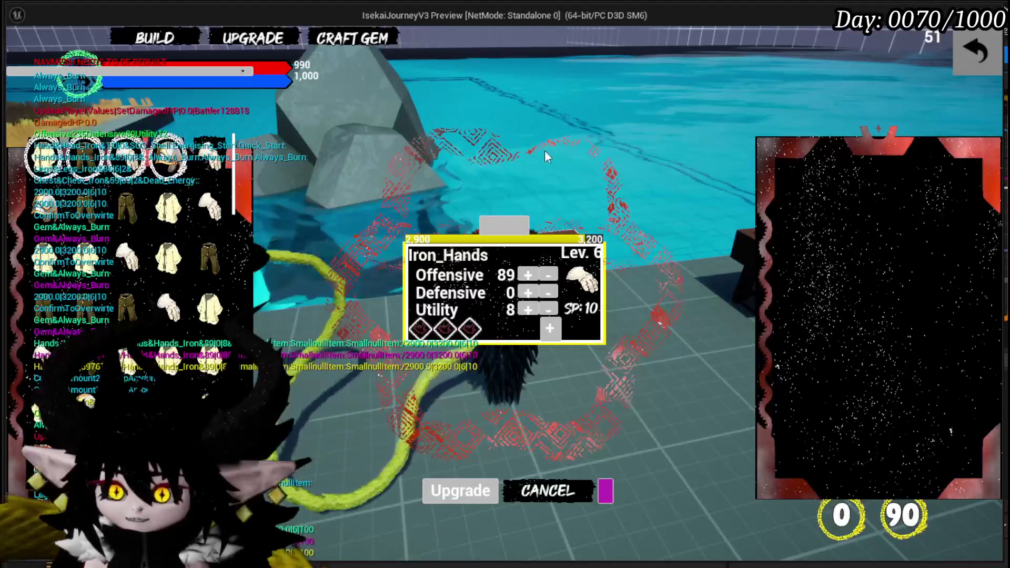
pyautogui.click(968, 60)
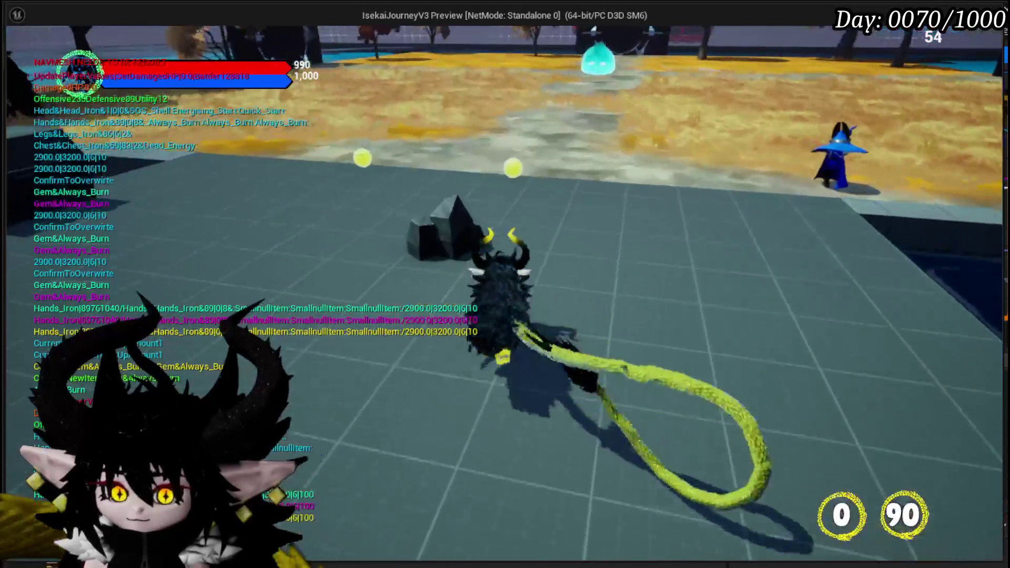
# - Open and close the pause menu, then walk into Slime_Water to start a card battle
pyautogui.press('Escape')
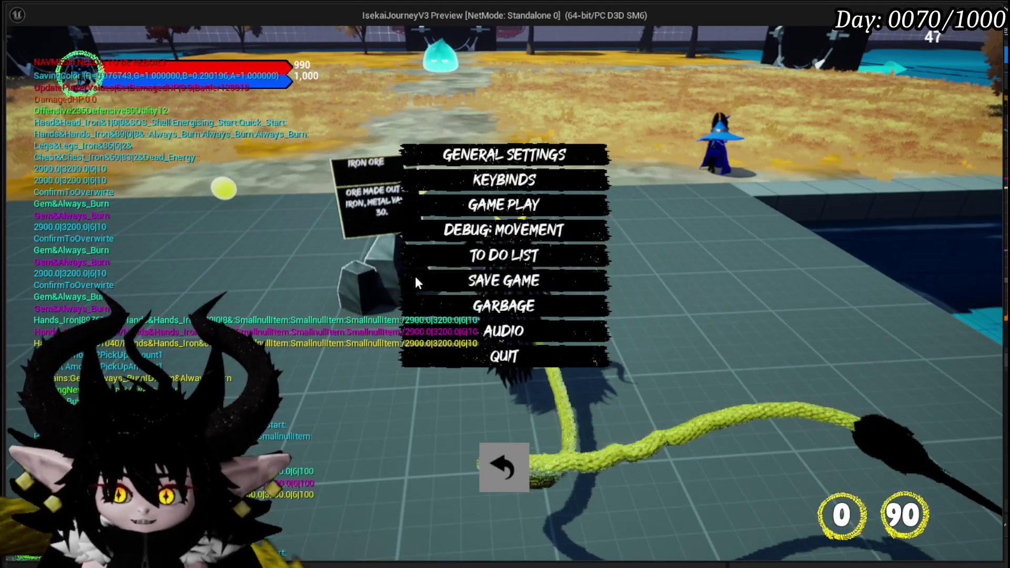
pyautogui.click(498, 473)
pyautogui.press('w')
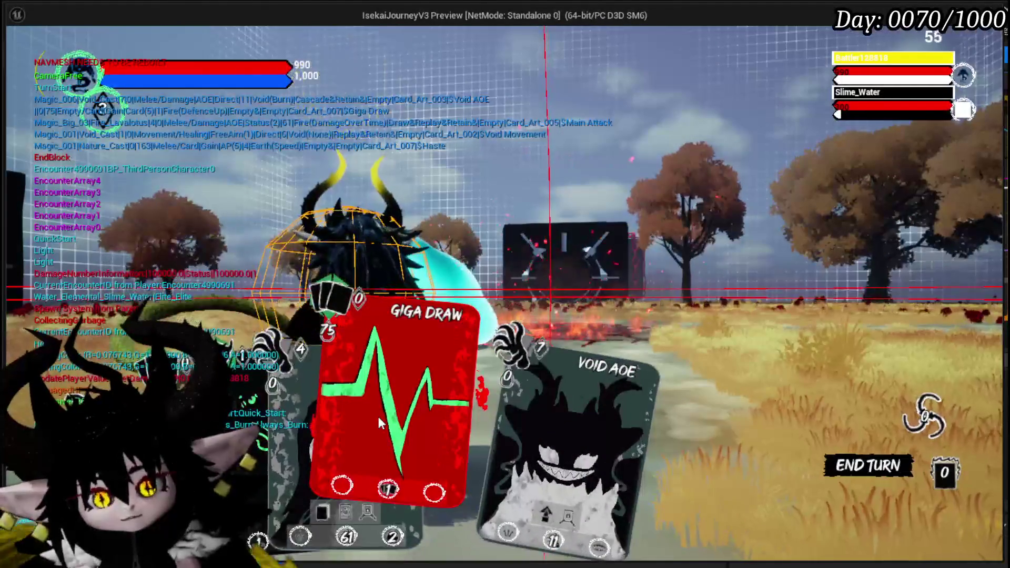
# - Play Giga Draw, Claw on the water slime, Haste and Main Attack, then cancel targeting the Earth Slime
pyautogui.click(378, 416)
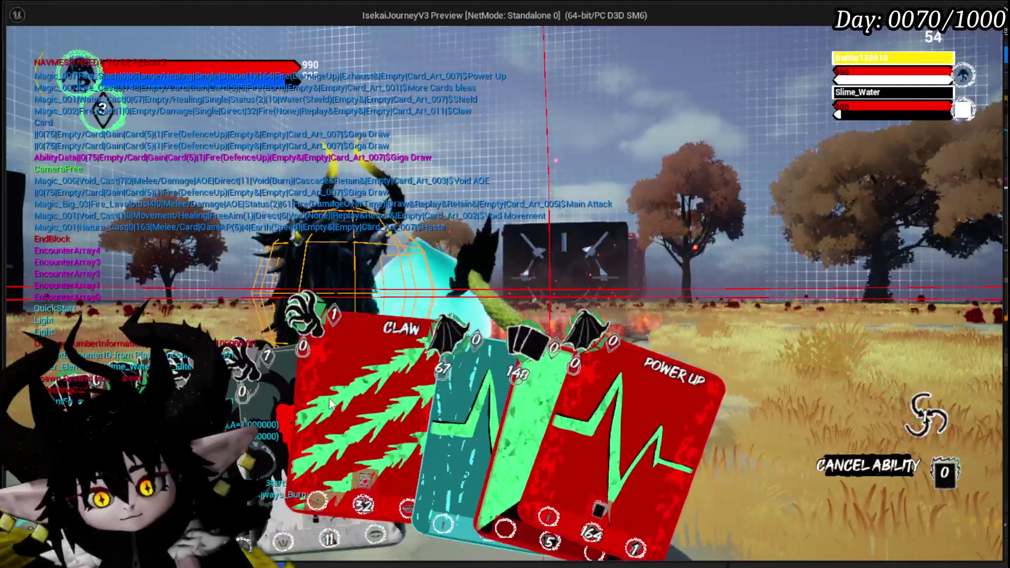
pyautogui.click(360, 412)
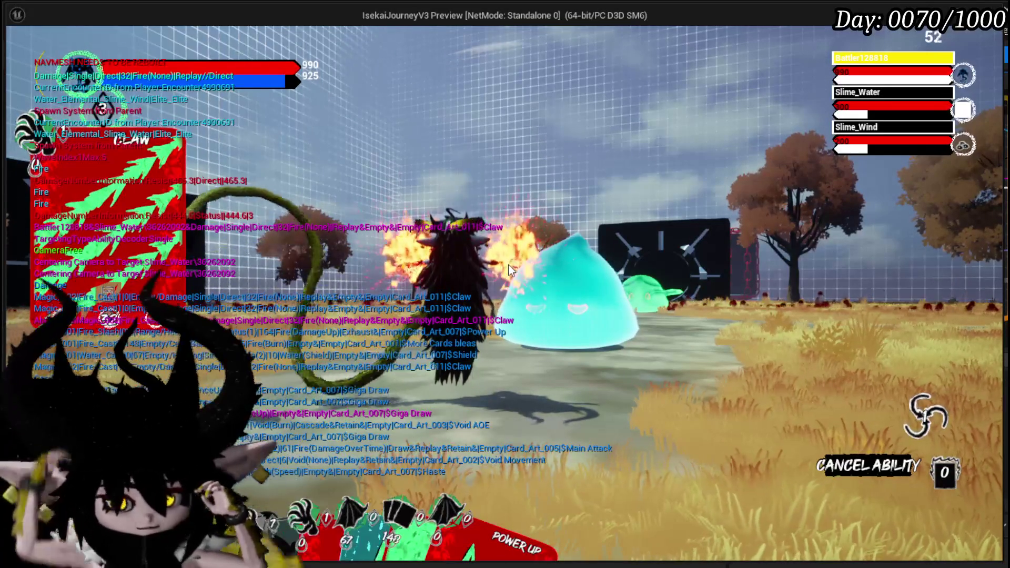
pyautogui.moveTo(347, 448)
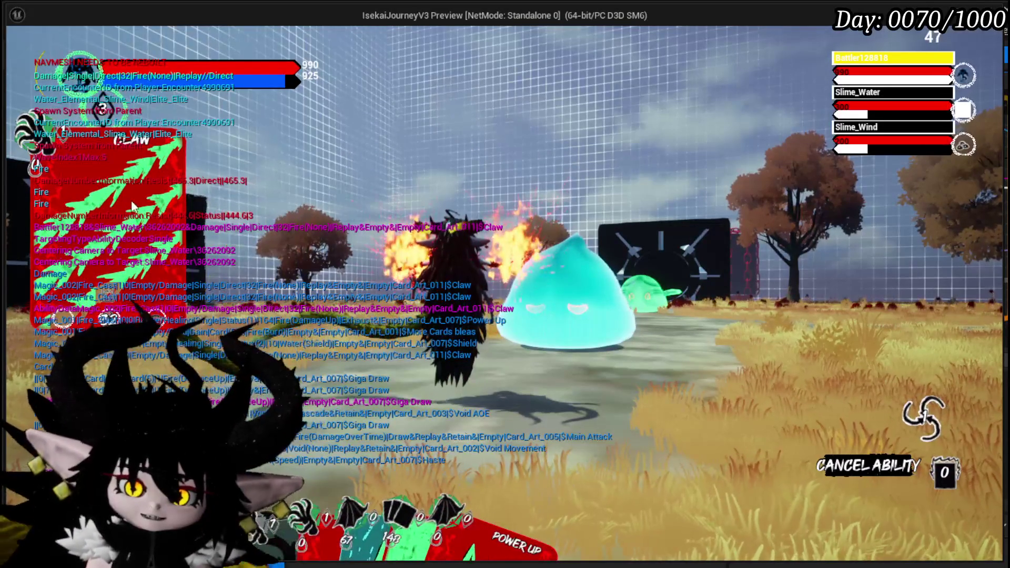
pyautogui.click(680, 283)
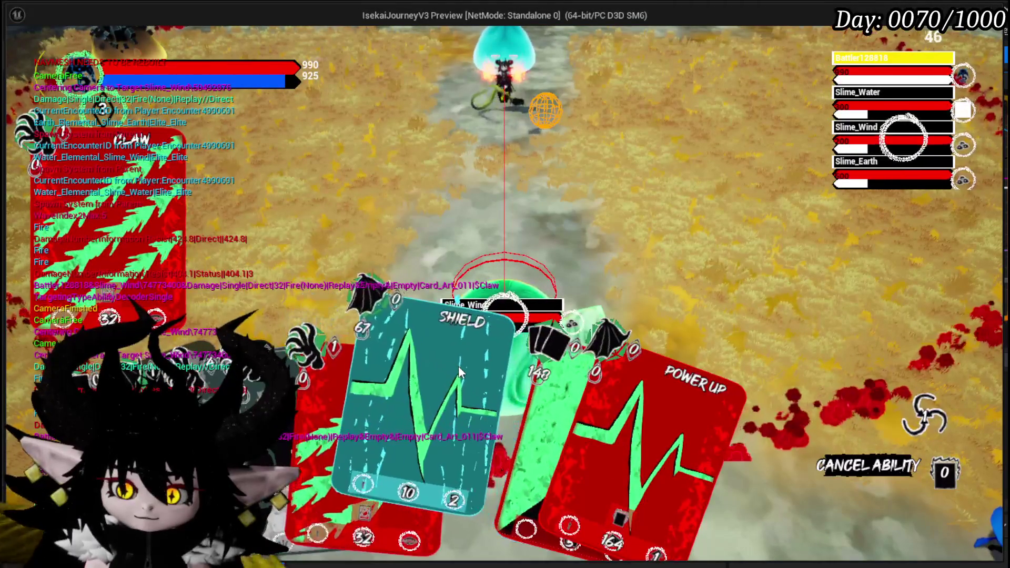
pyautogui.click(458, 365)
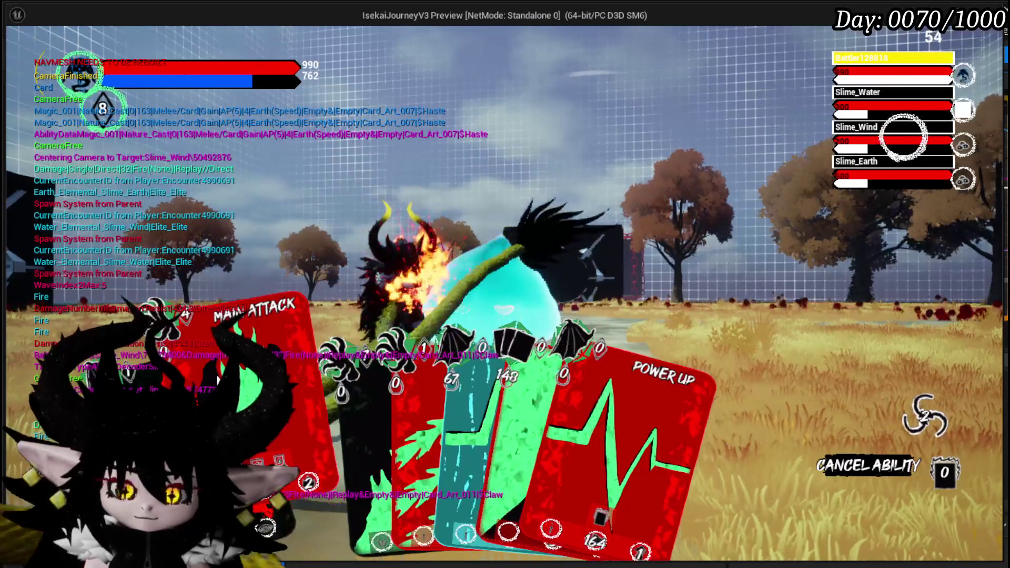
pyautogui.click(219, 380)
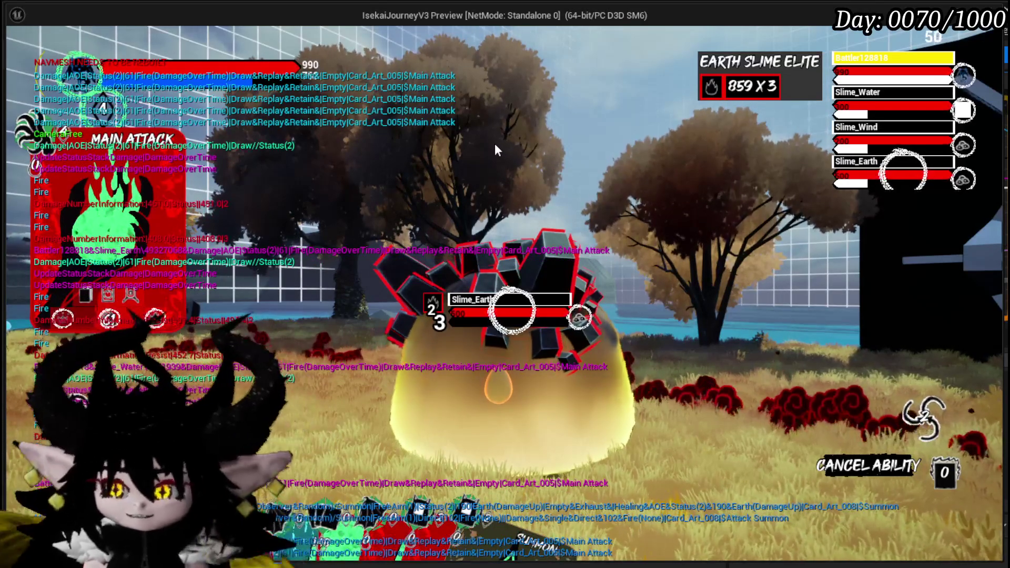
pyautogui.rightClick(661, 282)
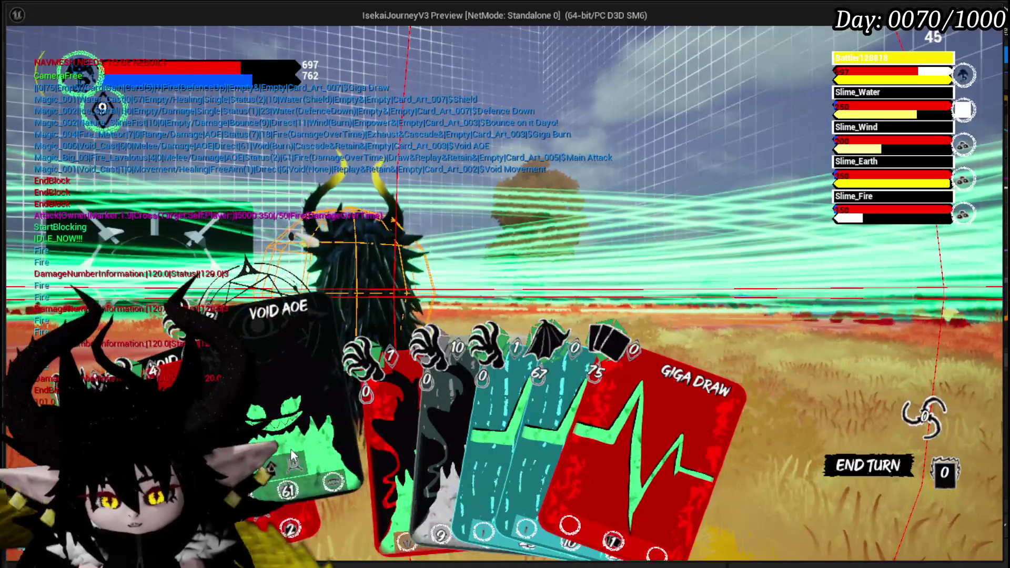
# - Play Void AOE, Void Movement, Defence Down, More Cards Bleas, Power Up, Haste and Claw on Slime_YY
pyautogui.click(294, 457)
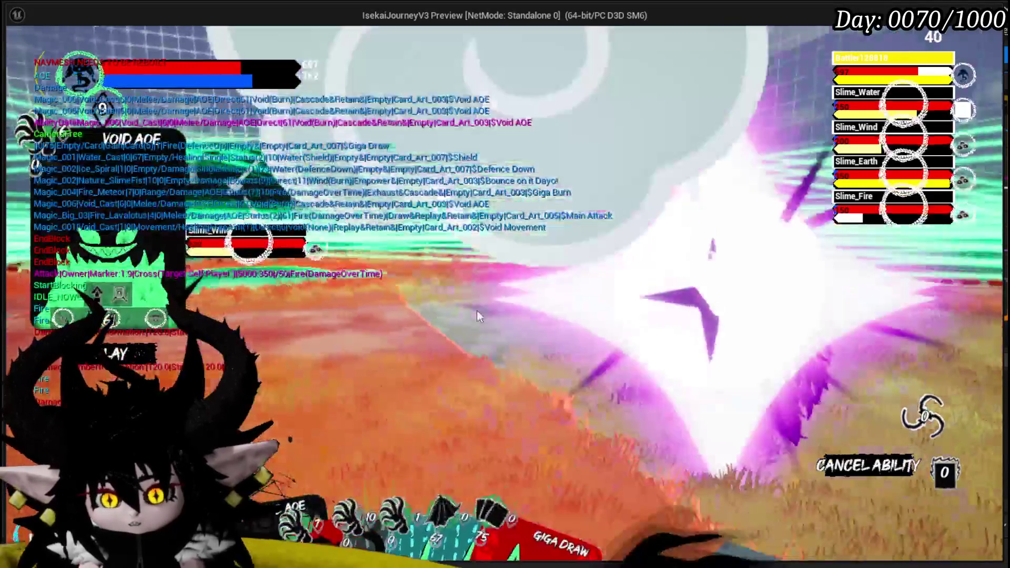
pyautogui.click(480, 311)
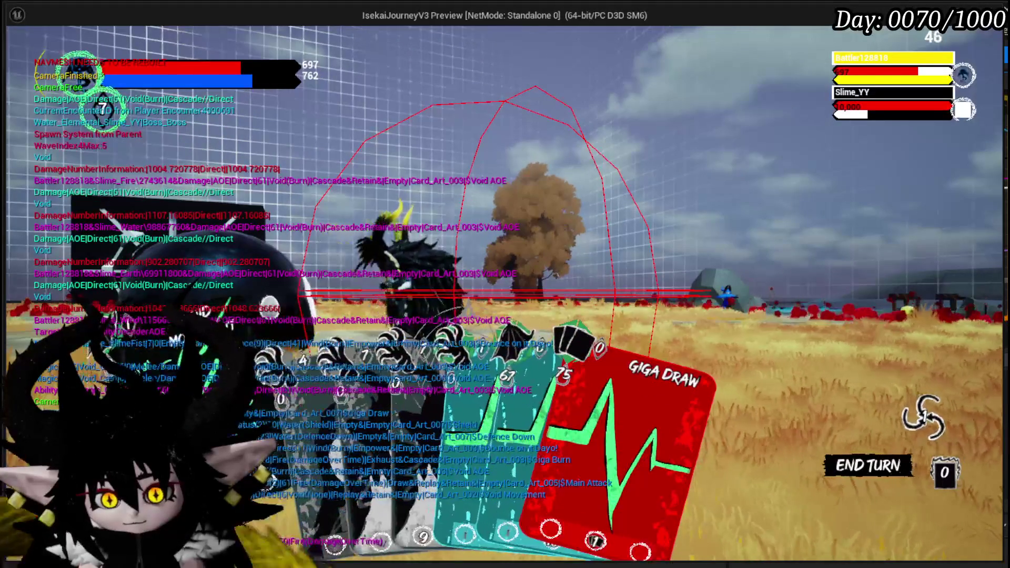
pyautogui.click(359, 367)
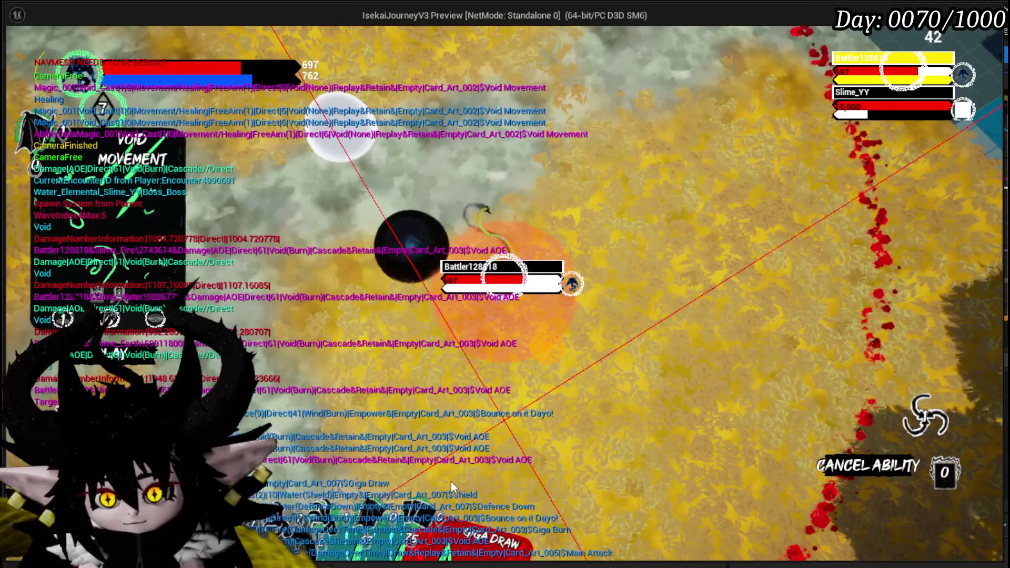
pyautogui.click(388, 412)
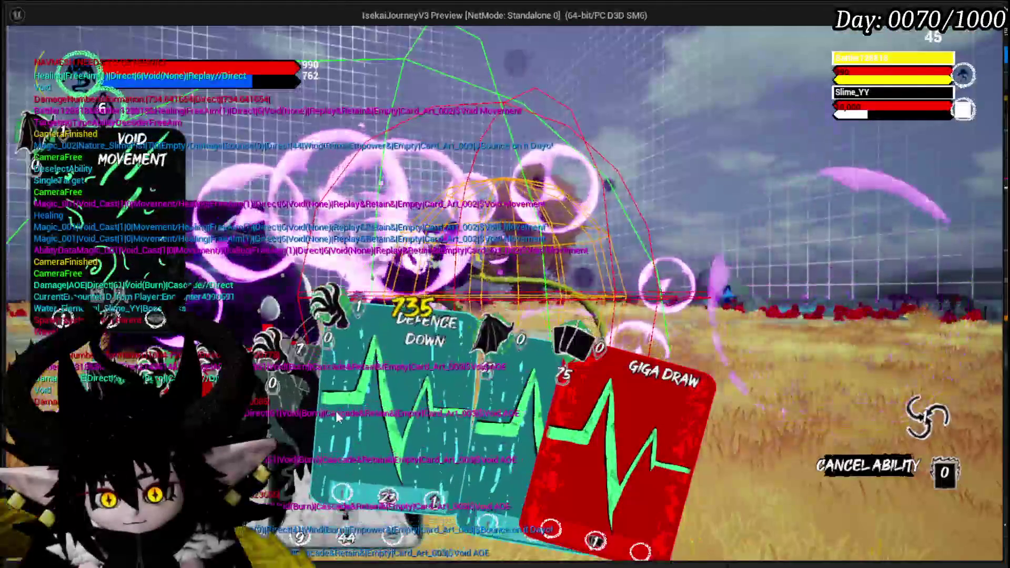
pyautogui.click(333, 411)
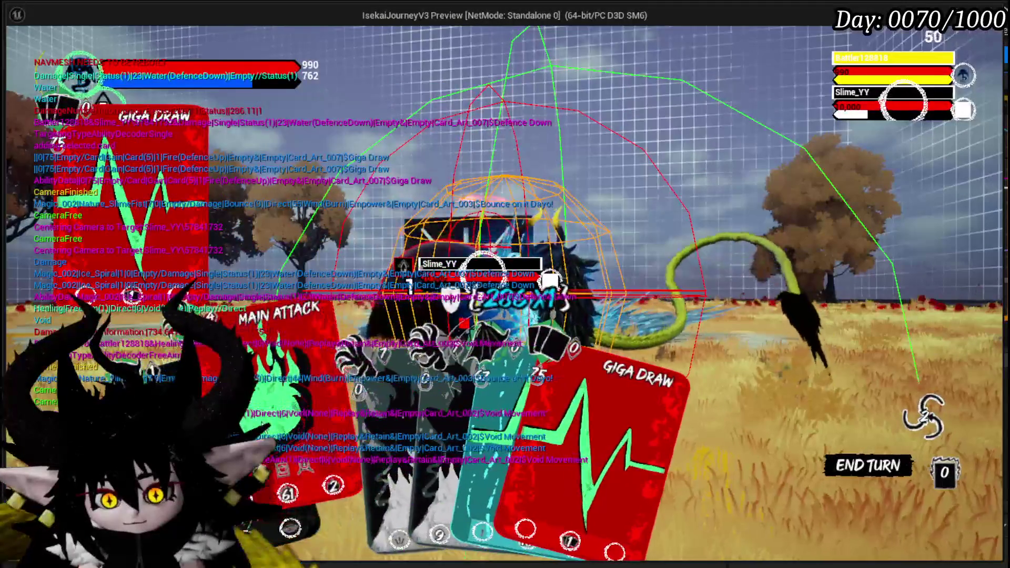
pyautogui.click(490, 420)
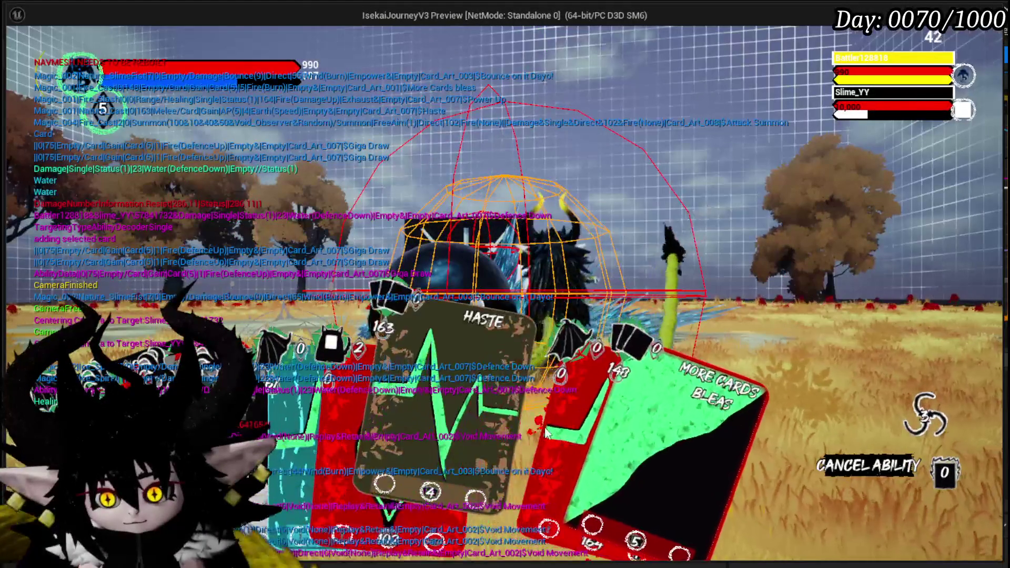
pyautogui.click(544, 427)
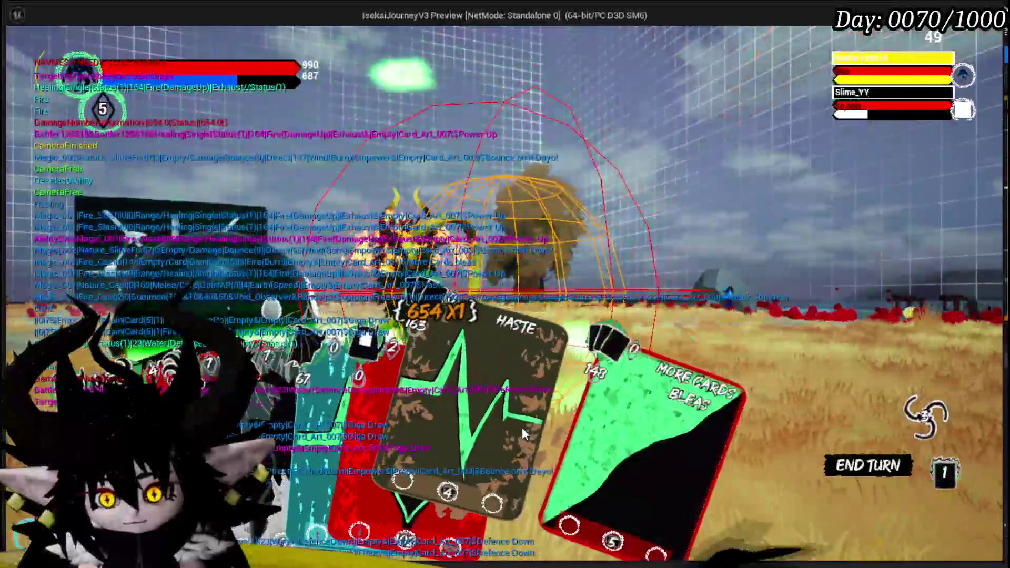
pyautogui.click(522, 427)
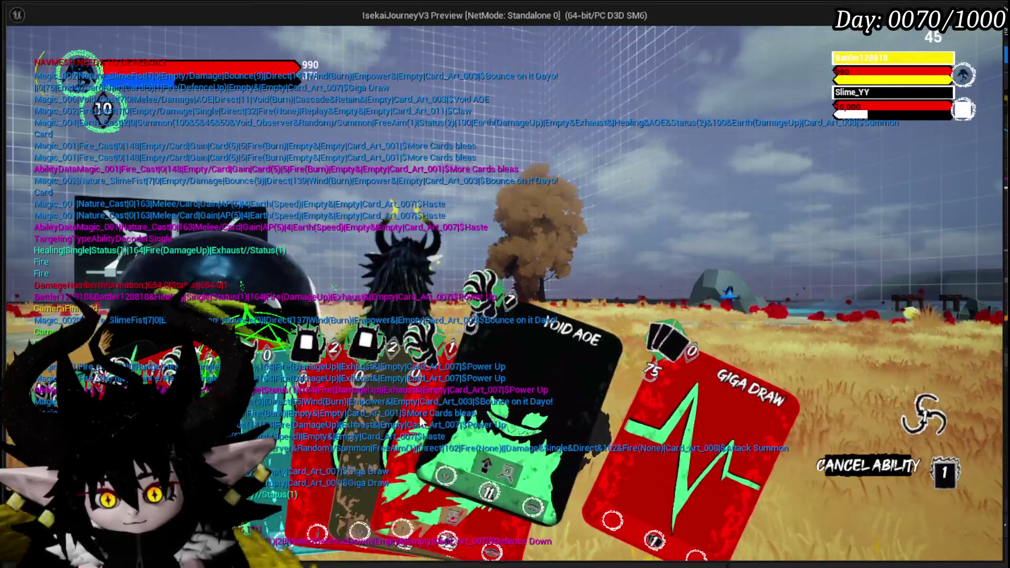
pyautogui.click(500, 394)
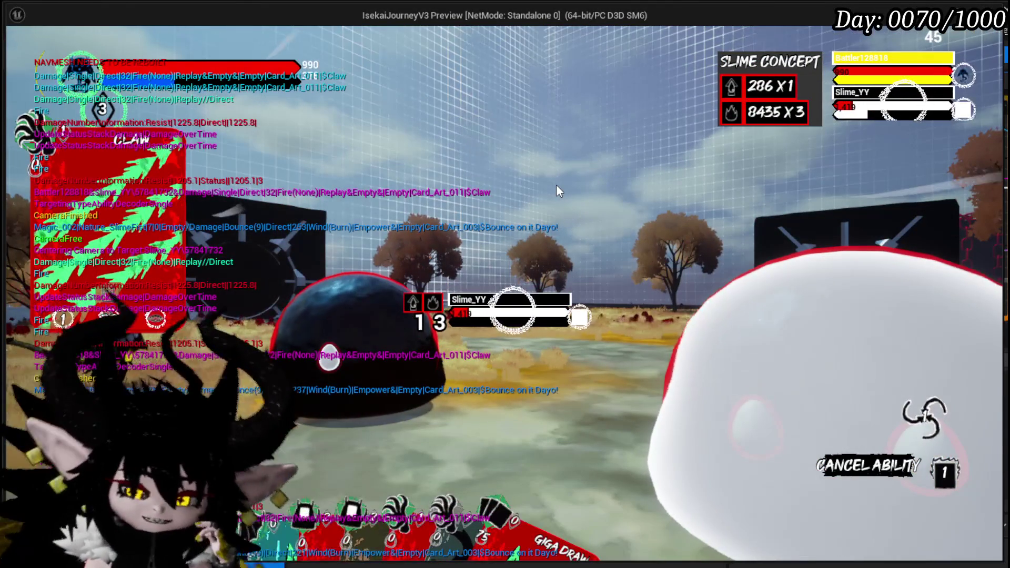
# - Stop the game preview and switch to WP_Card_HUD's SelectCard graph
pyautogui.press('Escape')
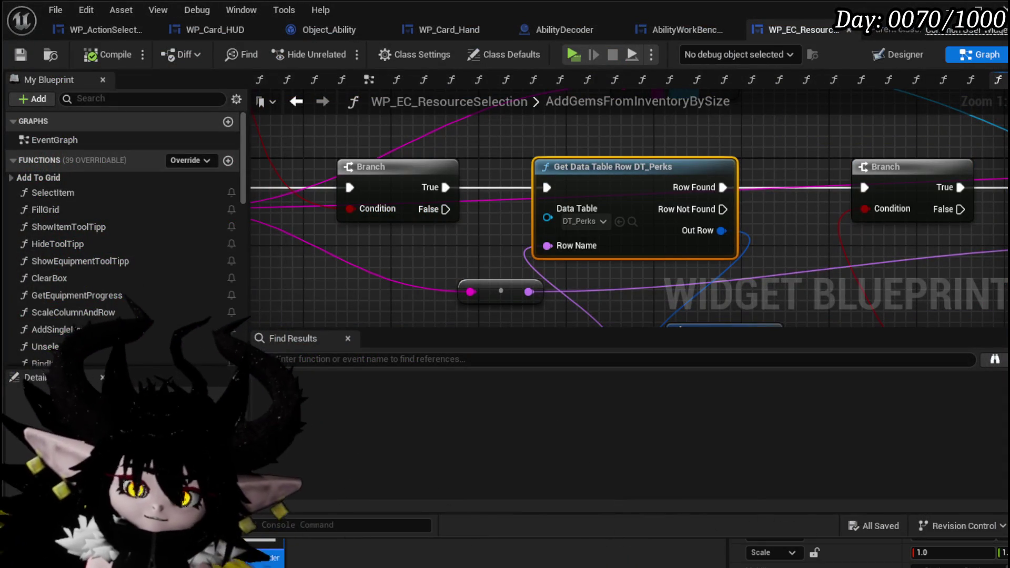
pyautogui.scroll(-6, 579, 203)
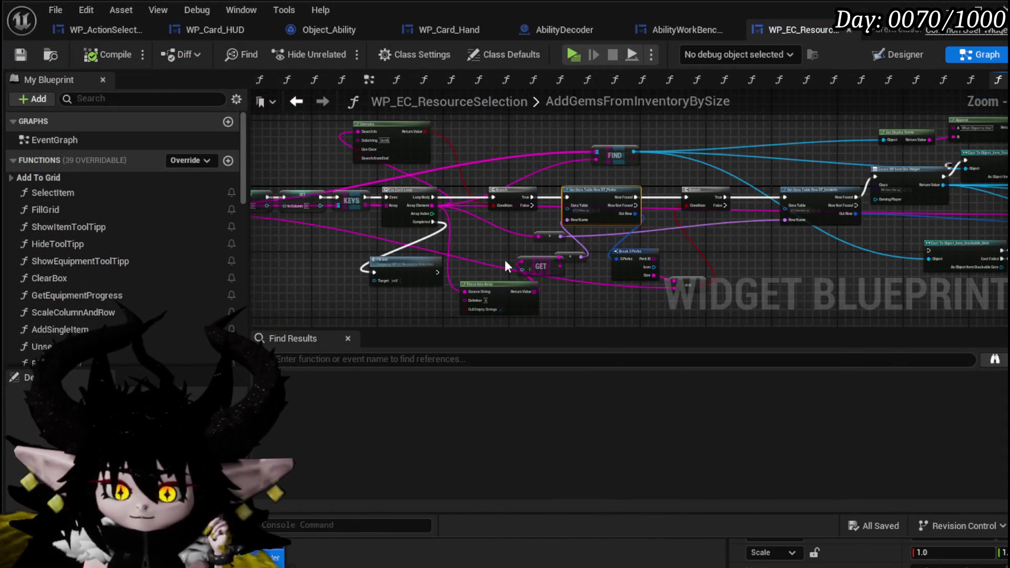
pyautogui.scroll(4, 518, 210)
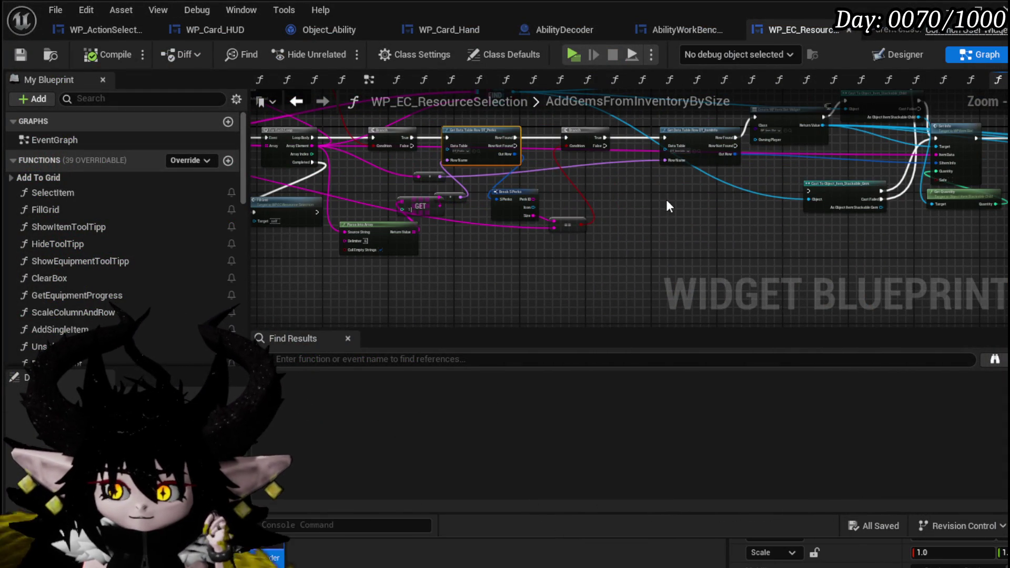
pyautogui.click(206, 33)
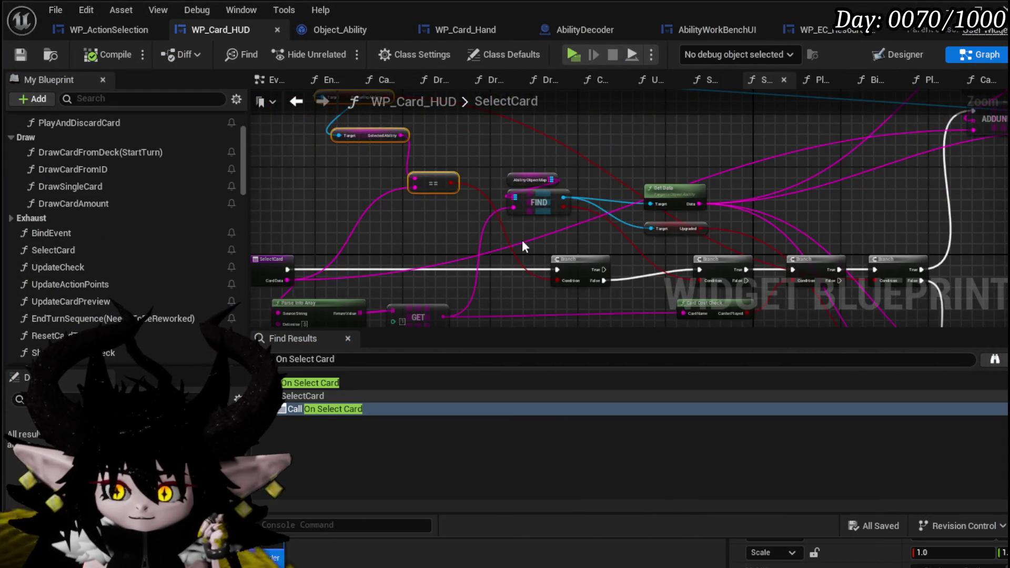
# - In the UnselectAbility graph, move the five nodes ending at Ability Sequence Start slightly lower
pyautogui.scroll(2, 364, 171)
pyautogui.click(113, 30)
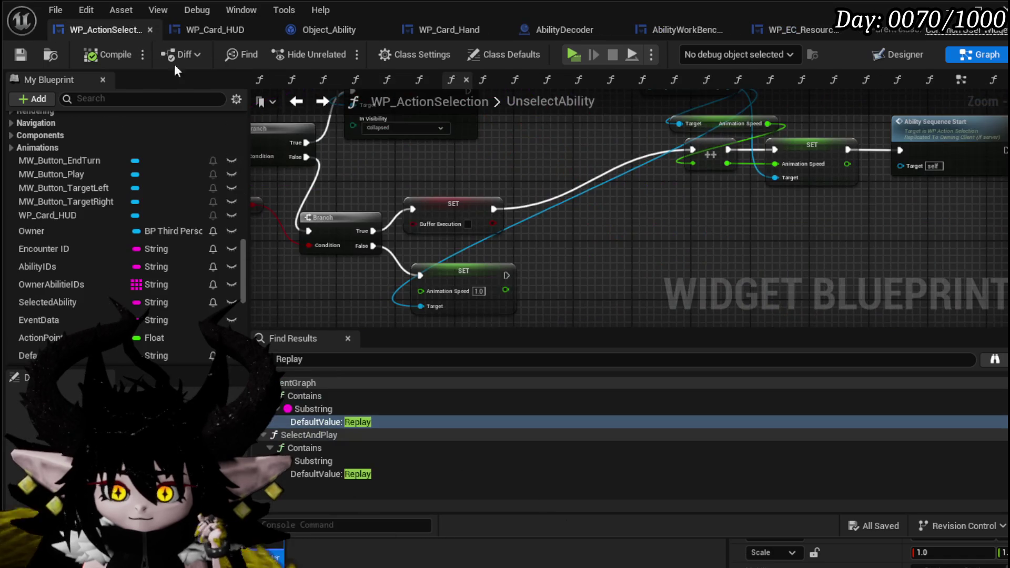
pyautogui.scroll(-3, 516, 199)
pyautogui.scroll(-1, 652, 222)
pyautogui.moveTo(646, 207); pyautogui.dragTo(886, 135)
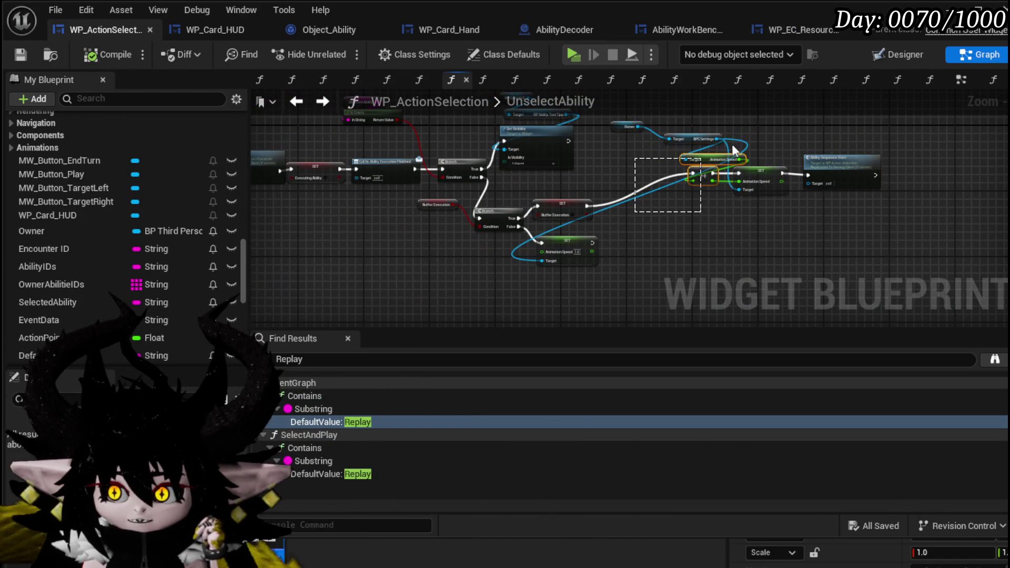
pyautogui.moveTo(703, 177)
pyautogui.mouseDown()
pyautogui.moveTo(706, 223)
pyautogui.moveTo(710, 209)
pyautogui.mouseUp()
# - Pan across the Branch, SET and right-hand nodes, then save WP_ActionSelection
pyautogui.scroll(3, 368, 207)
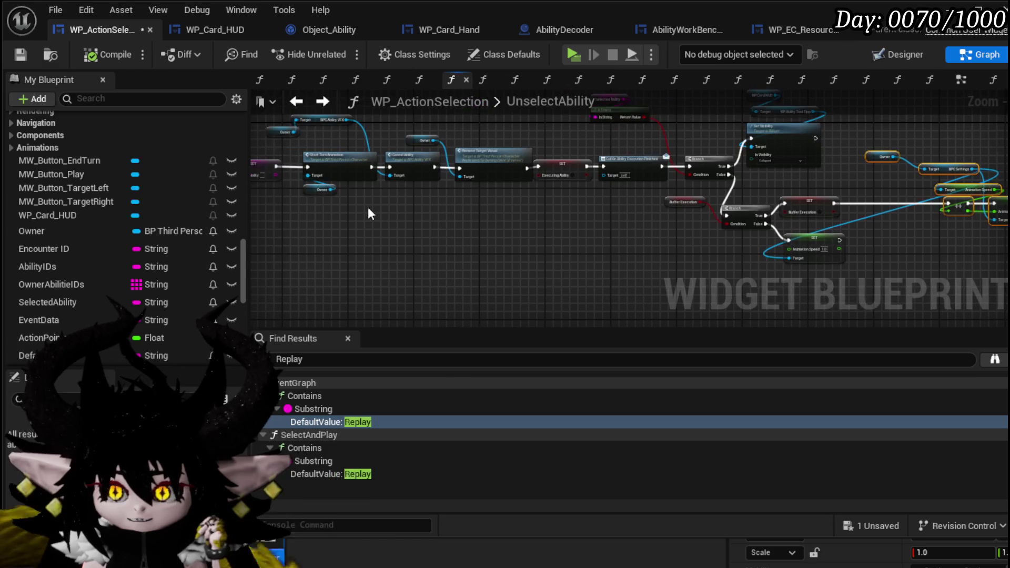
pyautogui.moveTo(639, 201)
pyautogui.mouseDown()
pyautogui.moveTo(878, 220)
pyautogui.moveTo(686, 168)
pyautogui.moveTo(600, 127)
pyautogui.moveTo(829, 158)
pyautogui.moveTo(705, 167)
pyautogui.moveTo(817, 217)
pyautogui.mouseUp()
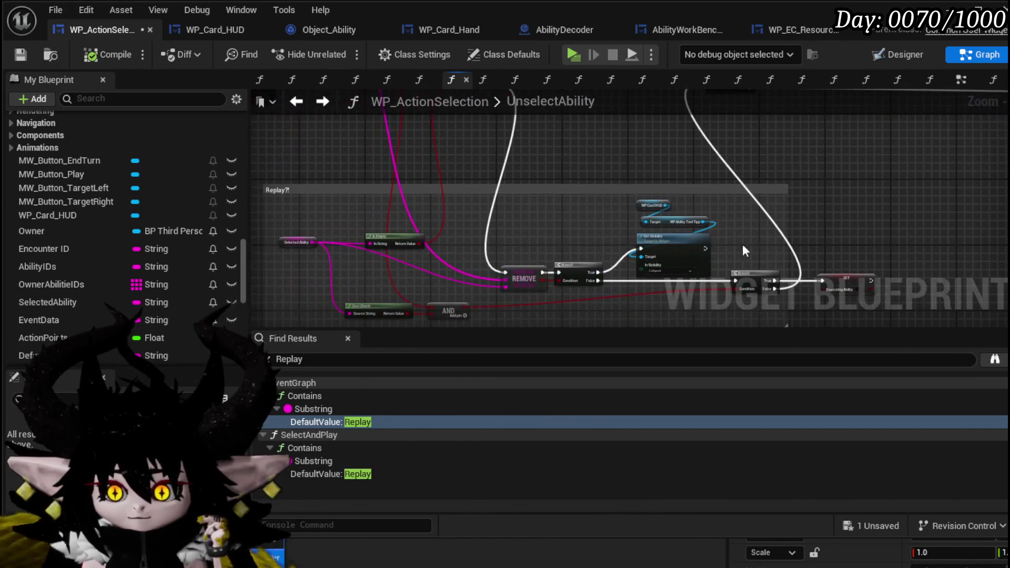
pyautogui.scroll(-4, 615, 192)
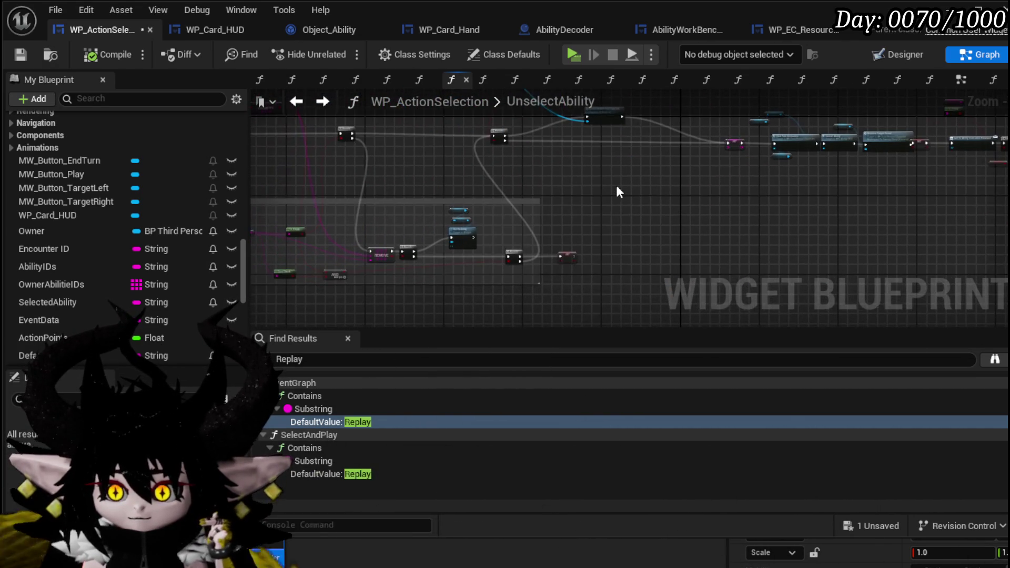
pyautogui.moveTo(617, 187); pyautogui.dragTo(311, 191)
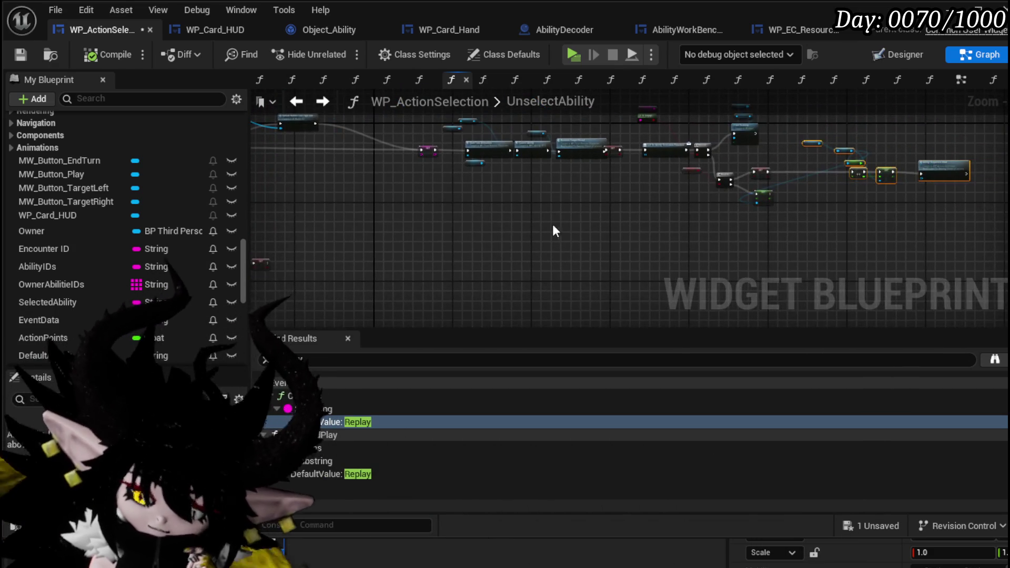
pyautogui.scroll(3, 498, 212)
pyautogui.moveTo(448, 198); pyautogui.dragTo(494, 253)
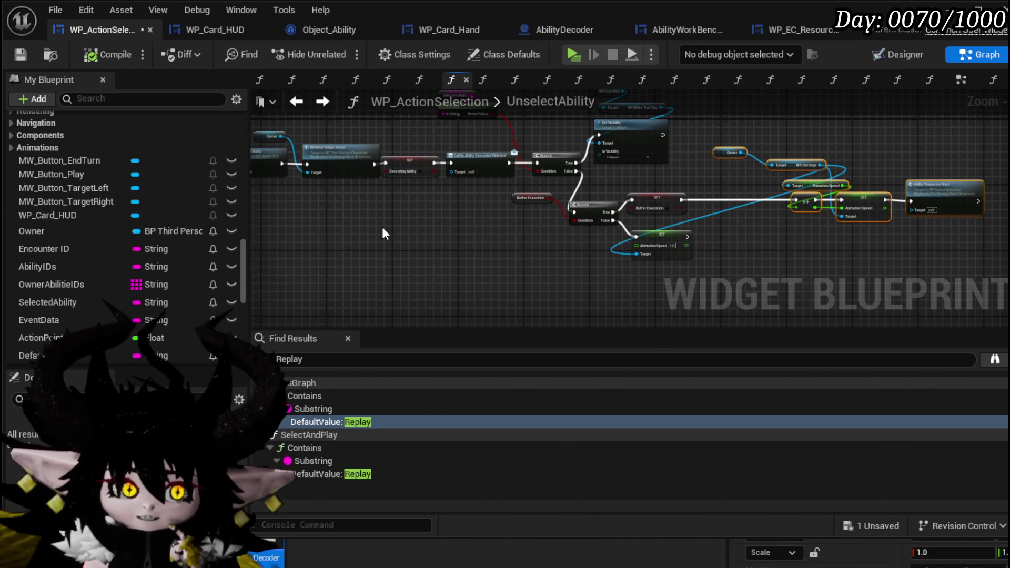
pyautogui.click(13, 59)
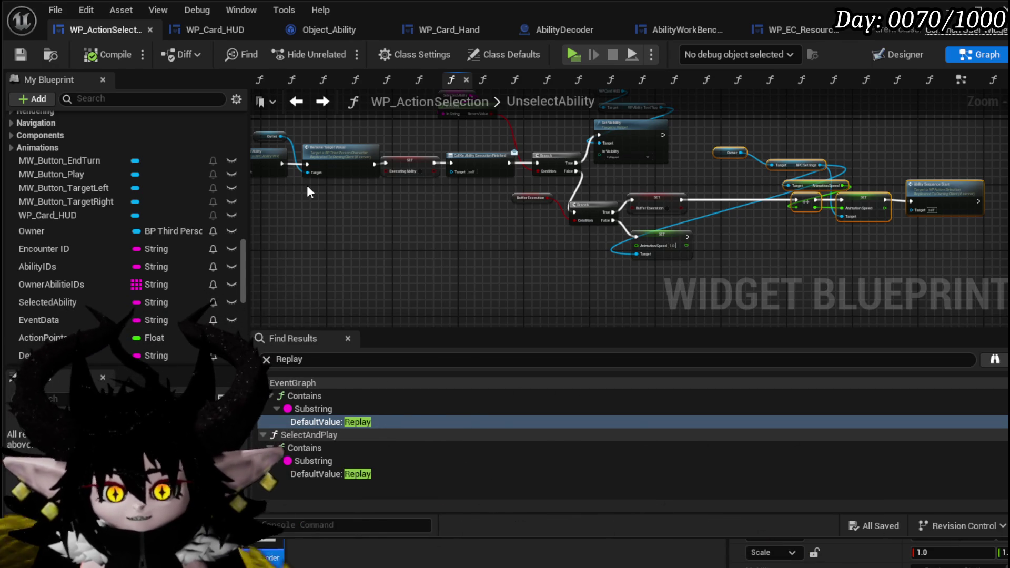
pyautogui.scroll(-2, 380, 204)
pyautogui.scroll(3, 595, 236)
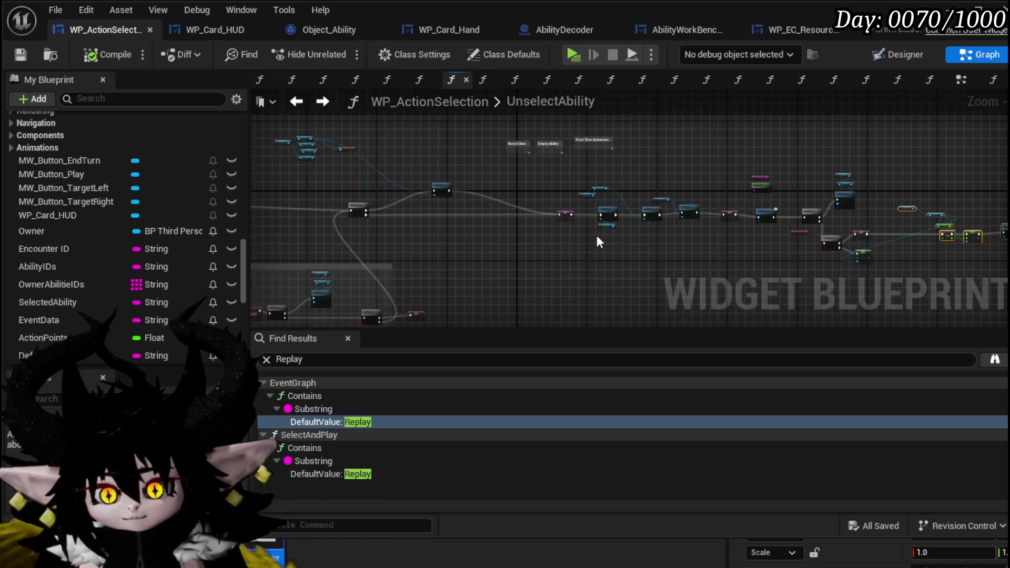
pyautogui.moveTo(526, 166); pyautogui.dragTo(390, 223)
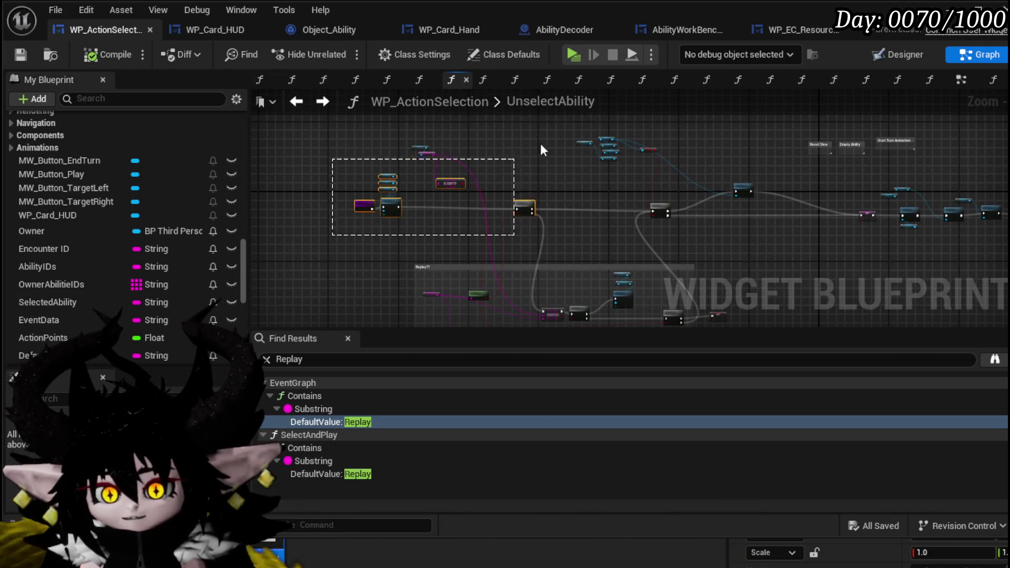
pyautogui.scroll(3, 547, 225)
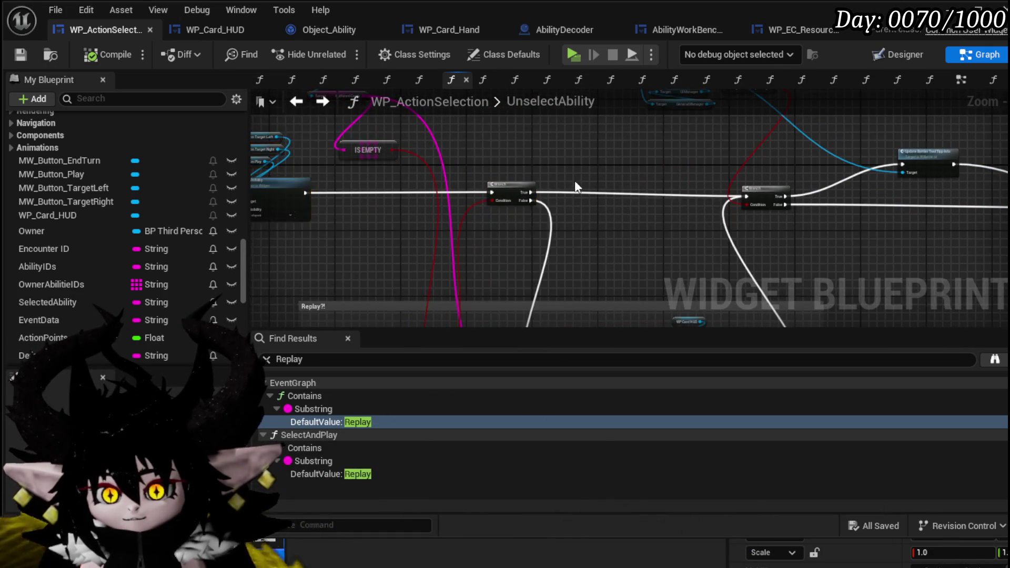
pyautogui.scroll(-4, 553, 174)
pyautogui.moveTo(585, 125); pyautogui.dragTo(584, 126)
pyautogui.moveTo(568, 201); pyautogui.dragTo(511, 205)
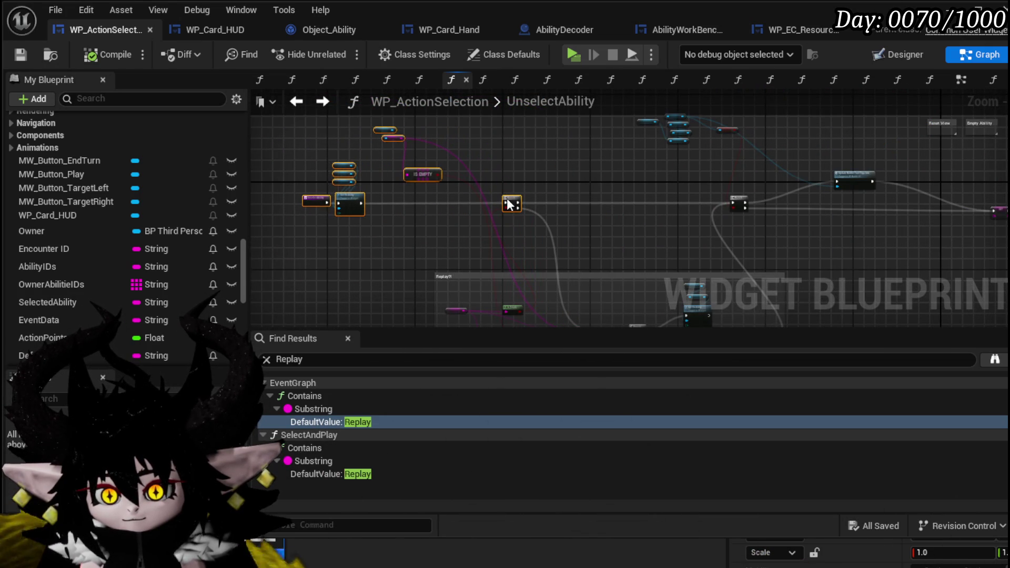
pyautogui.scroll(2, 616, 189)
pyautogui.scroll(-2, 444, 207)
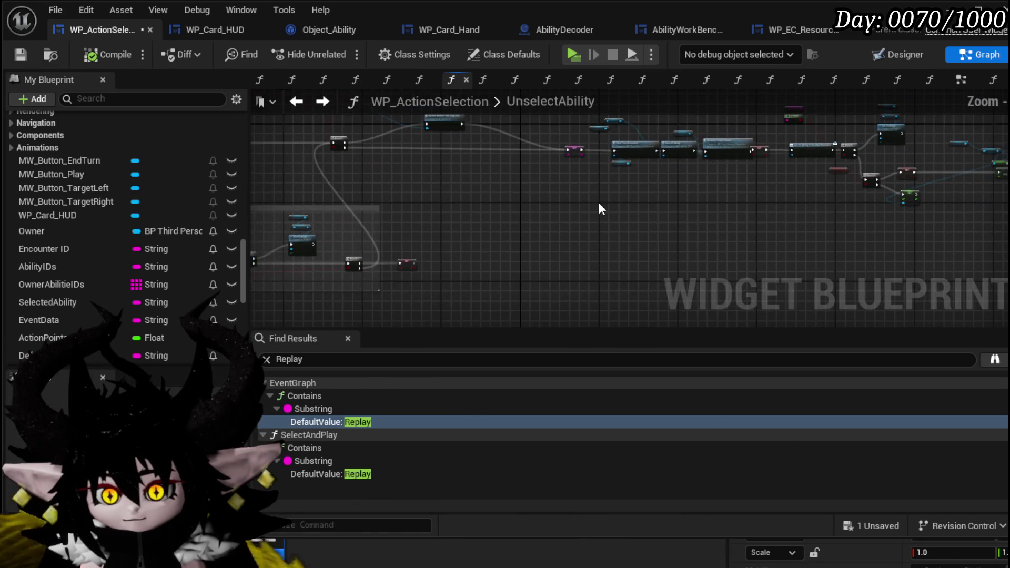
pyautogui.moveTo(468, 241); pyautogui.dragTo(377, 217)
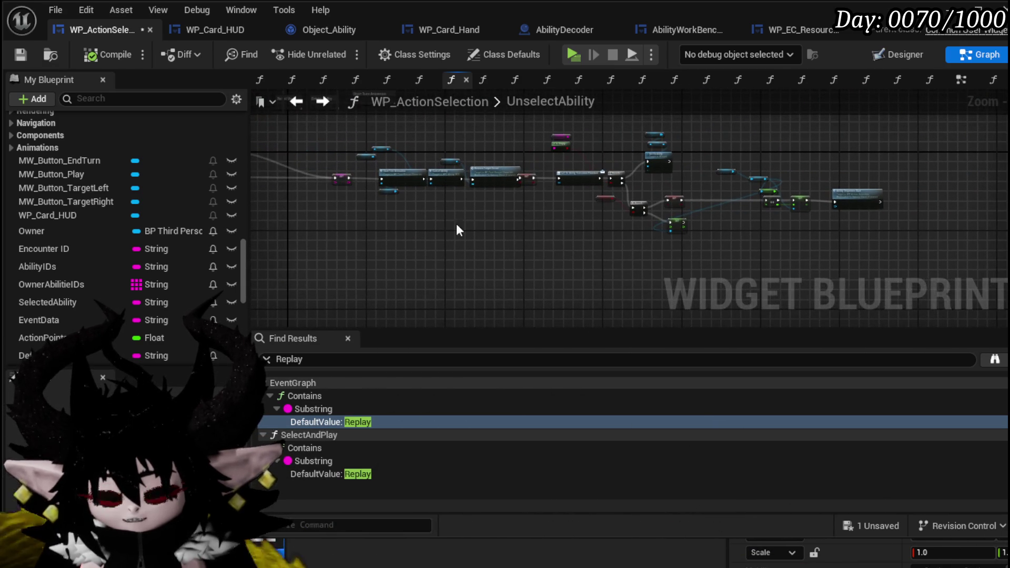
pyautogui.scroll(-1, 349, 253)
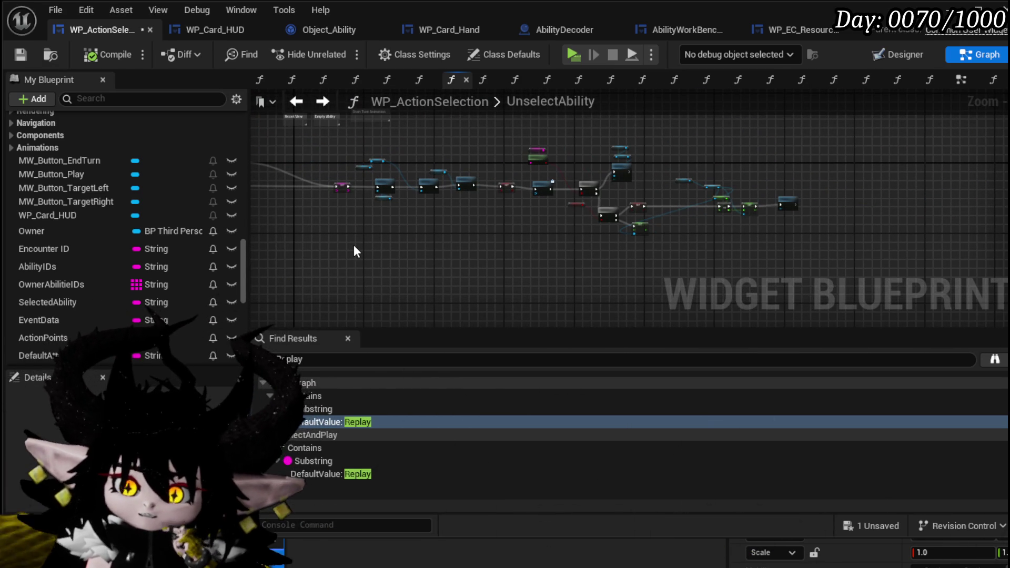
pyautogui.moveTo(353, 245); pyautogui.dragTo(411, 271)
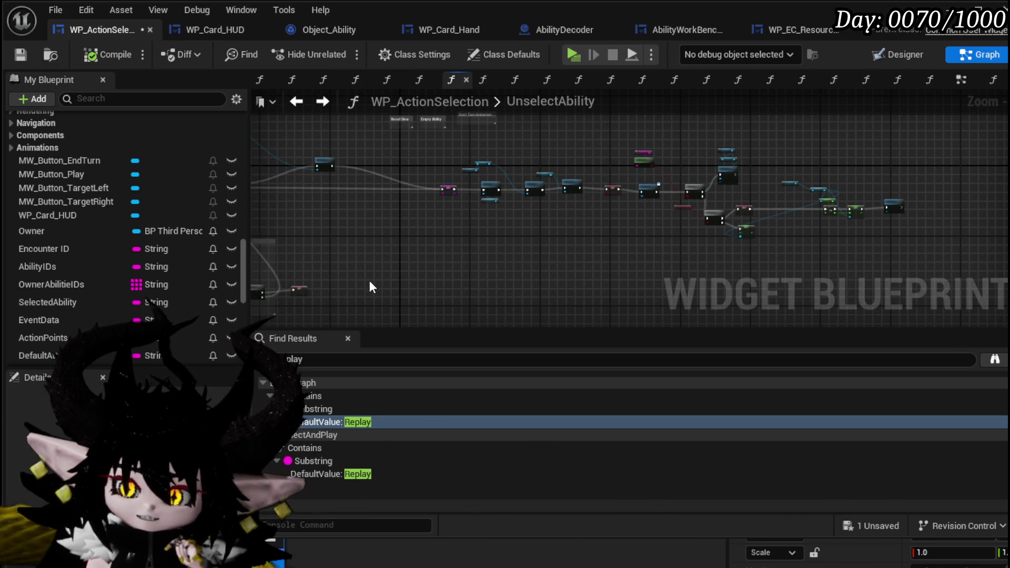
pyautogui.moveTo(417, 219); pyautogui.dragTo(417, 220)
pyautogui.hotkey('ctrl', 's')
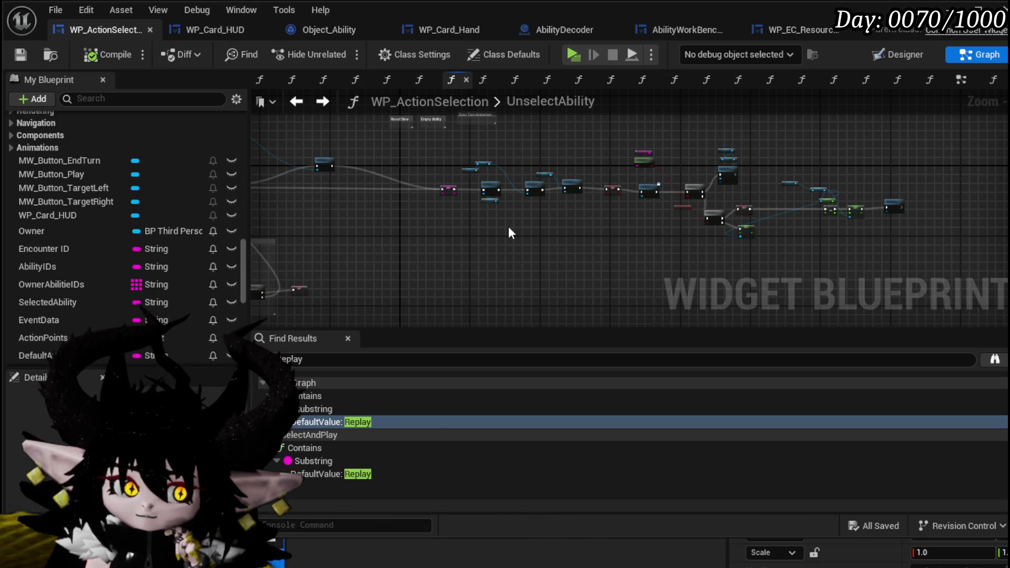
pyautogui.moveTo(508, 227)
pyautogui.mouseDown()
pyautogui.moveTo(451, 232)
pyautogui.moveTo(619, 243)
pyautogui.mouseUp()
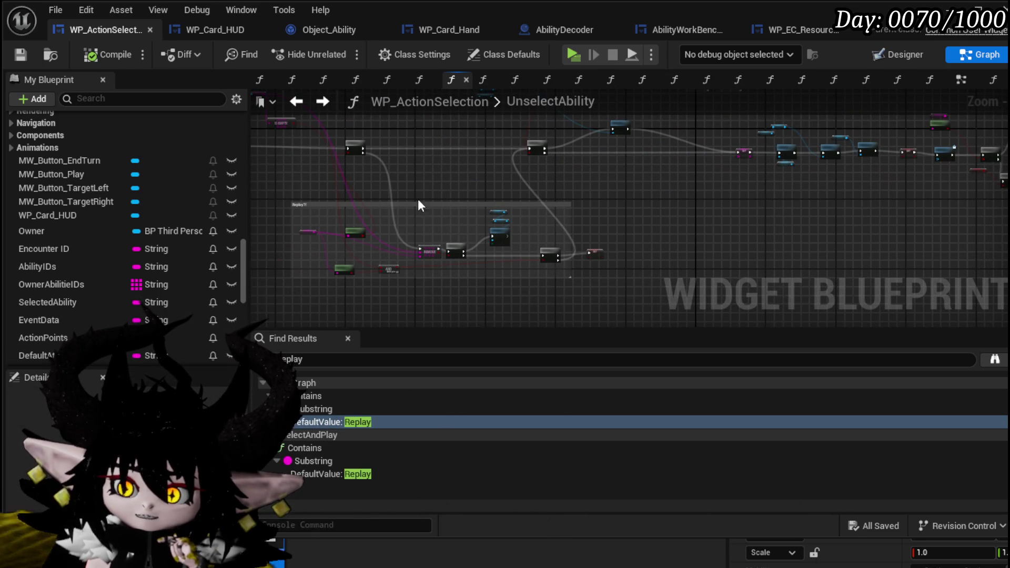
pyautogui.scroll(5, 333, 221)
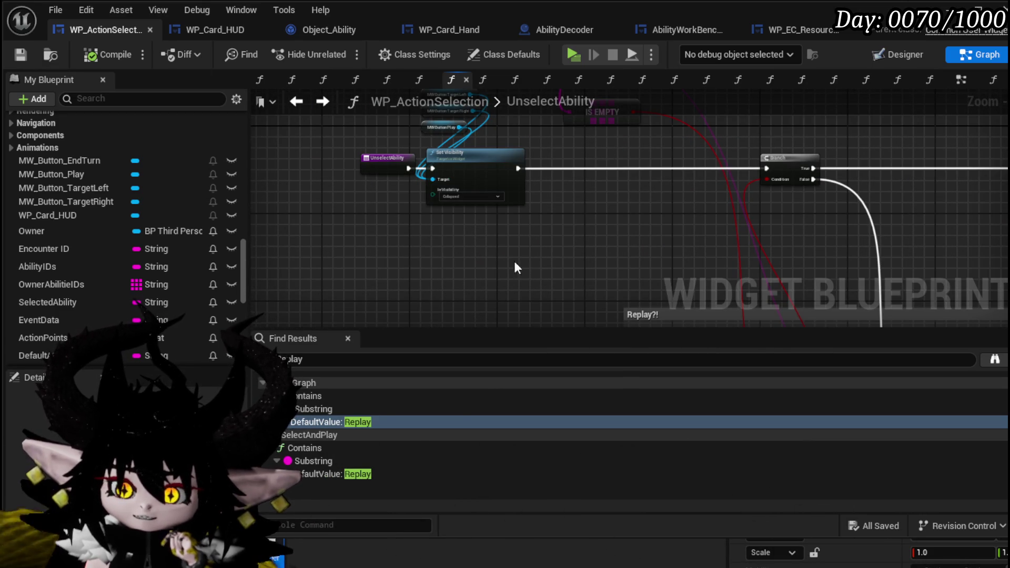
pyautogui.scroll(-3, 522, 272)
pyautogui.scroll(3, 558, 218)
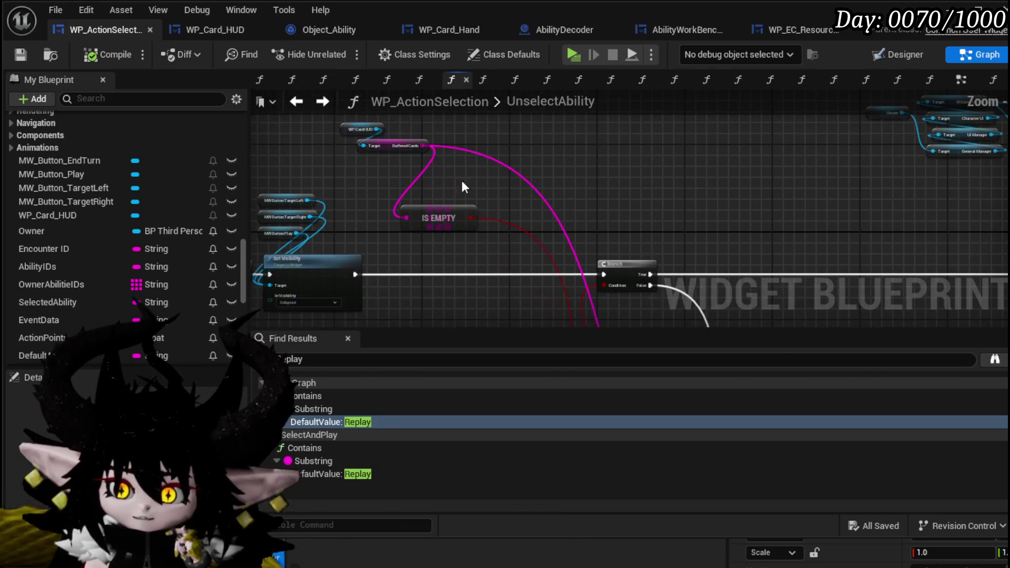
pyautogui.moveTo(543, 196); pyautogui.dragTo(462, 138)
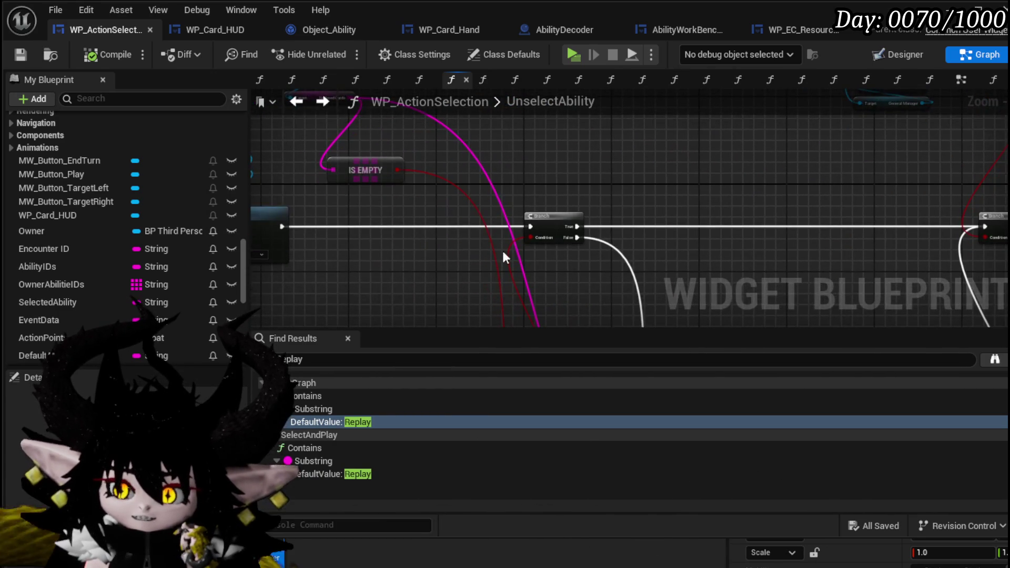
pyautogui.scroll(-2, 503, 258)
pyautogui.scroll(2, 595, 222)
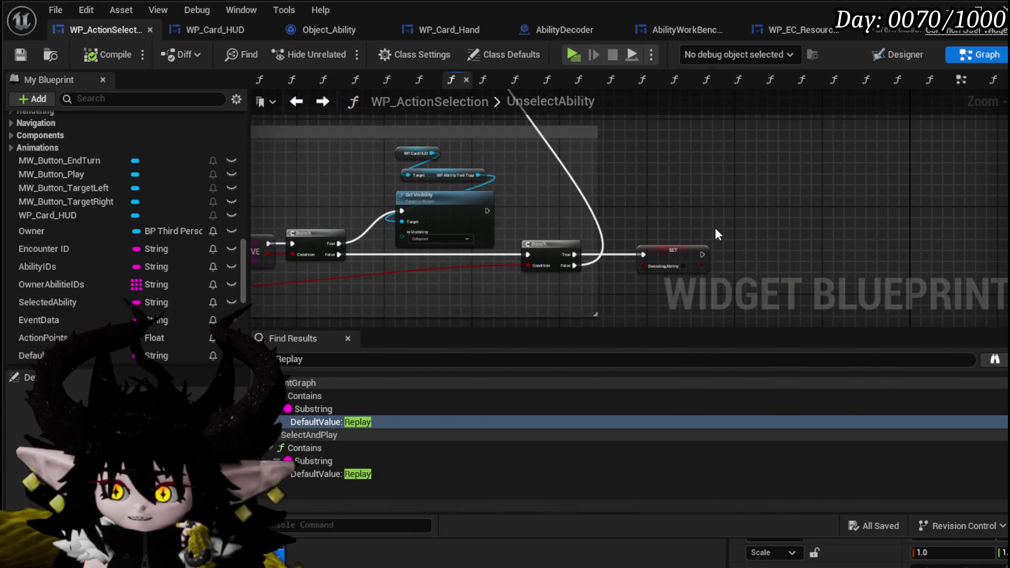
pyautogui.scroll(-3, 399, 231)
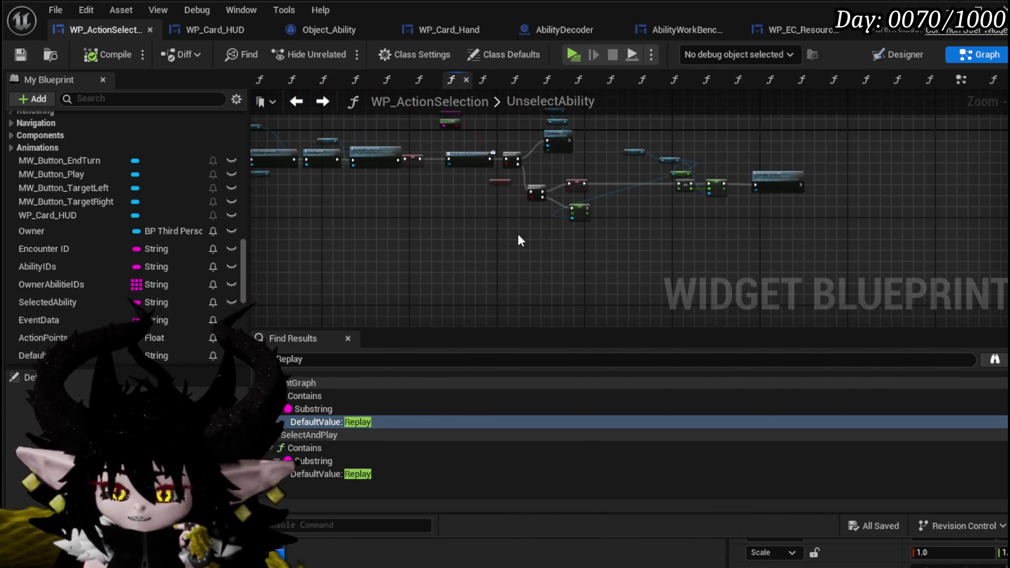
pyautogui.scroll(3, 516, 283)
pyautogui.scroll(-3, 547, 254)
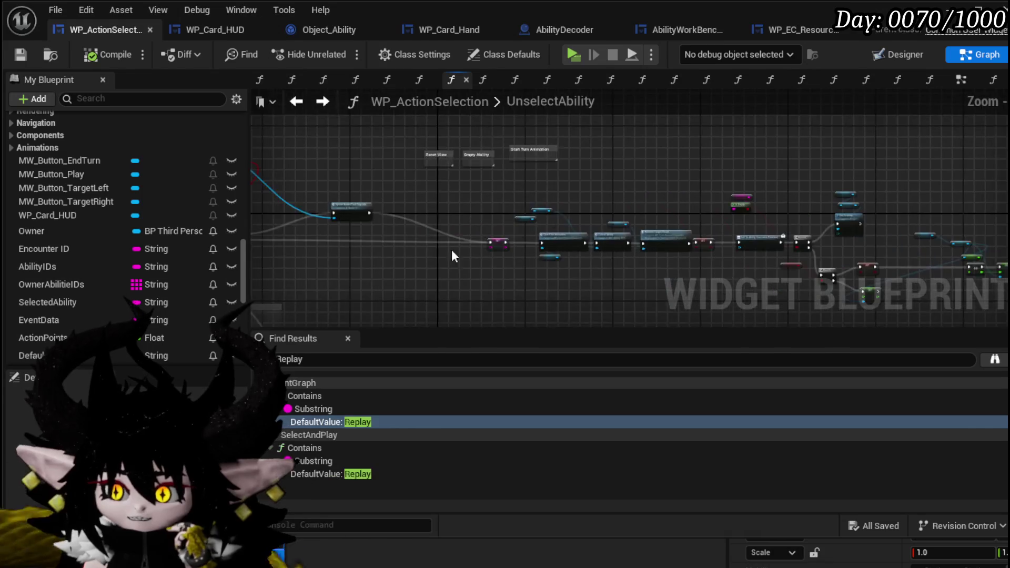
pyautogui.scroll(-2, 406, 239)
pyautogui.scroll(4, 490, 167)
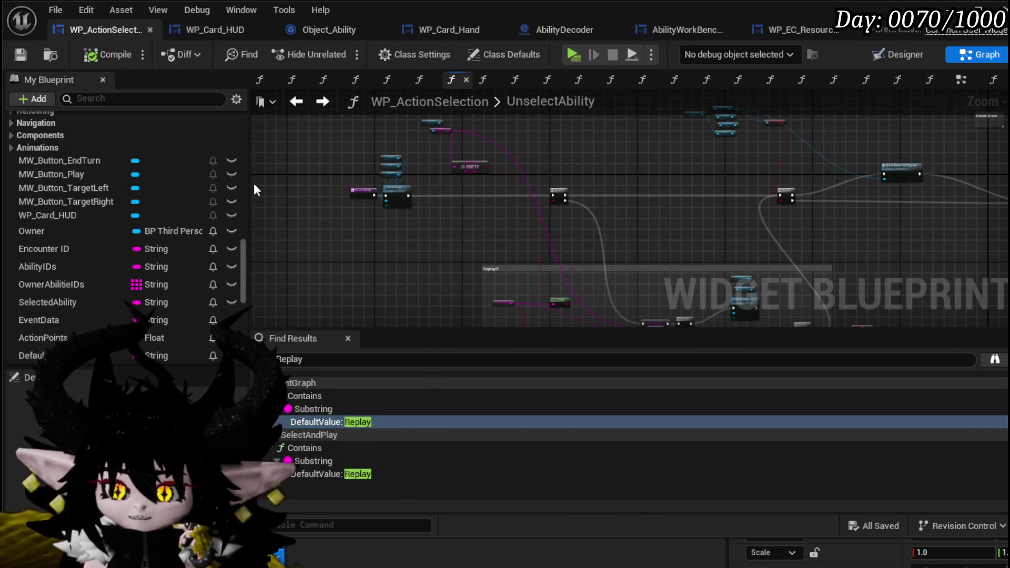
pyautogui.scroll(-2, 436, 175)
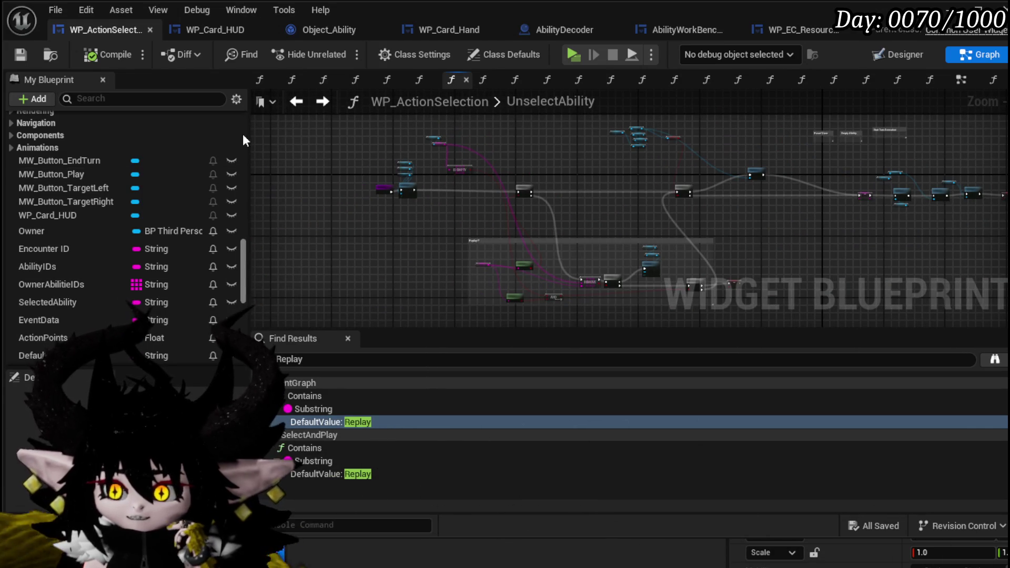
pyautogui.scroll(10, 112, 157)
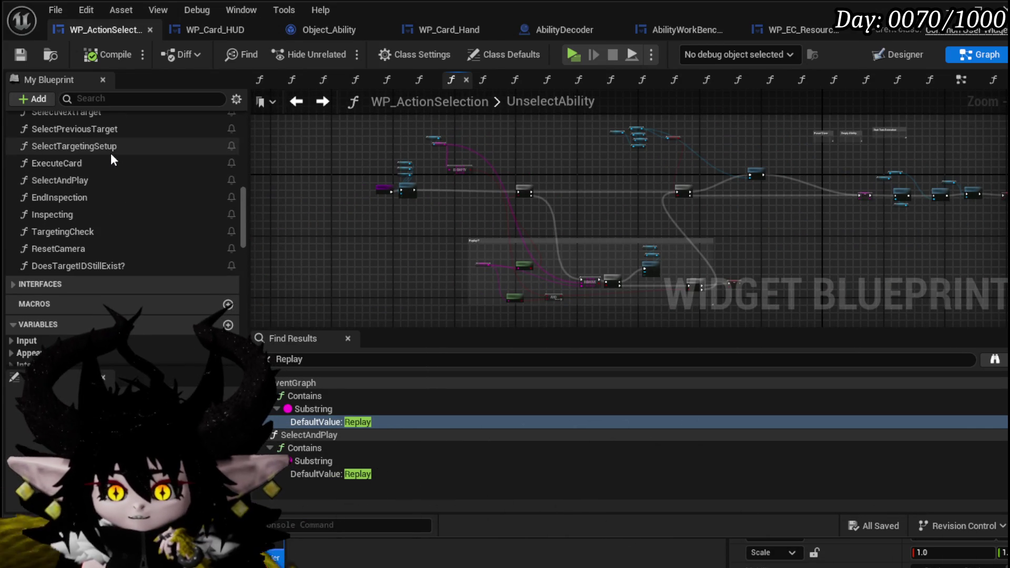
pyautogui.scroll(8, 110, 153)
pyautogui.scroll(-3, 128, 149)
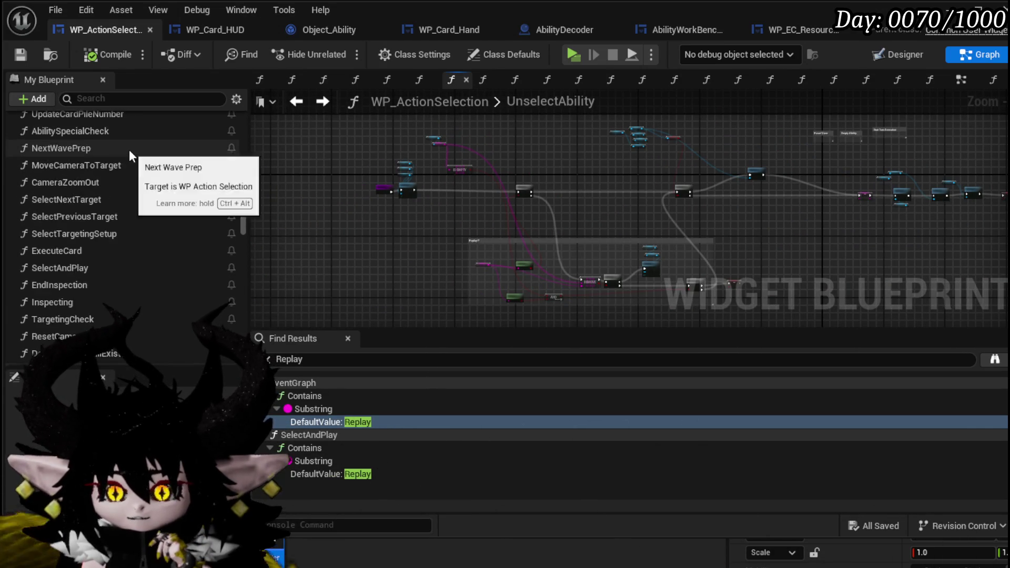
pyautogui.scroll(5, 131, 154)
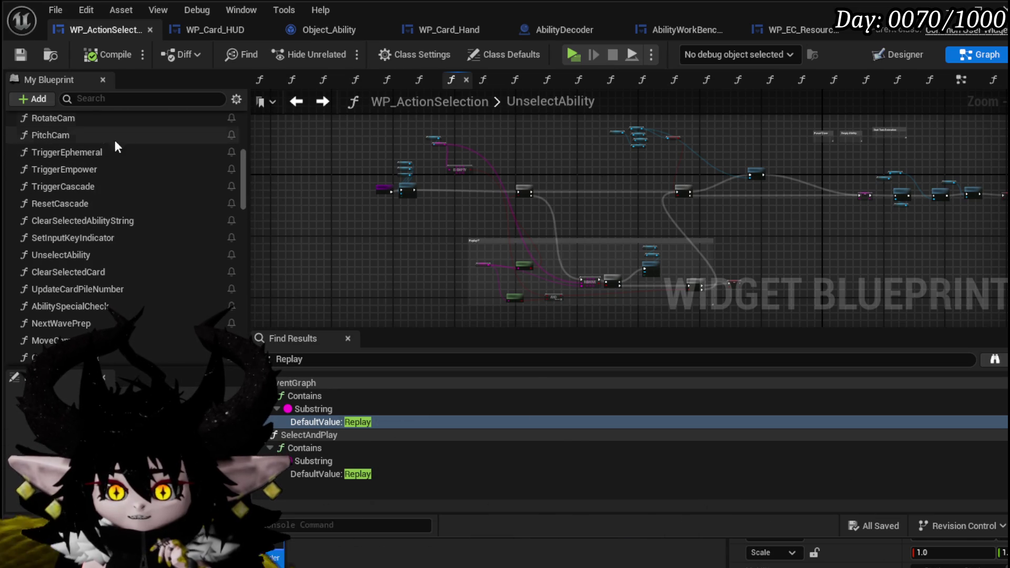
pyautogui.doubleClick(140, 158)
# - Zoom around the TriggerEphemeral graph to view its Find-to-Branch chain ending in Dissolve Card
pyautogui.scroll(3, 444, 239)
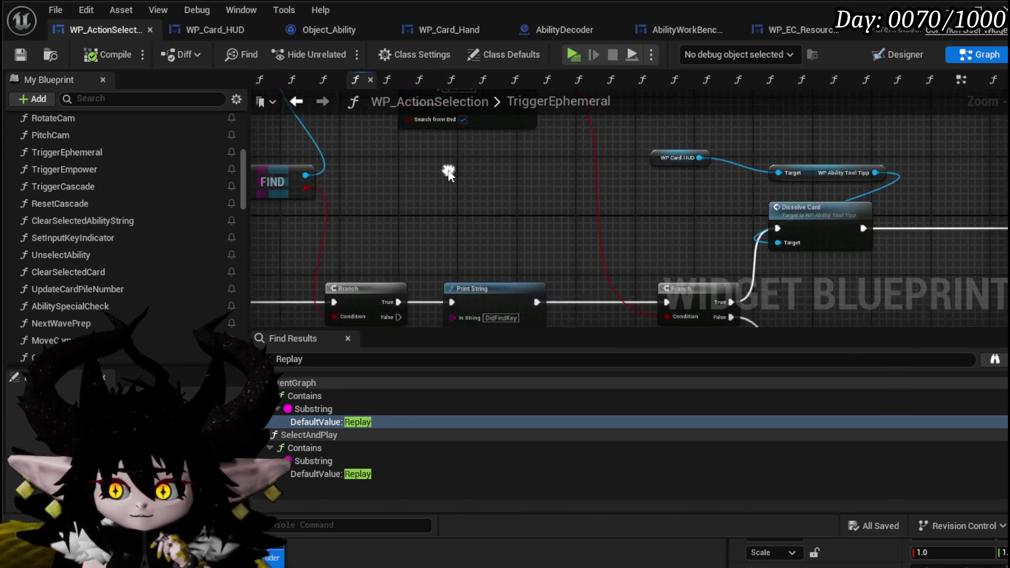
pyautogui.scroll(-5, 447, 170)
pyautogui.scroll(1, 447, 169)
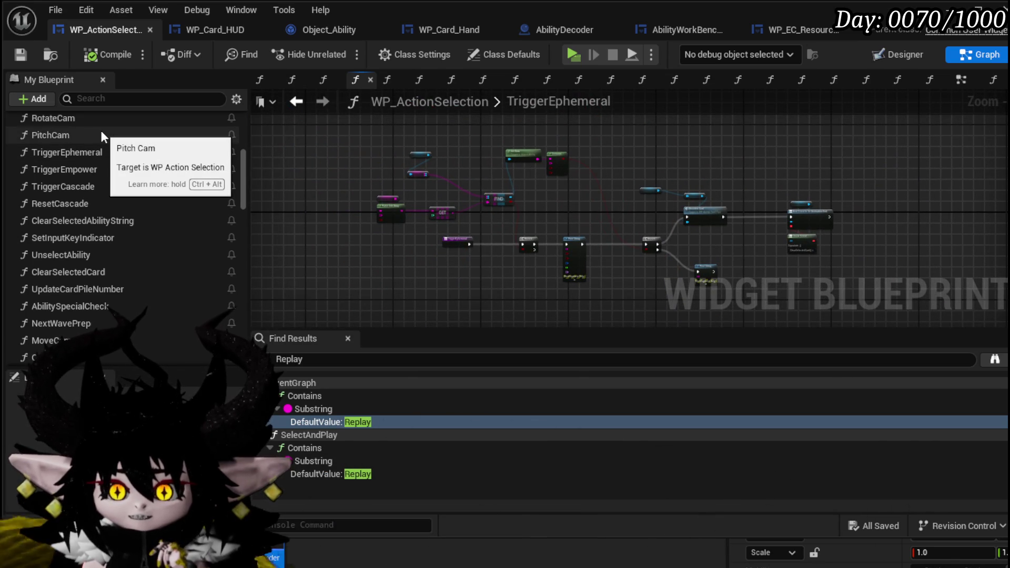
pyautogui.scroll(5, 101, 130)
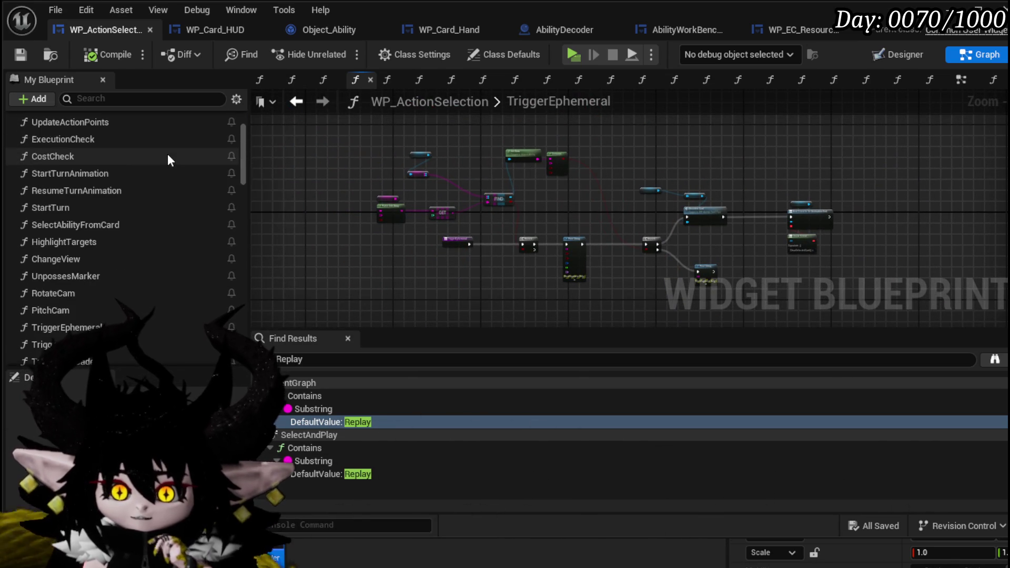
pyautogui.scroll(2, 167, 156)
pyautogui.scroll(-3, 167, 156)
pyautogui.scroll(-3, 141, 182)
pyautogui.scroll(-3, 96, 169)
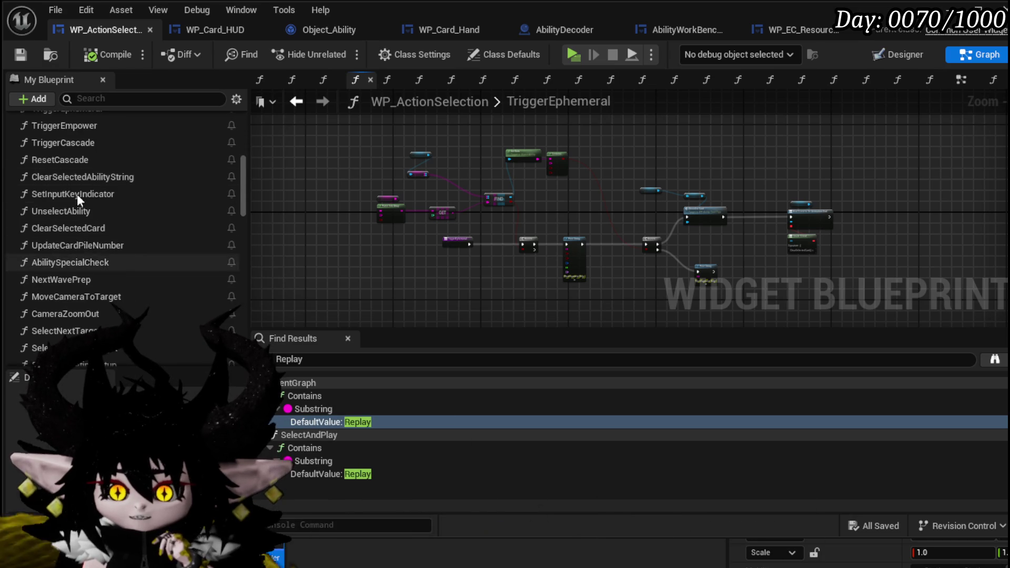
pyautogui.scroll(-3, 87, 244)
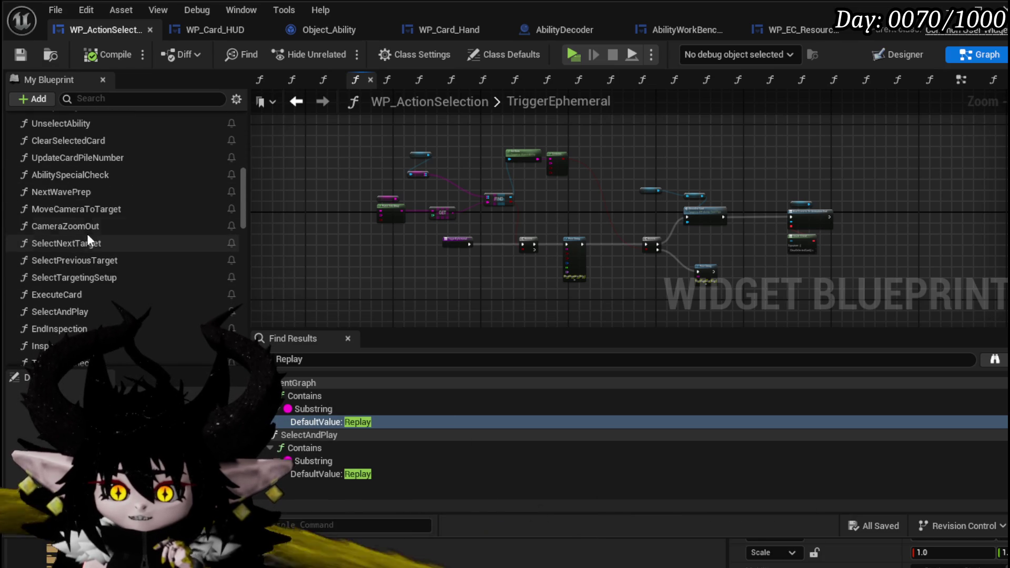
# - Open NextWavePrep and survey its nodes from Clear Selected Ability String to Update Card Pile Number
pyautogui.doubleClick(68, 194)
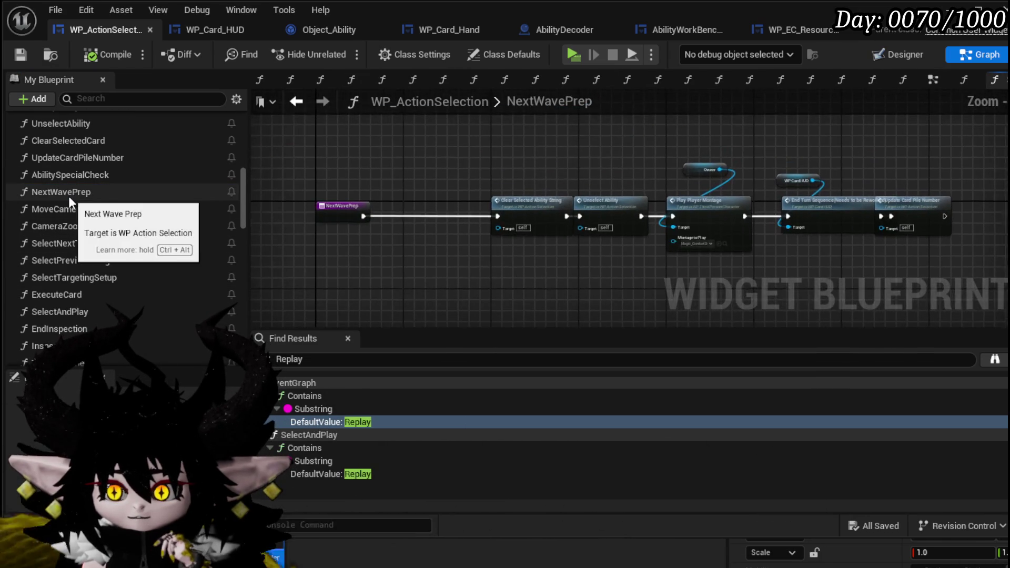
pyautogui.scroll(2, 369, 187)
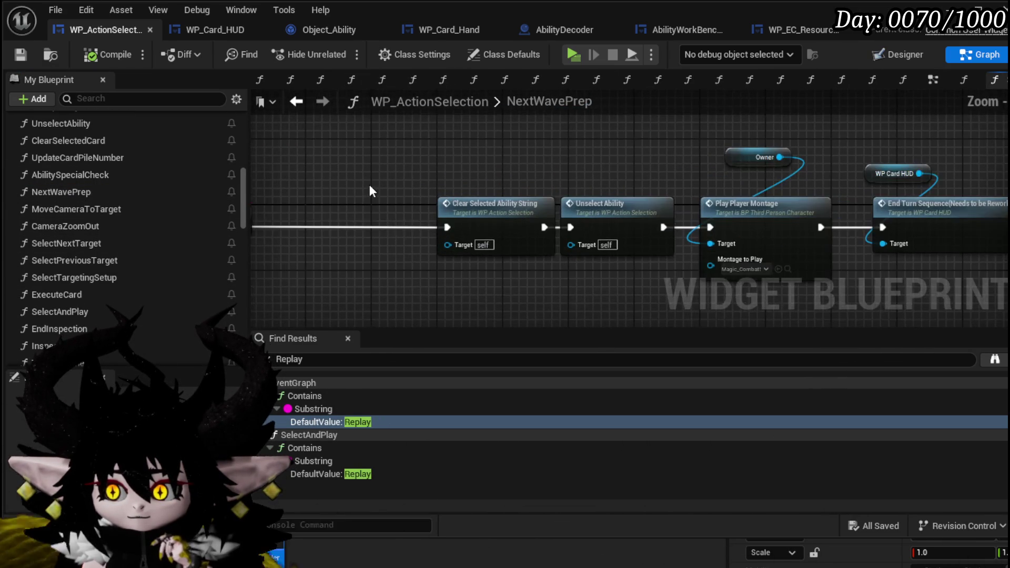
pyautogui.moveTo(723, 124); pyautogui.dragTo(542, 121)
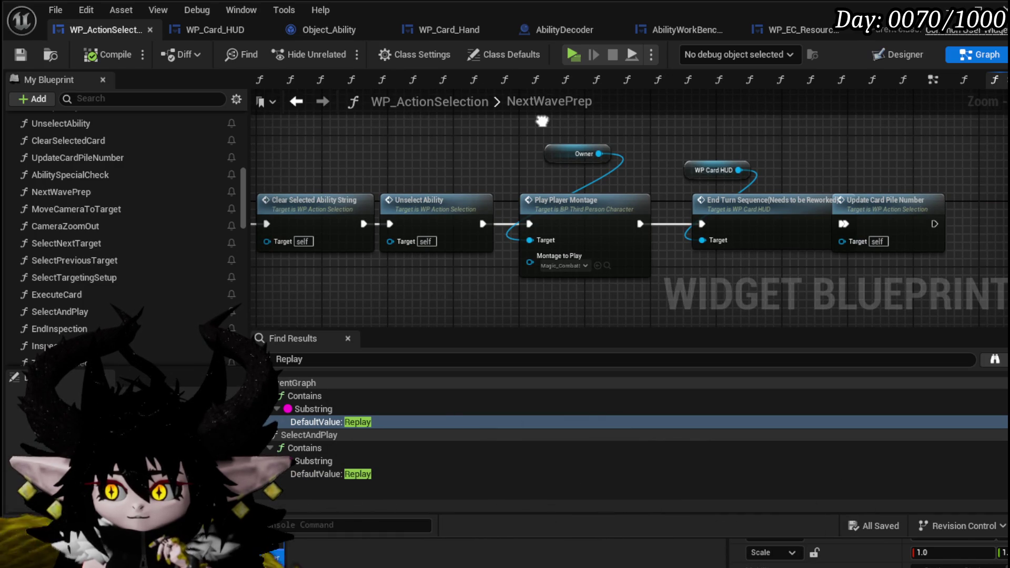
pyautogui.scroll(-3, 90, 235)
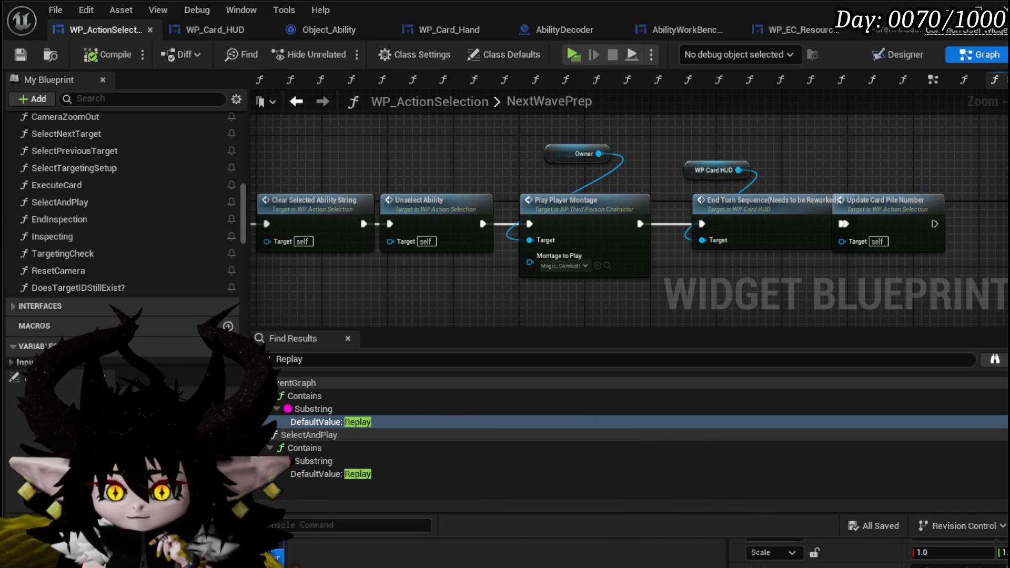
pyautogui.click(21, 55)
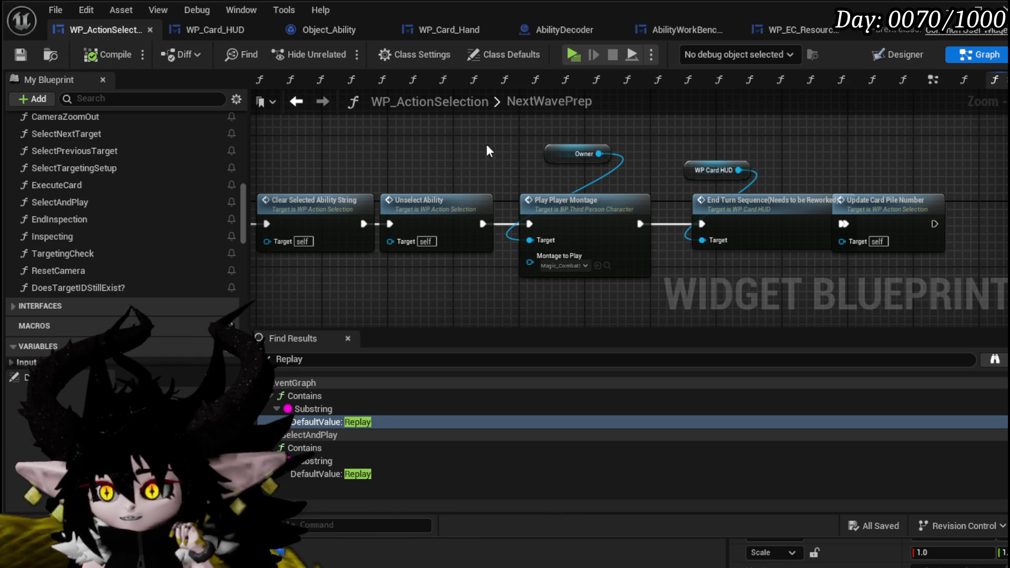
pyautogui.scroll(-3, 379, 137)
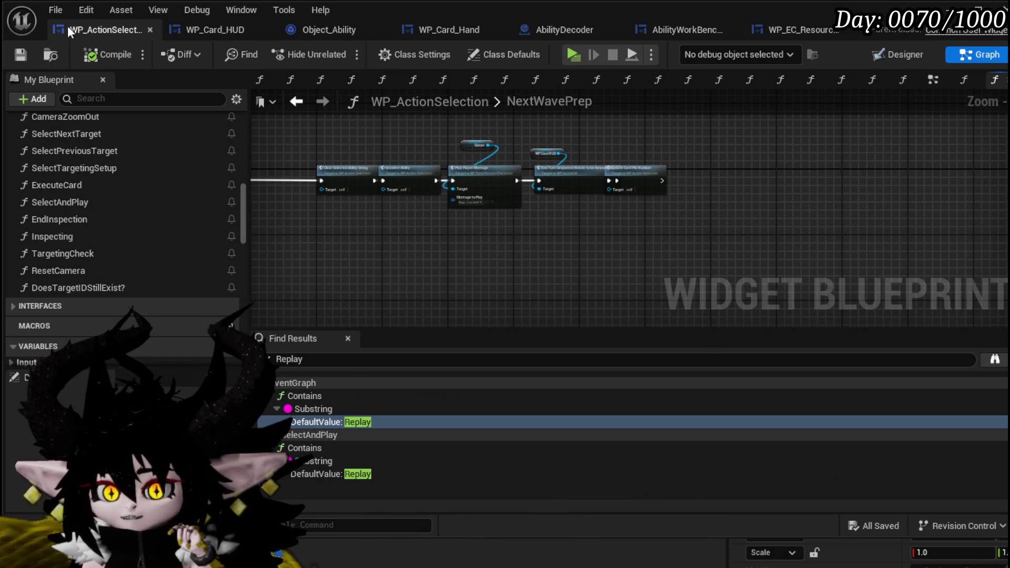
pyautogui.moveTo(341, 239); pyautogui.dragTo(701, 135)
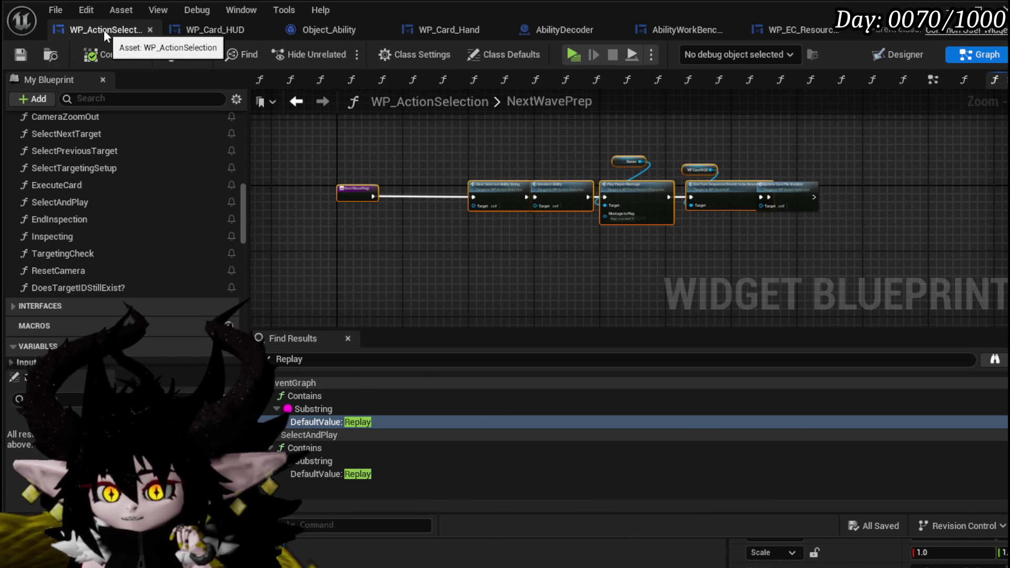
pyautogui.click(478, 136)
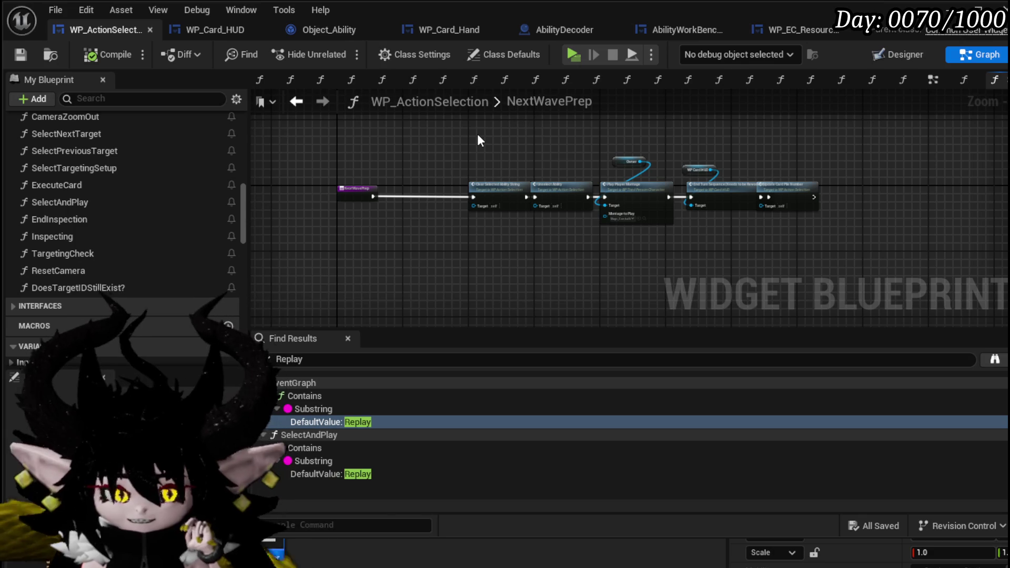